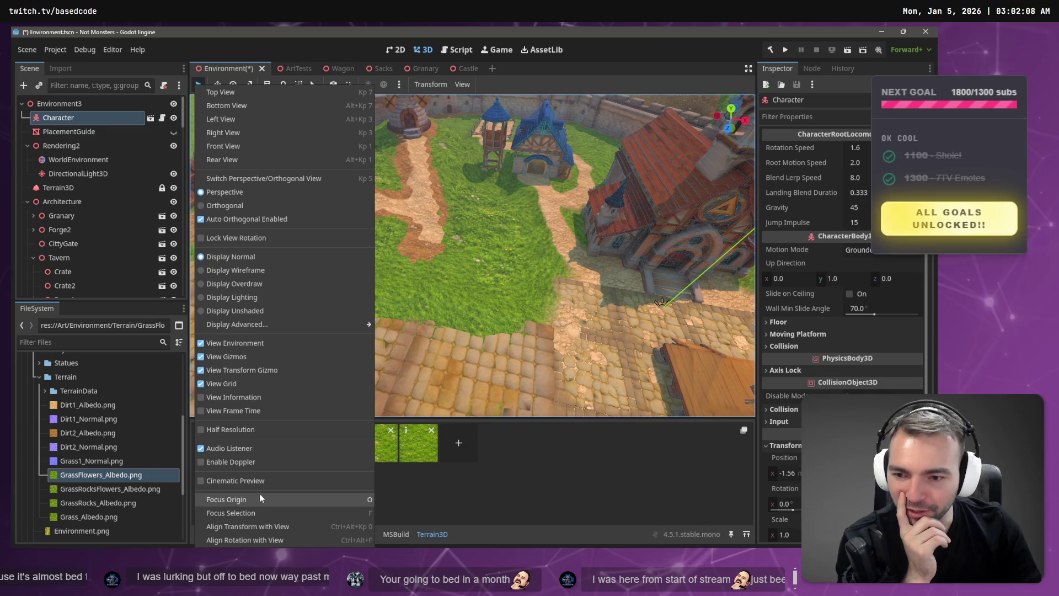
Align the Character with the camera view and set its x rotation to 0
left_click(279, 526)
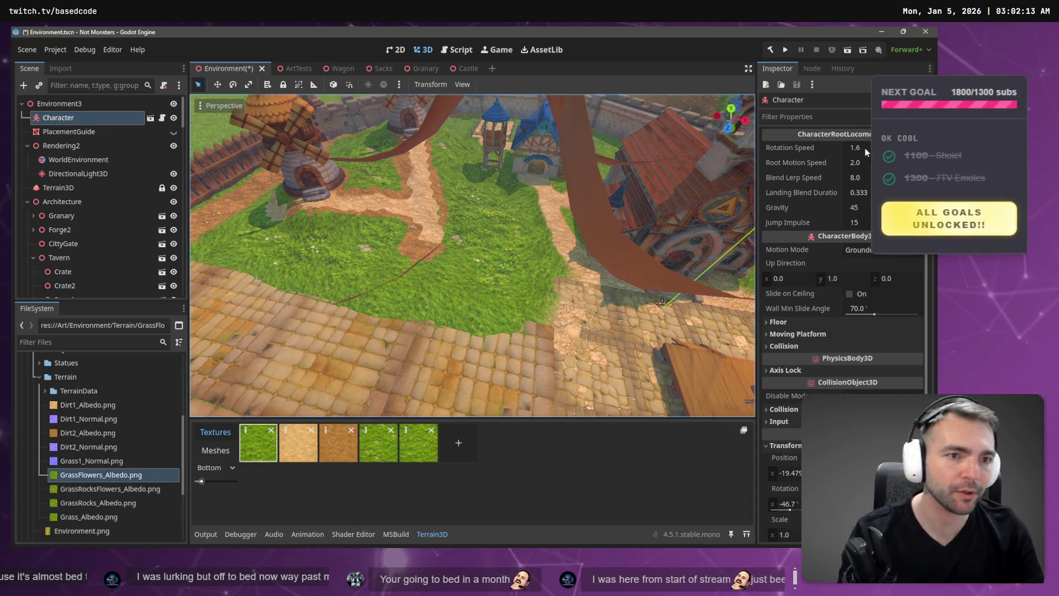
left_click(785, 504)
type("0")
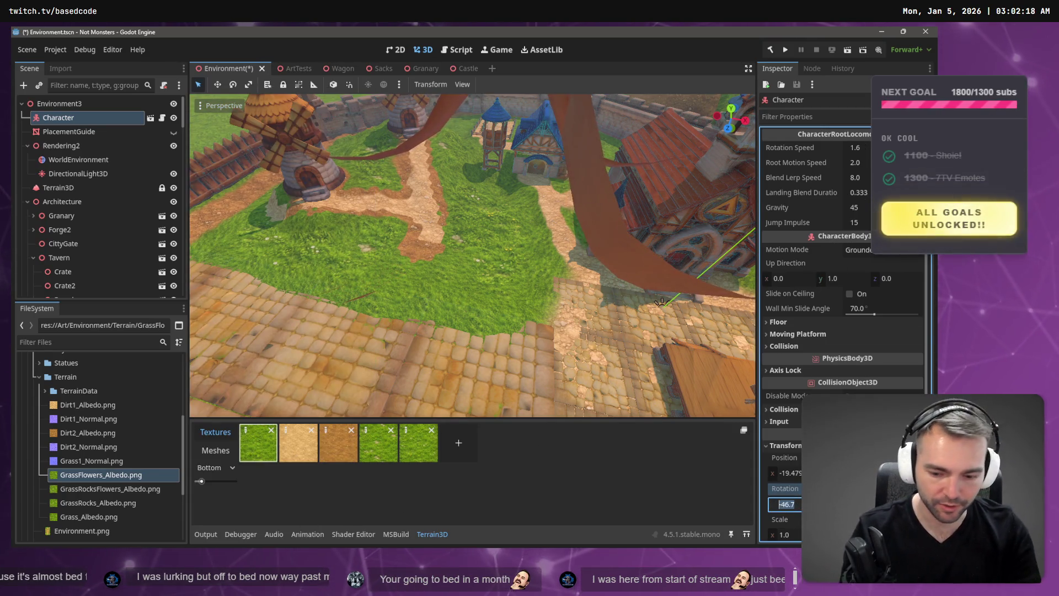
key("Return")
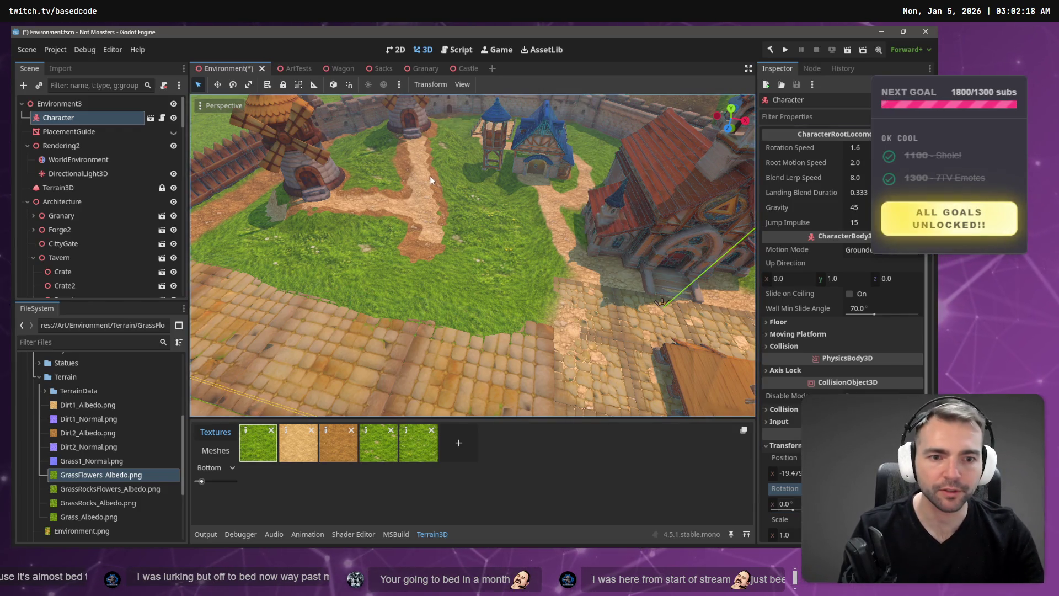
Focus on the Character, orbit over the cobblestone square, and save and run the game
key("f")
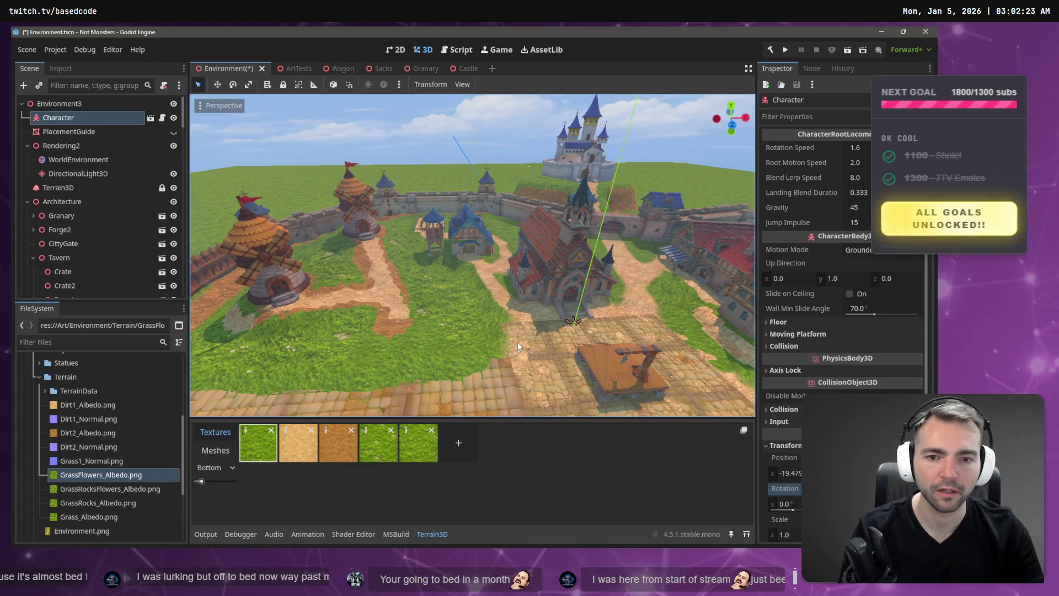
mouse_move(517, 342)
left_mouse_down()
mouse_move(419, 331)
mouse_move(458, 274)
mouse_move(456, 224)
left_mouse_up()
key("F6")
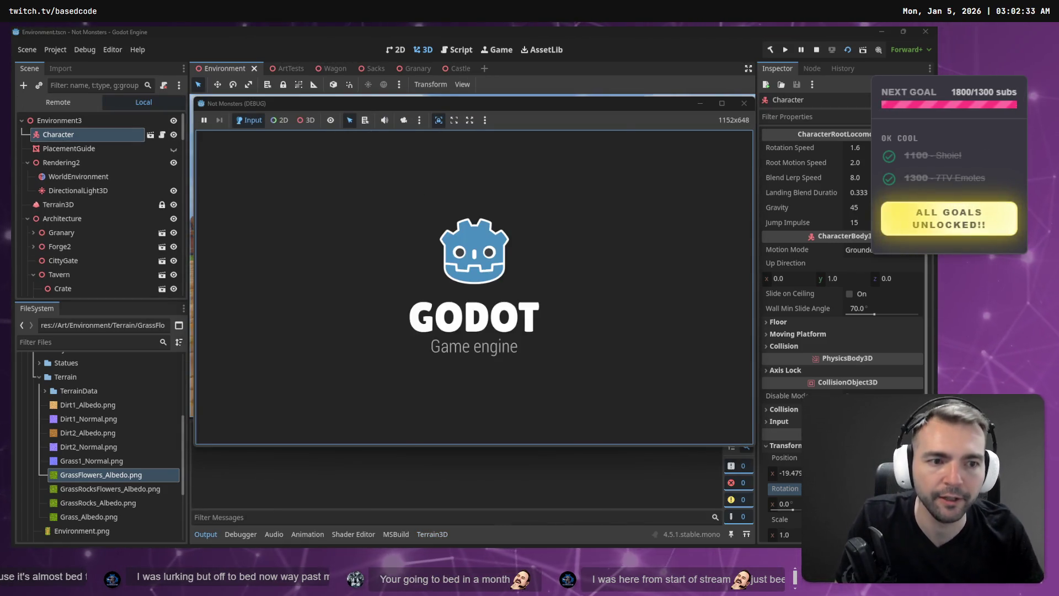
Walk the mummy through town past the cart and barrels toward the castle, then stop
key("w")
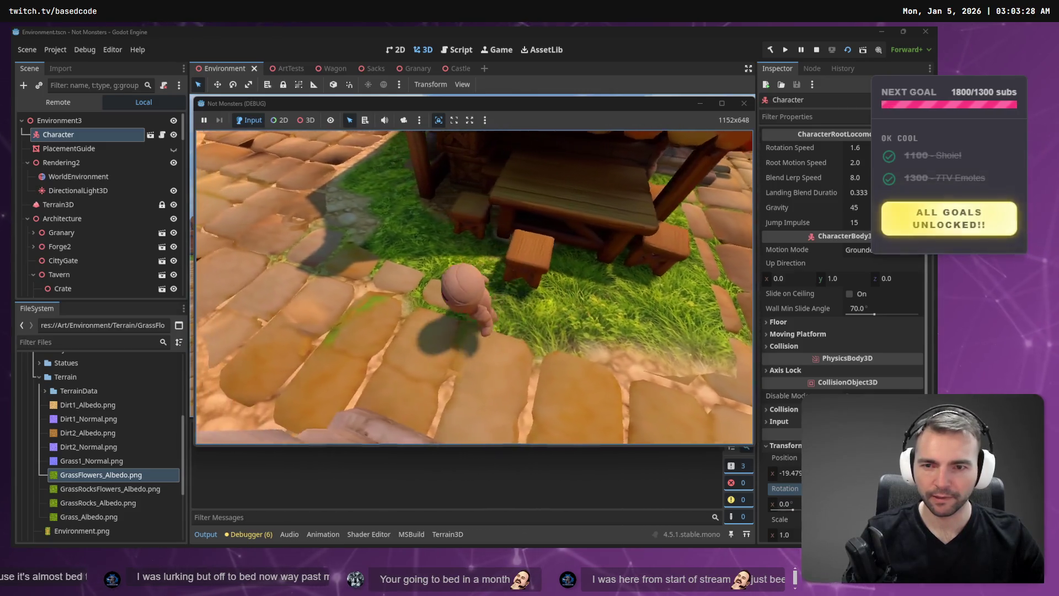
key("w")
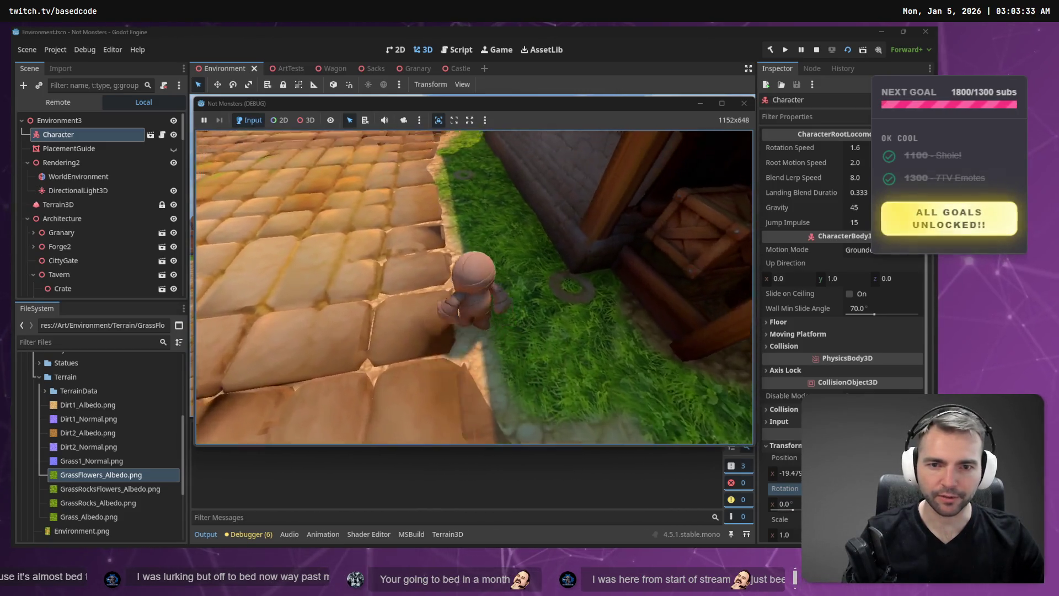
key("w")
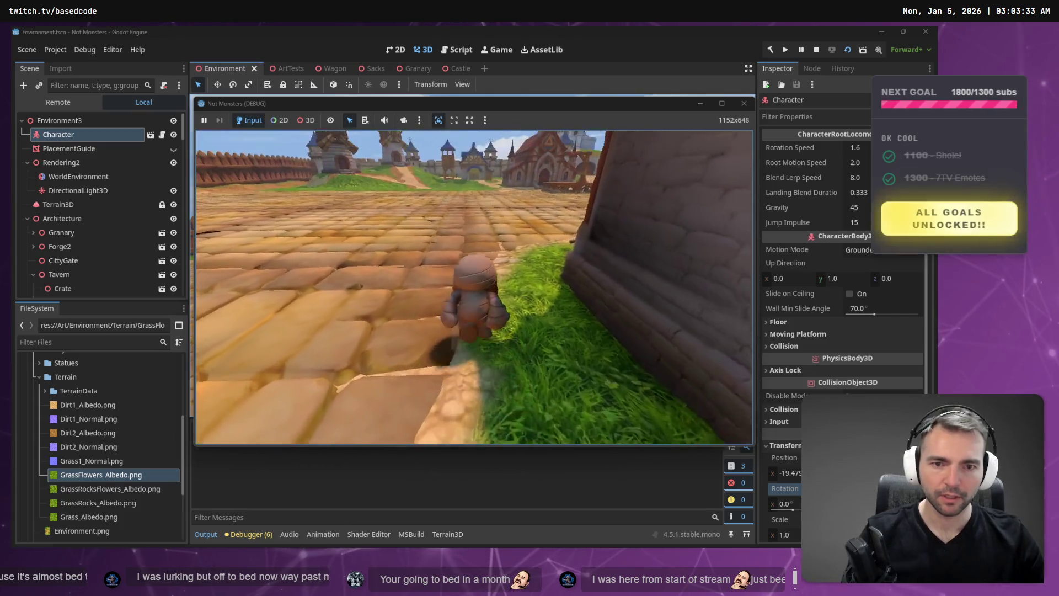
key("w")
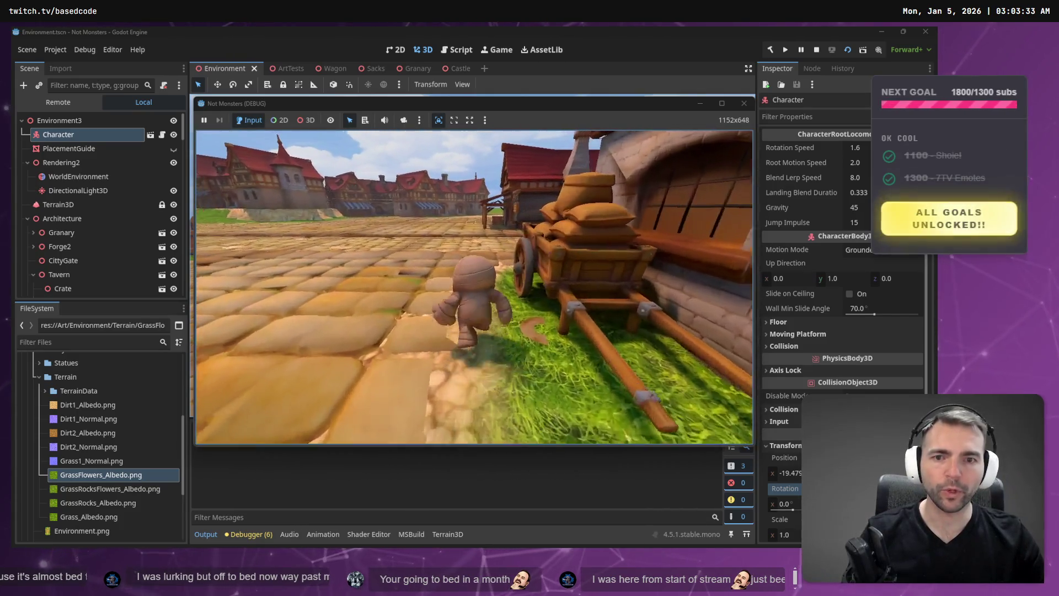
key("w")
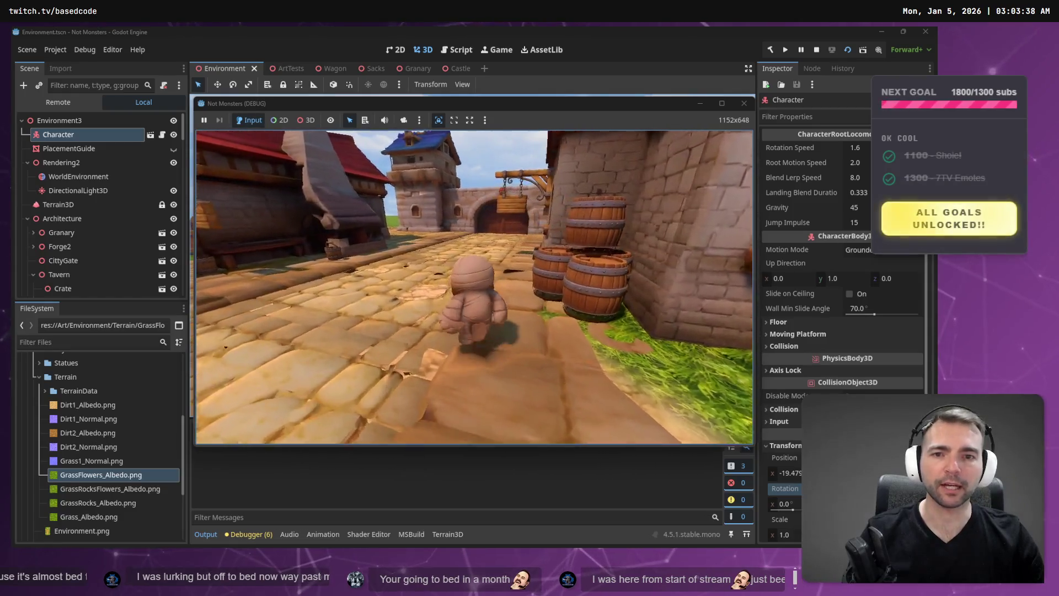
key("w")
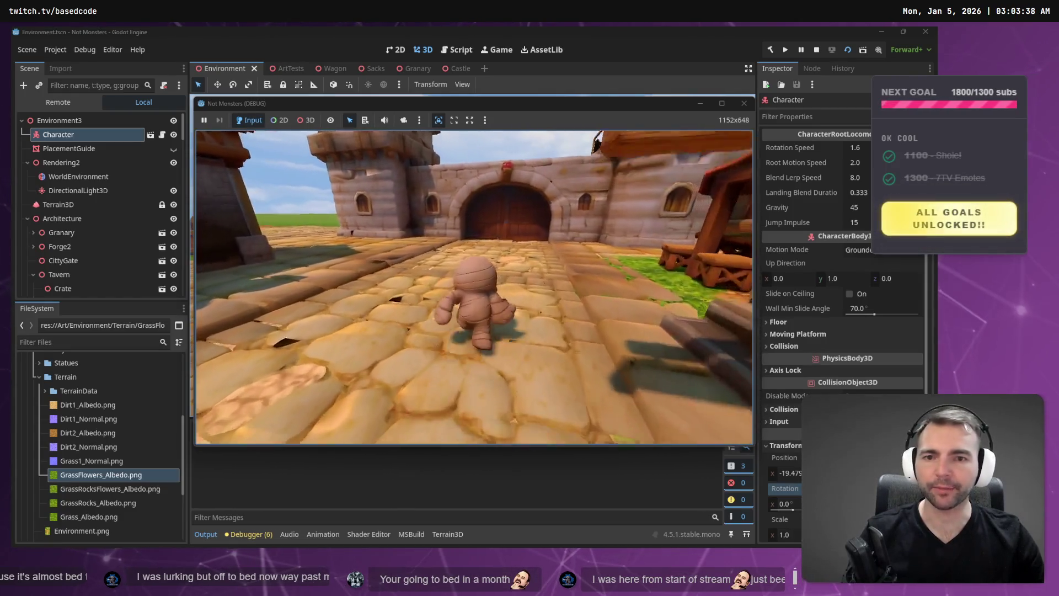
key("w")
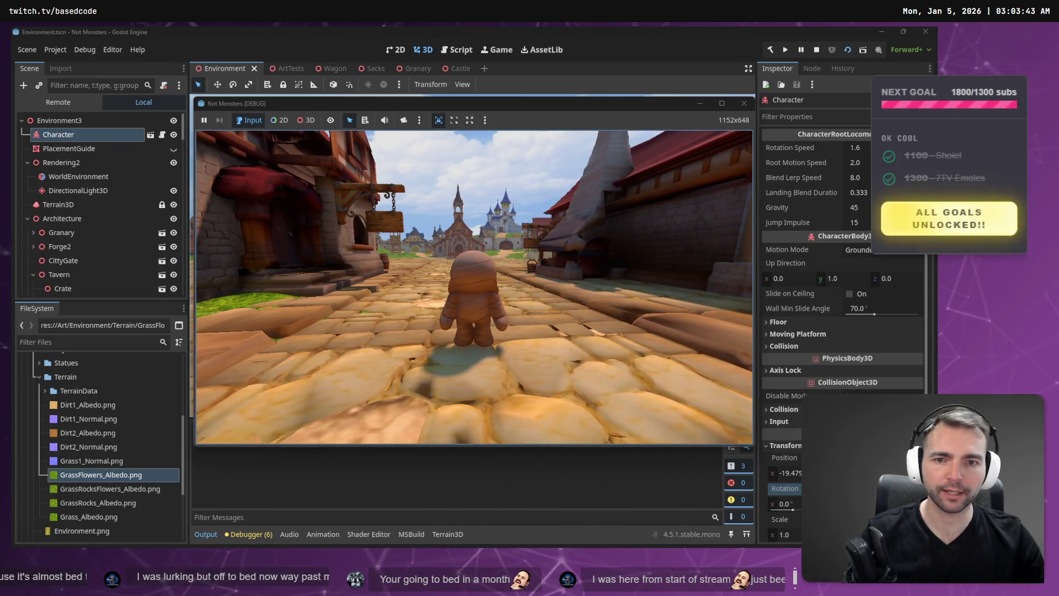
key("w")
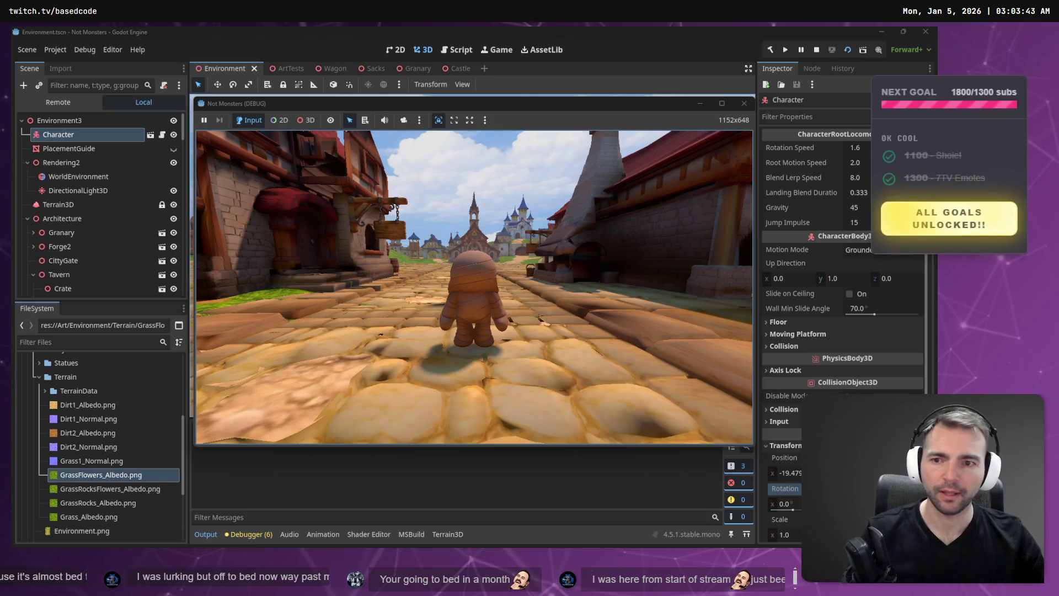
key("Escape")
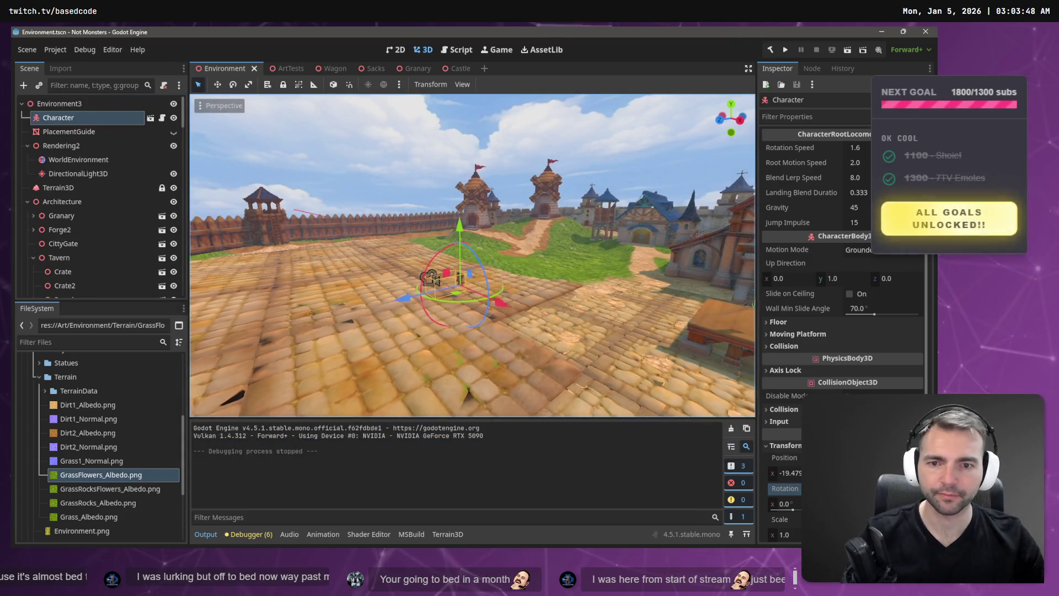
Move the Character along the X axis so it sits beside the houses
key("s")
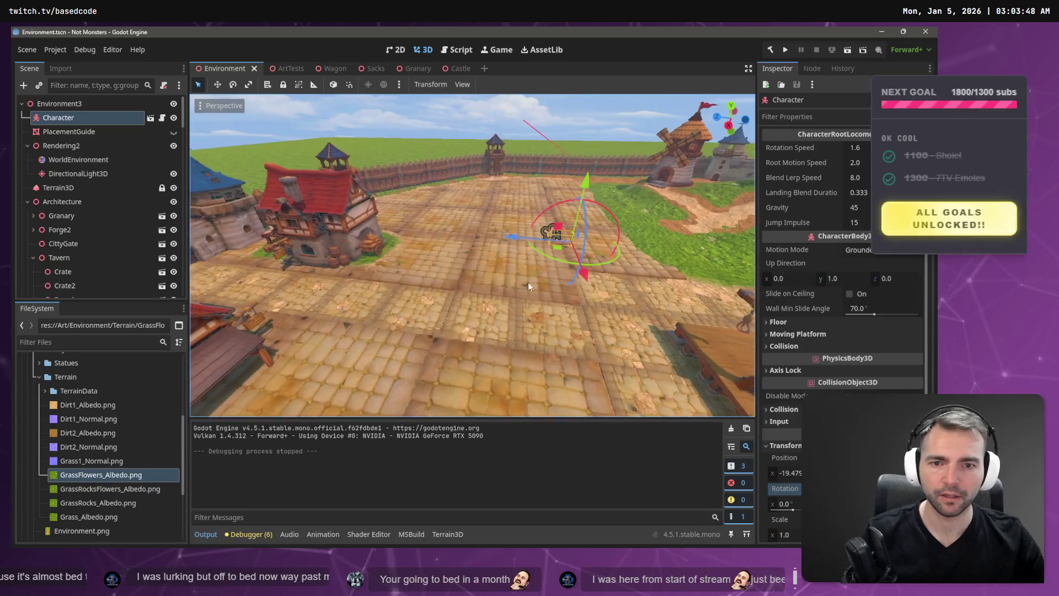
mouse_move(506, 236)
left_mouse_down()
mouse_move(224, 261)
mouse_move(262, 256)
mouse_move(224, 306)
mouse_move(182, 398)
left_mouse_up()
key("s")
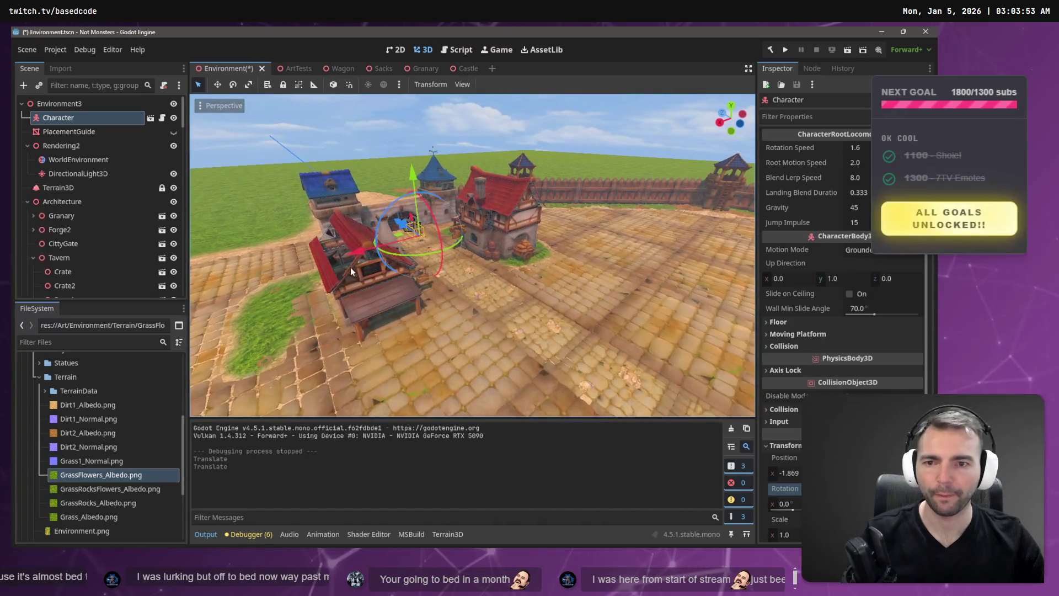
left_click_drag(350, 267, 350, 257)
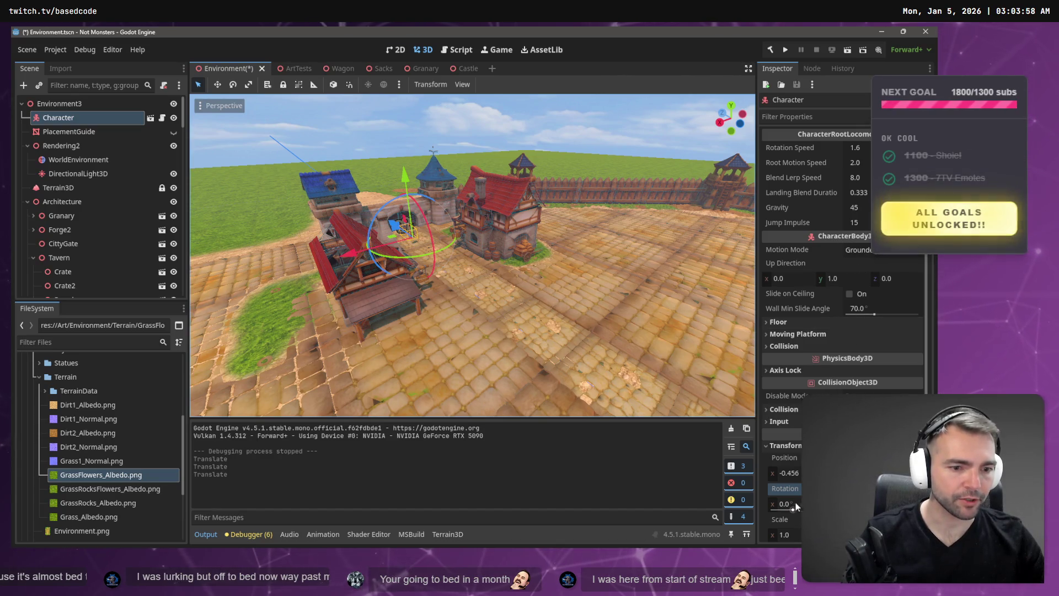
Set the Character's rotation to 180 and launch the game from the new spot
left_click(60, 104)
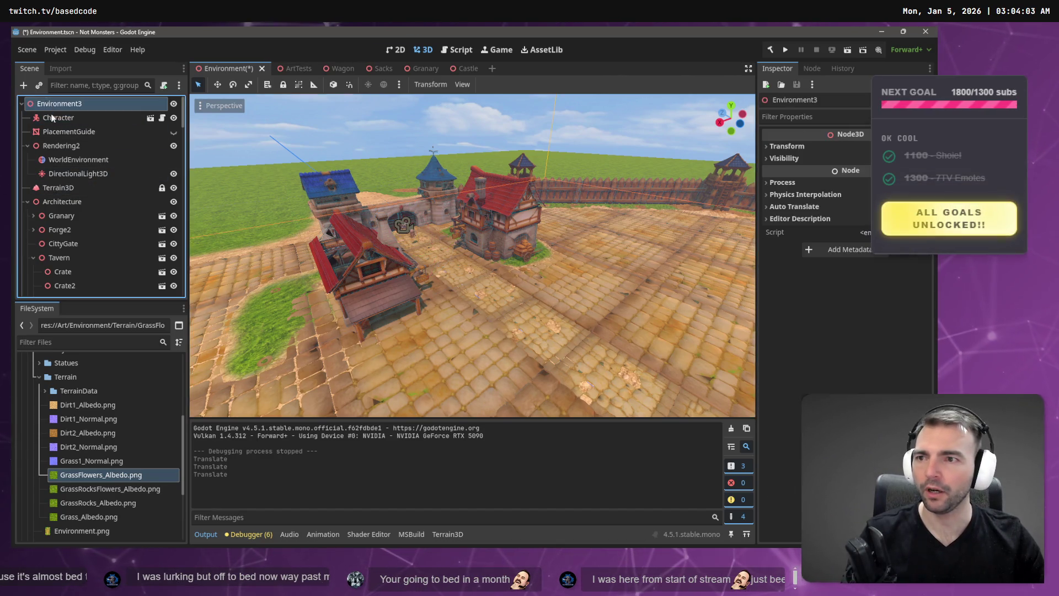
left_click(58, 118)
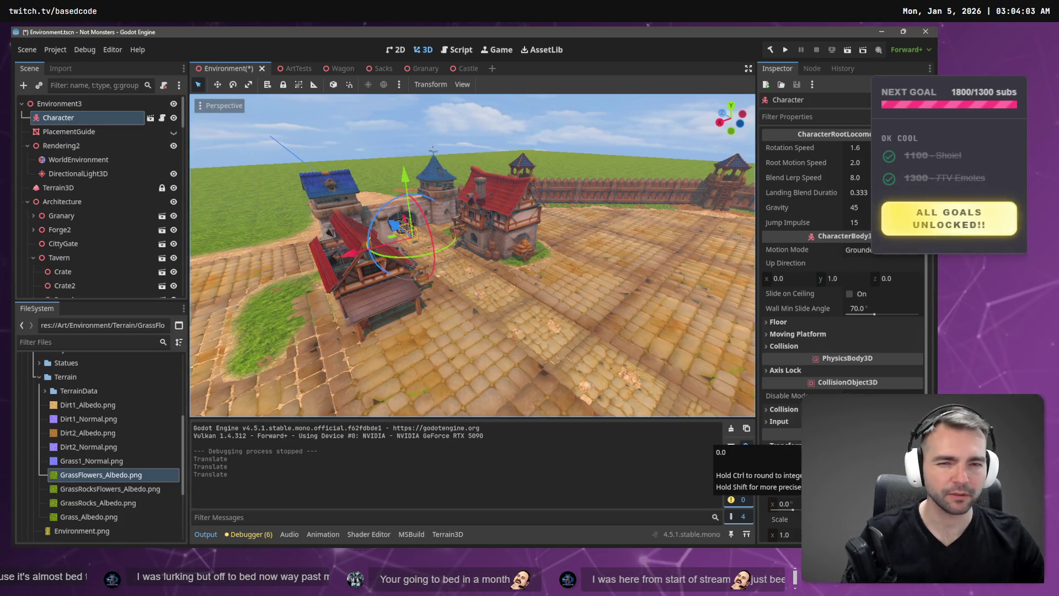
left_click(785, 488)
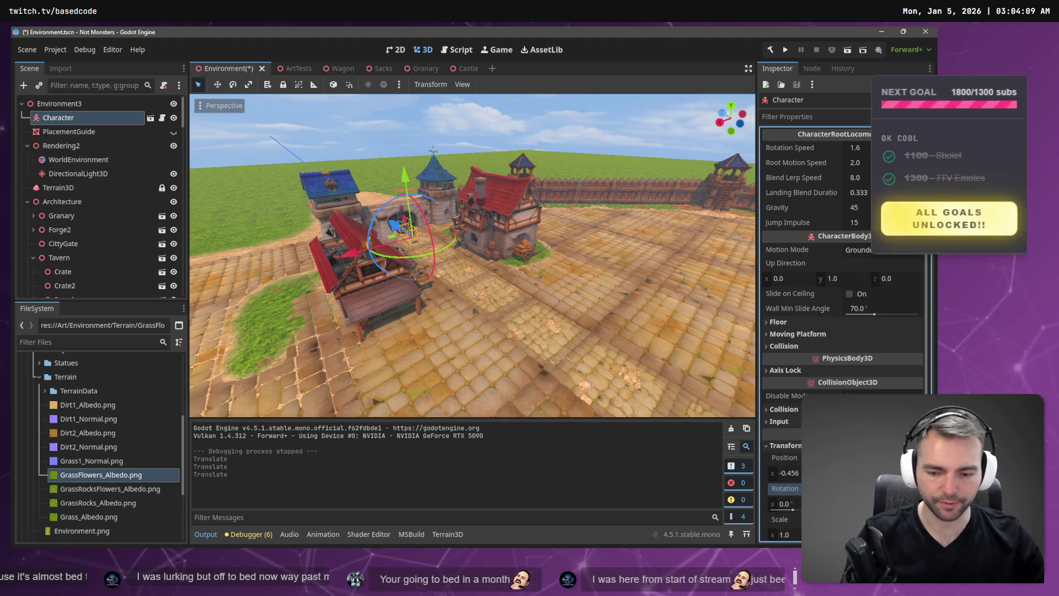
key("ctrl+v")
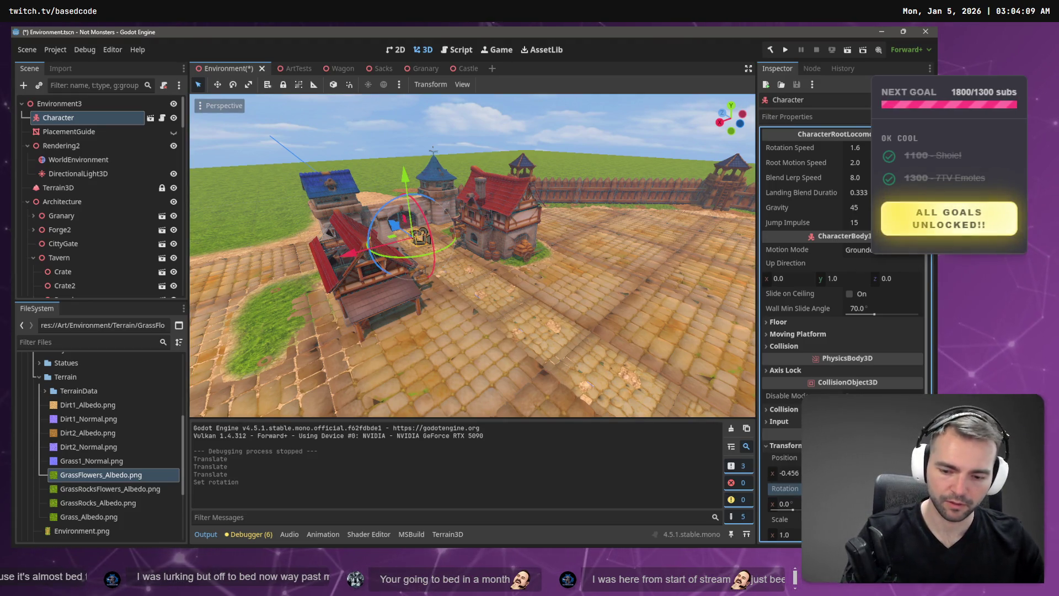
key("F6")
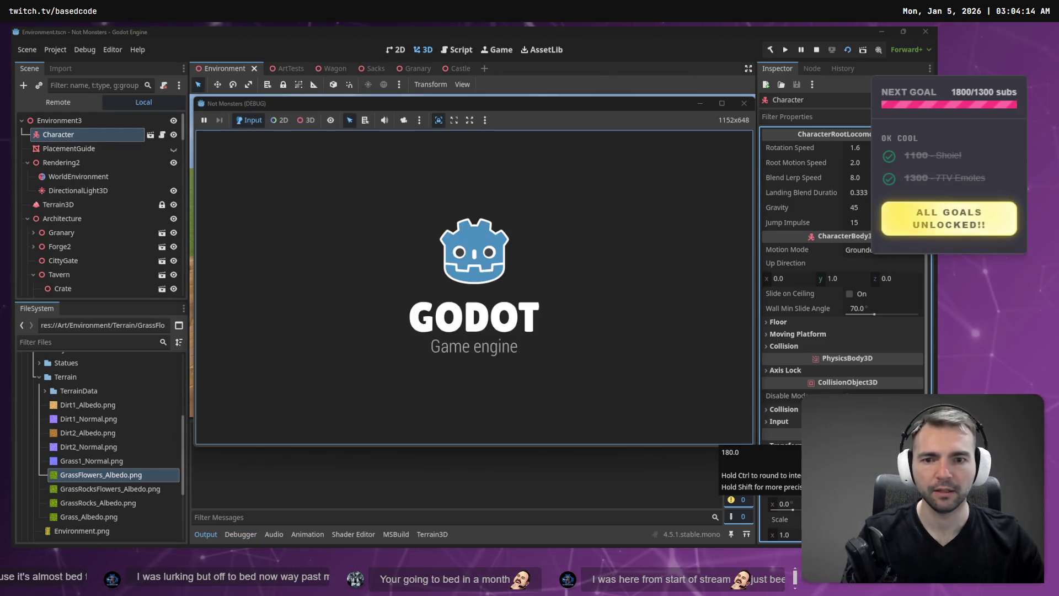
Run the mummy down the street, stop, undo the rotation change, and rerun with F5
key("w")
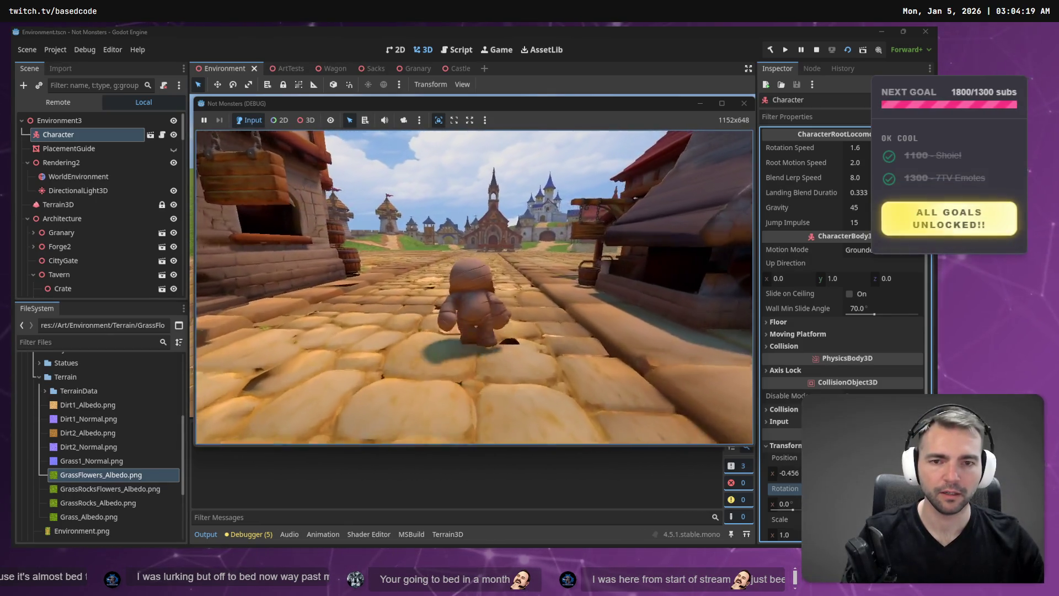
key("F8")
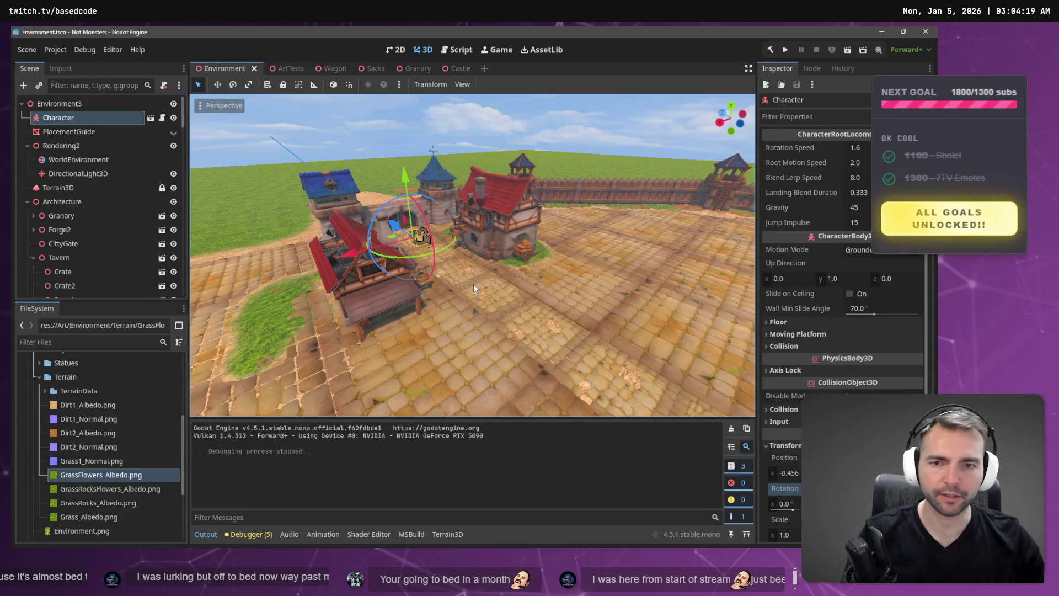
key("ctrl+z")
key("F5")
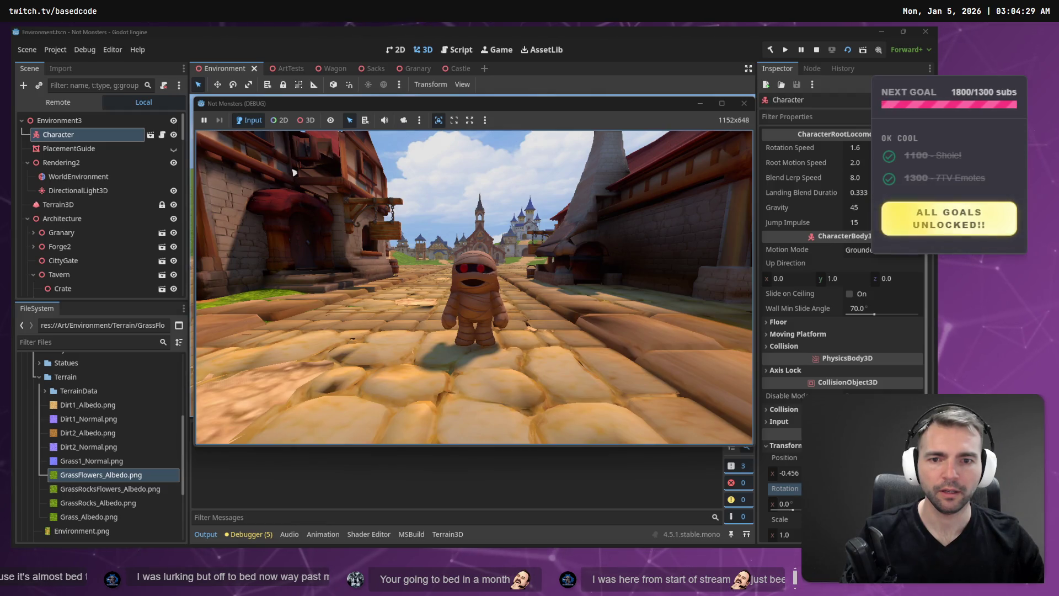
Swing the game camera around the mummy, walk toward the castle, and stop the game
left_click(293, 172)
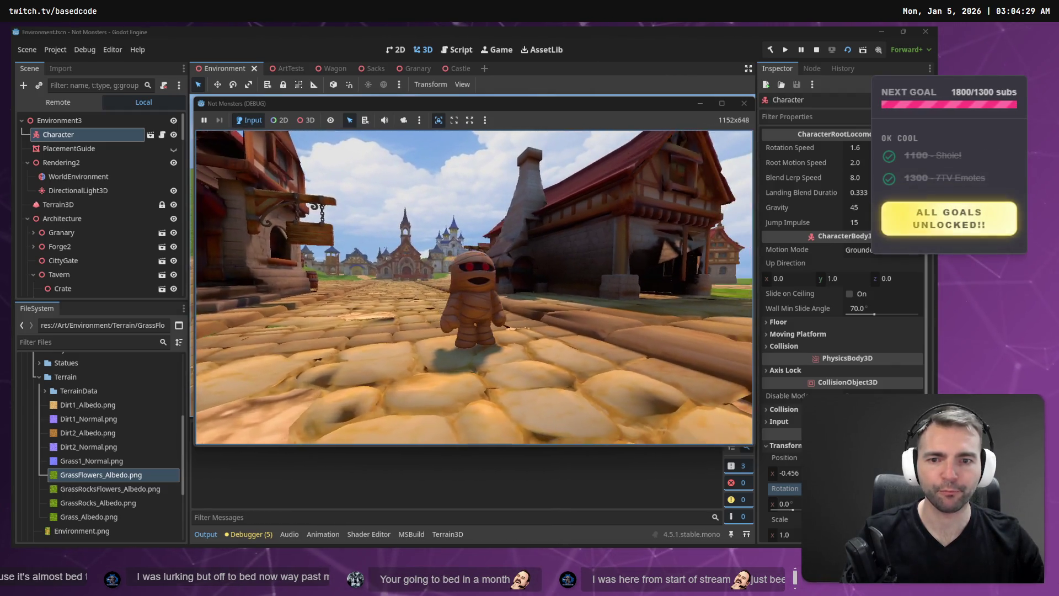
left_click_drag(386, 188, 363, 188)
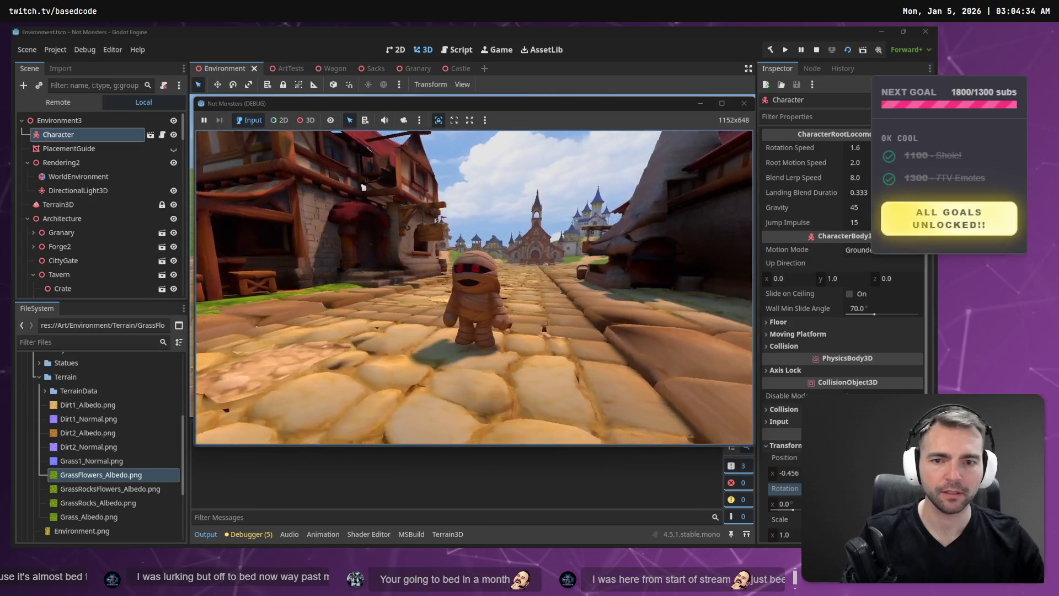
key("w")
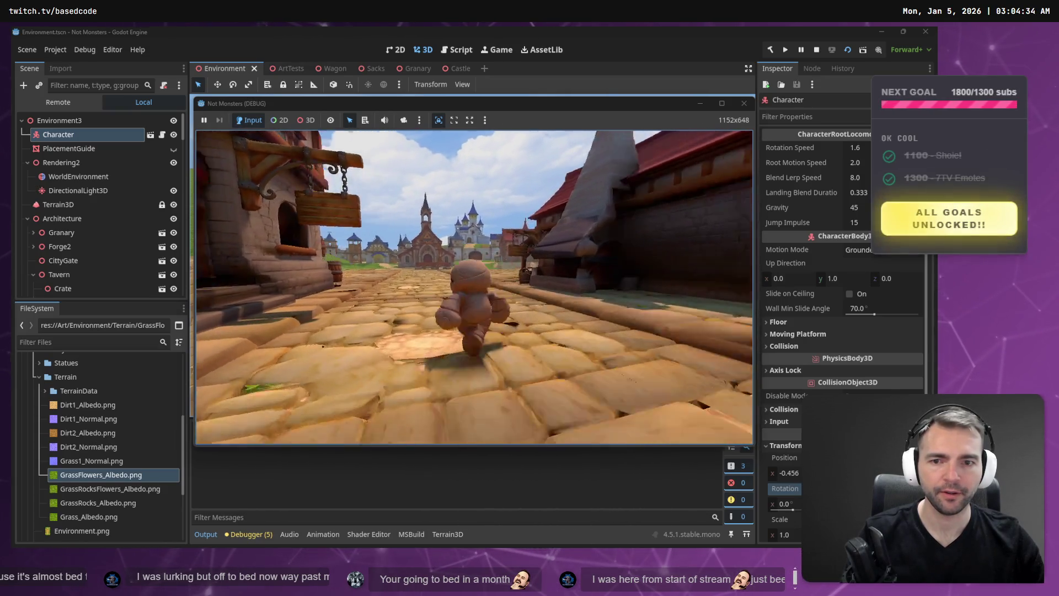
key("w")
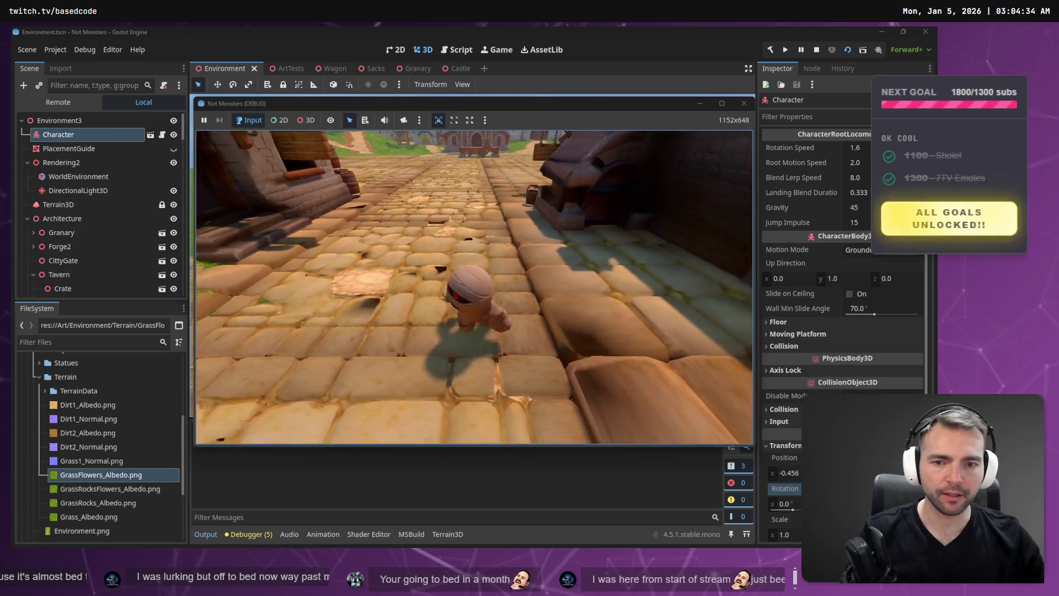
key("F8")
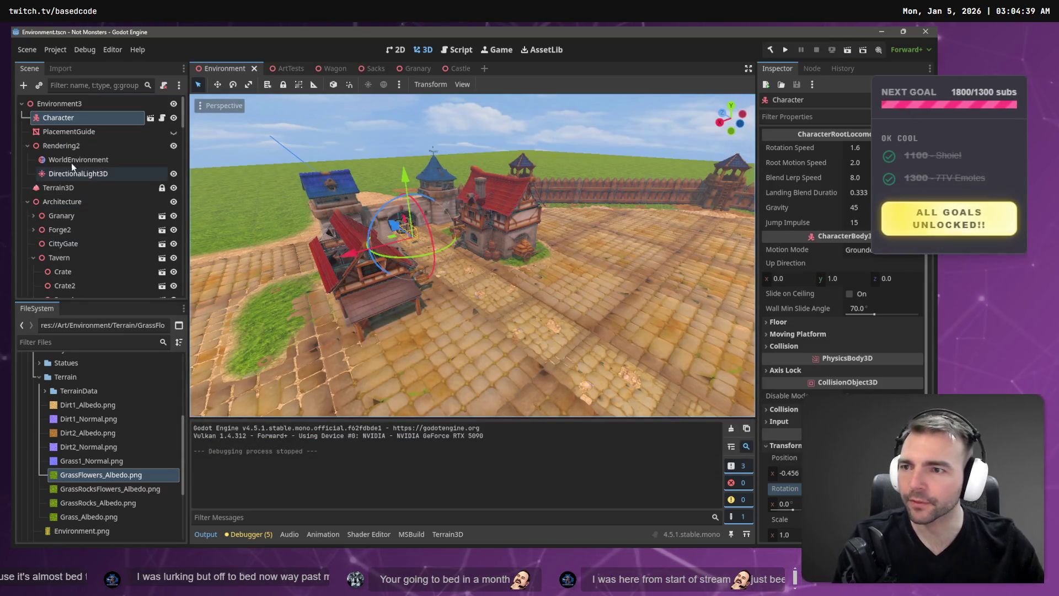
View the WorldEnvironment settings and fly the editor camera to street level facing the mummy
left_click(72, 161)
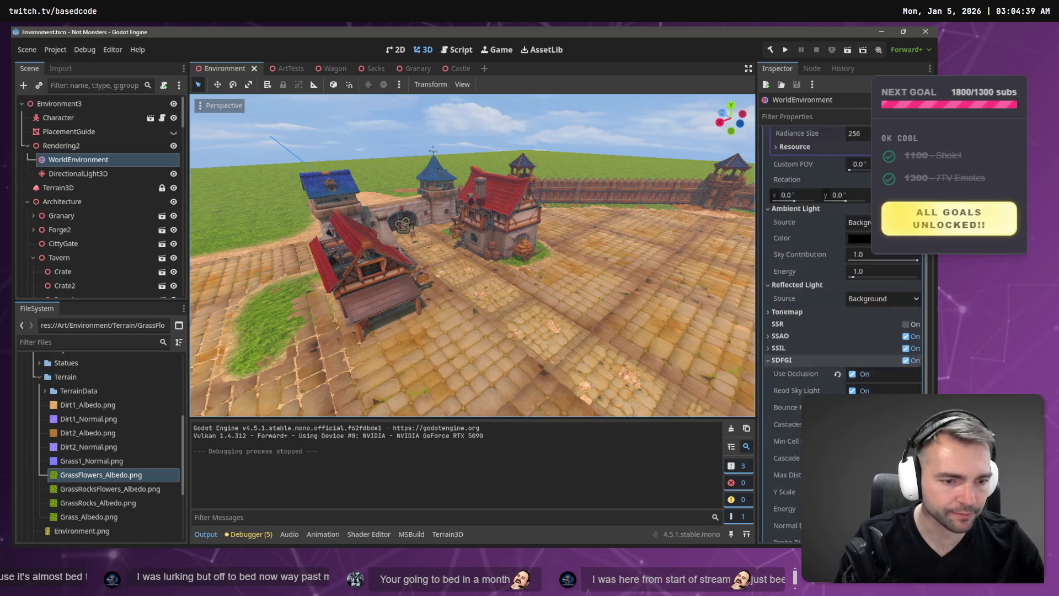
scroll(796, 207, "down", 5)
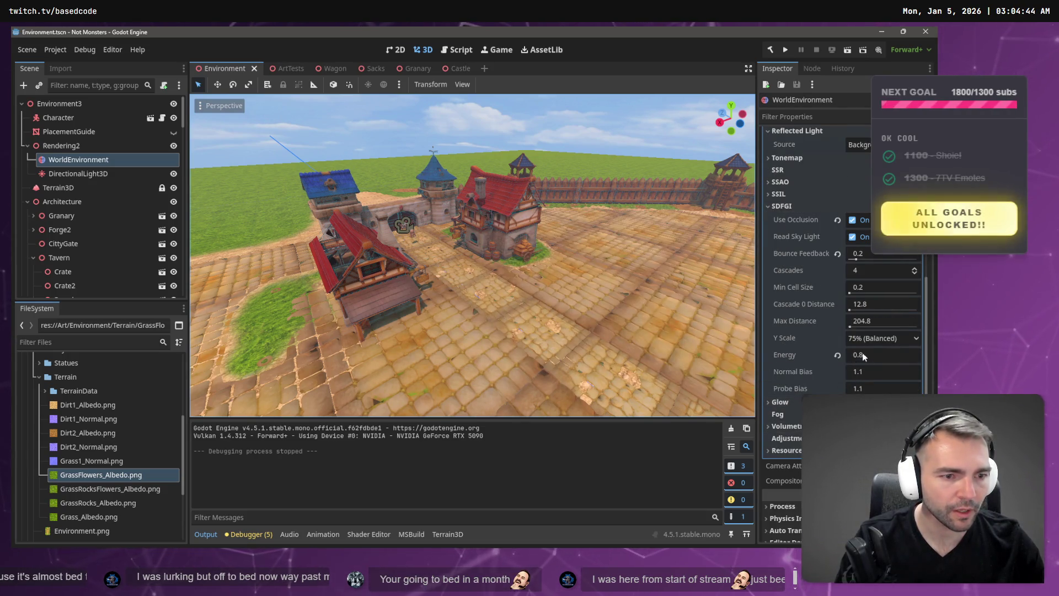
right_click(474, 249)
key("w")
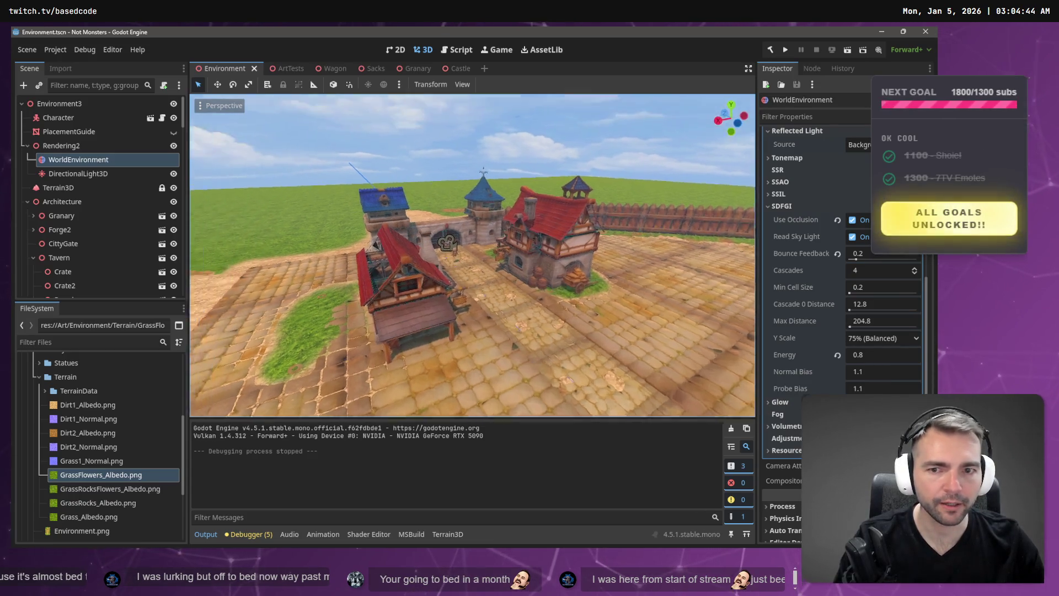
key("w")
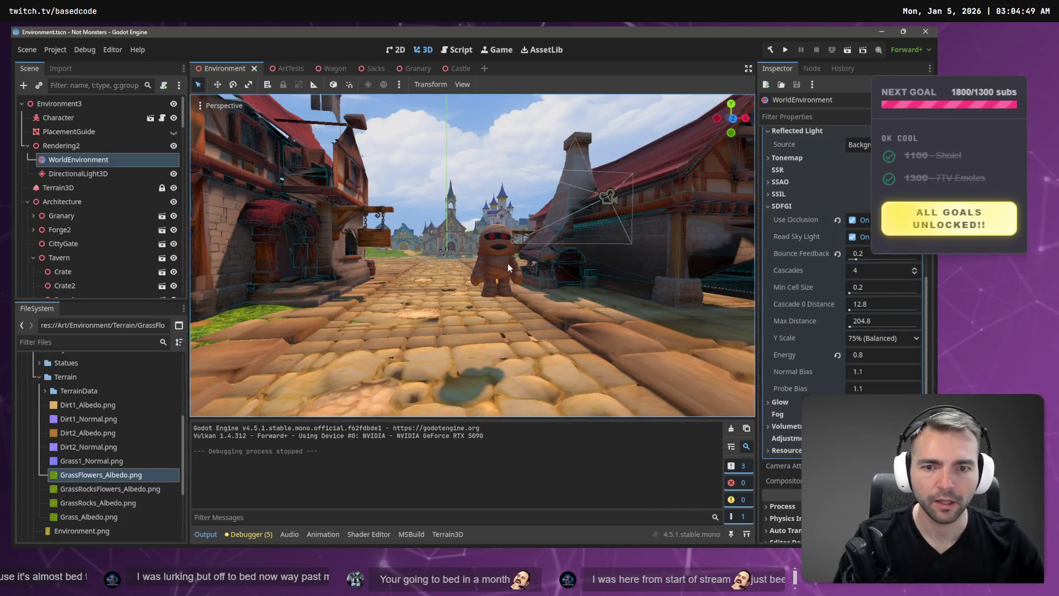
Select the Character and drag it slightly lower along its vertical axis
left_click(508, 263)
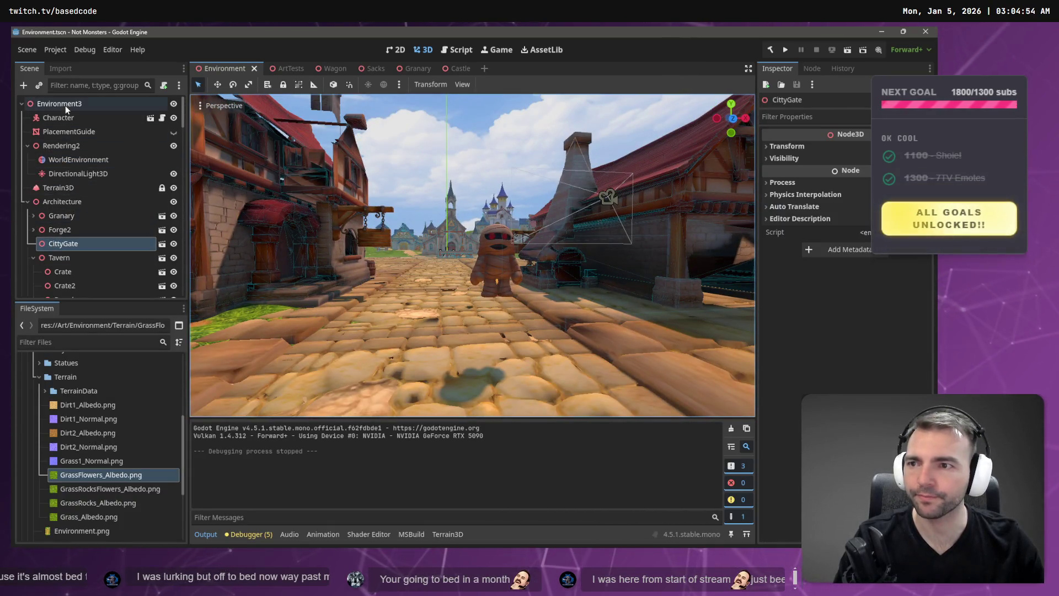
left_click(71, 118)
left_click_drag(498, 242, 514, 303)
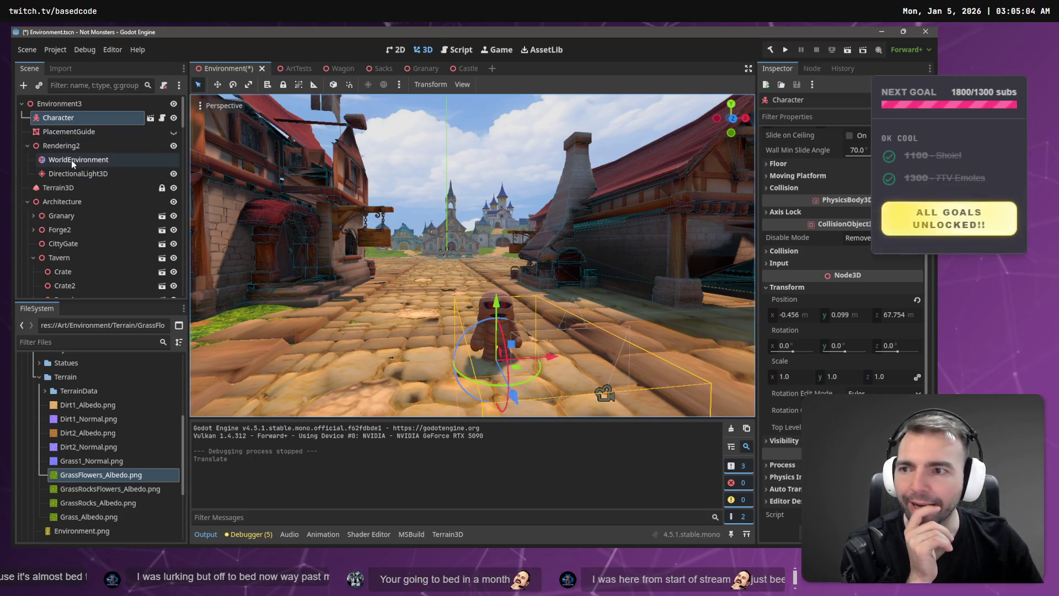
Toggle SDFGI occlusion and sky light, disable SDFGI, and keep Background as ambient source
left_click(99, 160)
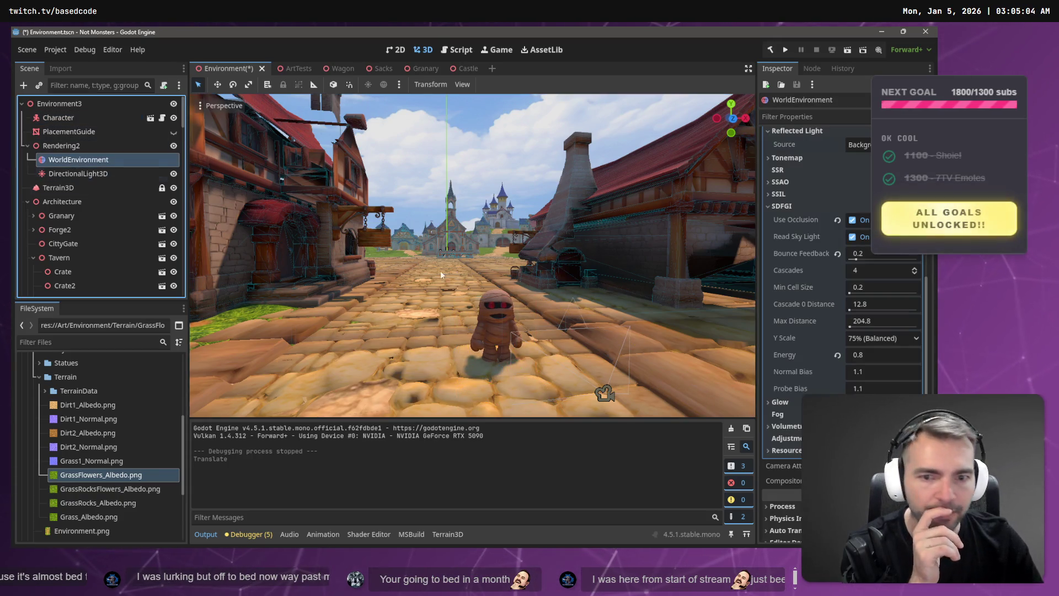
left_click(852, 221)
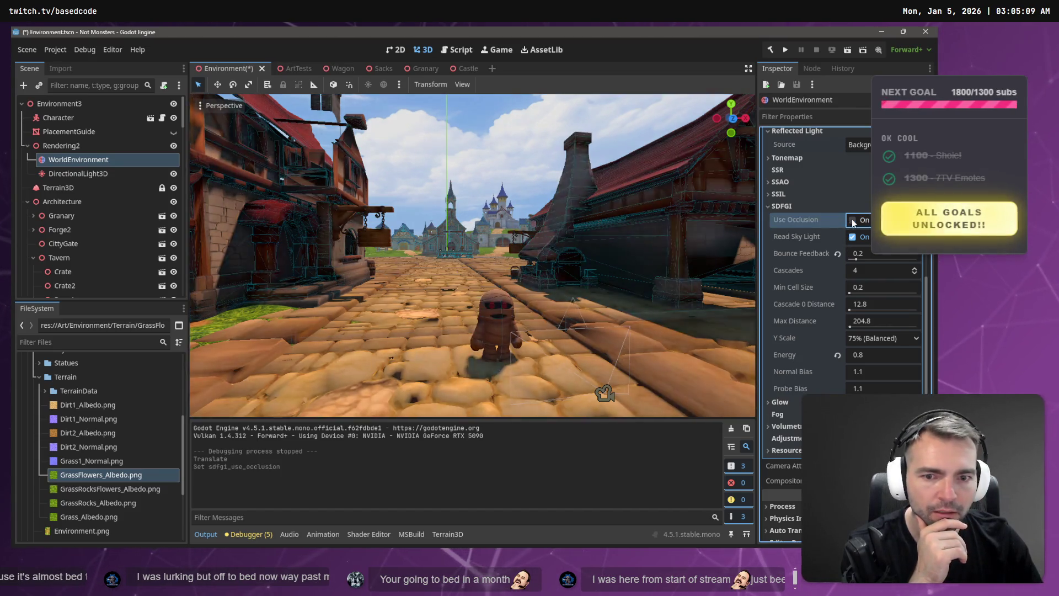
left_click(853, 220)
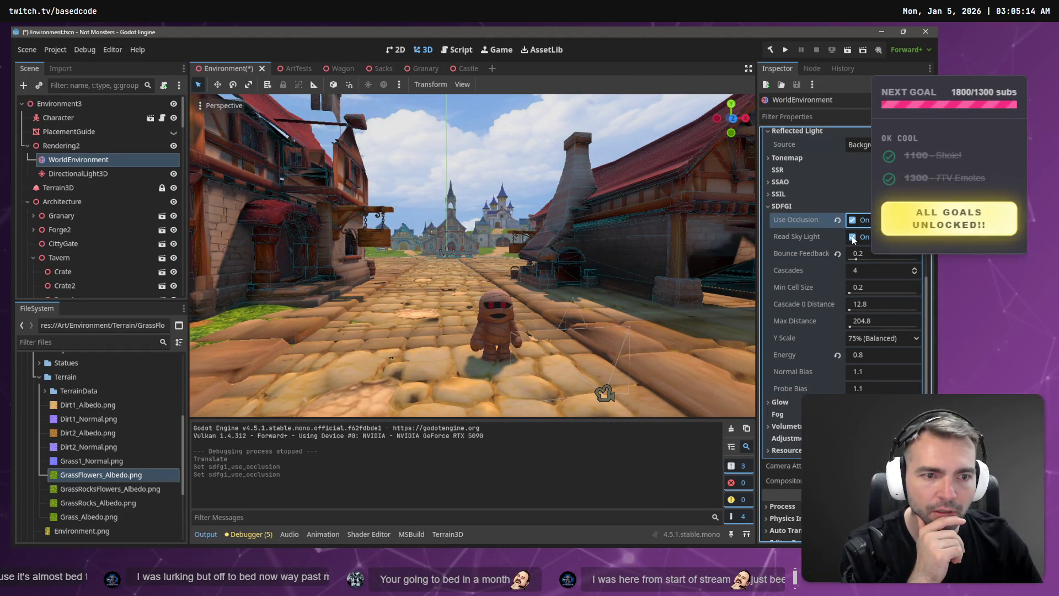
left_click(853, 237)
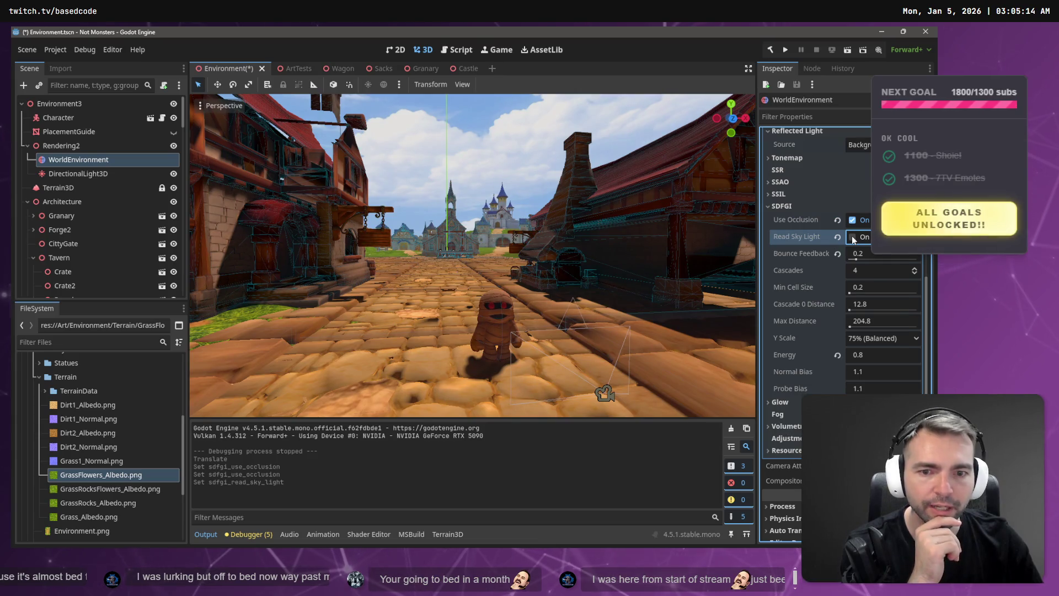
left_click(853, 237)
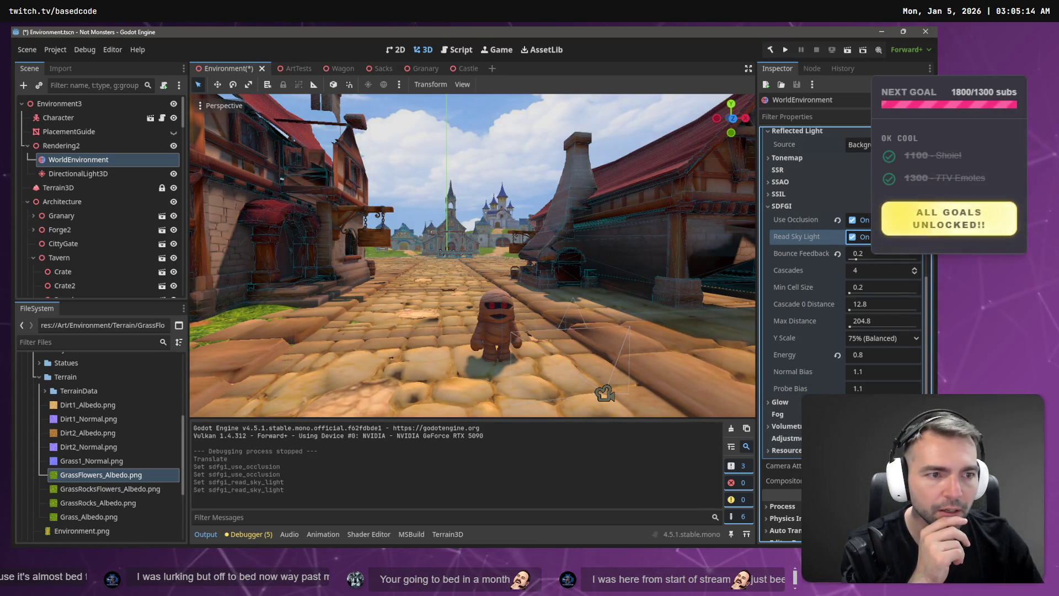
left_click(905, 206)
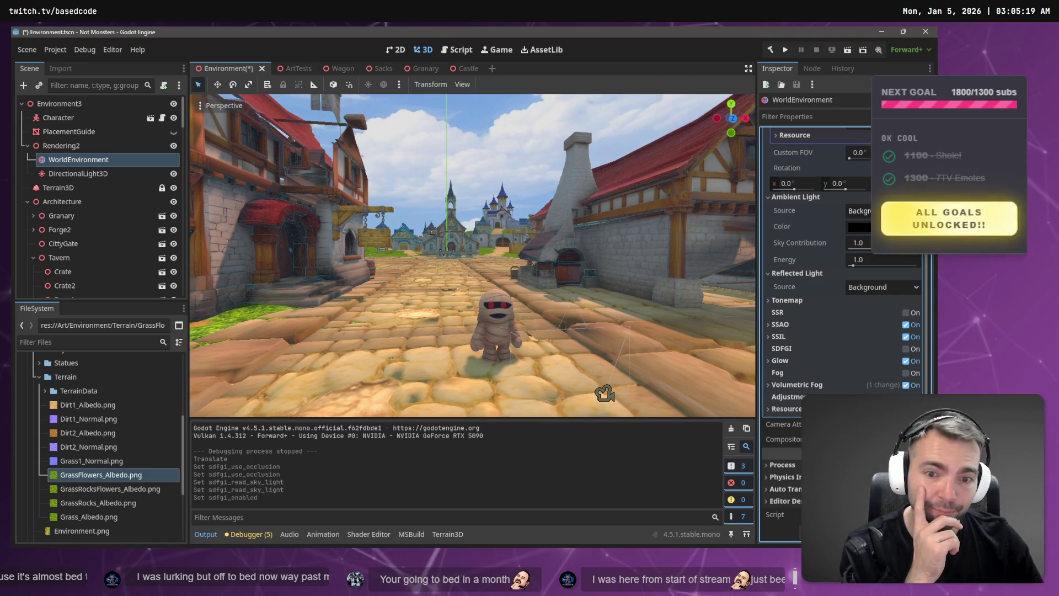
left_click(893, 211)
left_click(894, 226)
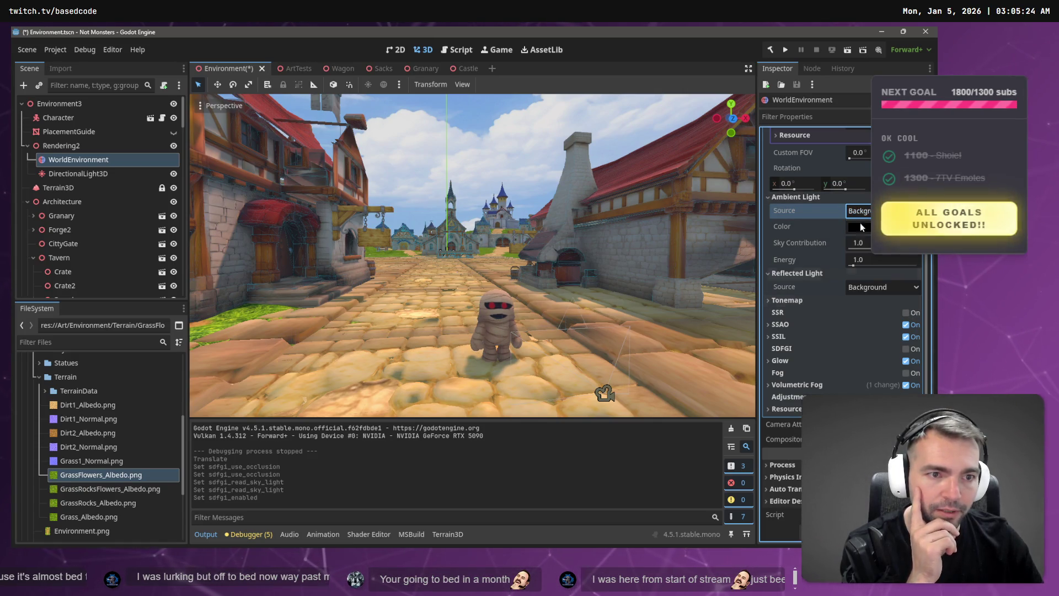
left_click(769, 195)
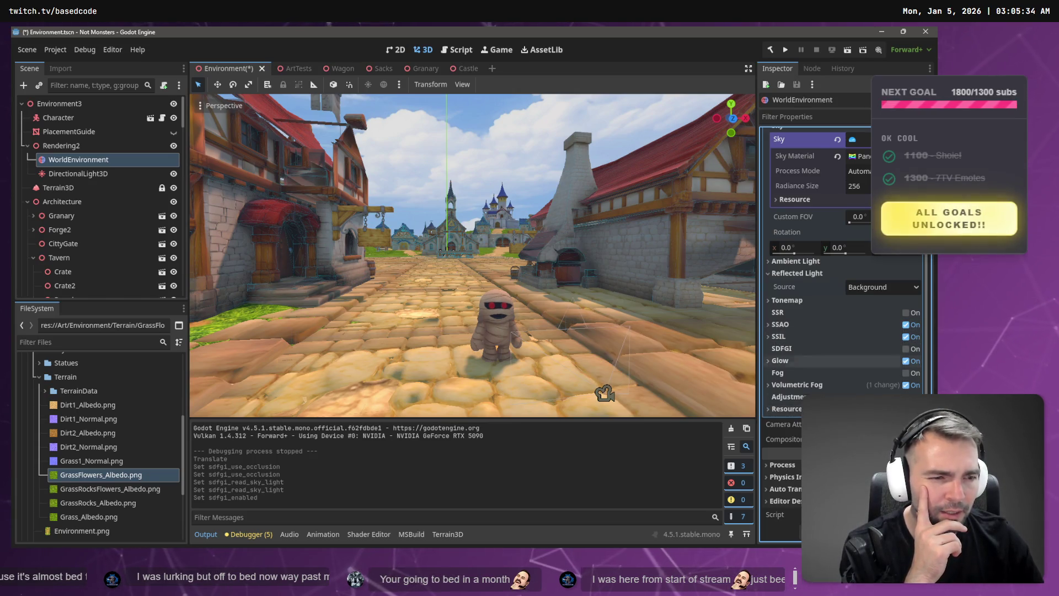
Re-enable SDFGI, try SSR then leave it off, enable SSAO, and commit SDFGI bounce feedback
left_click(906, 350)
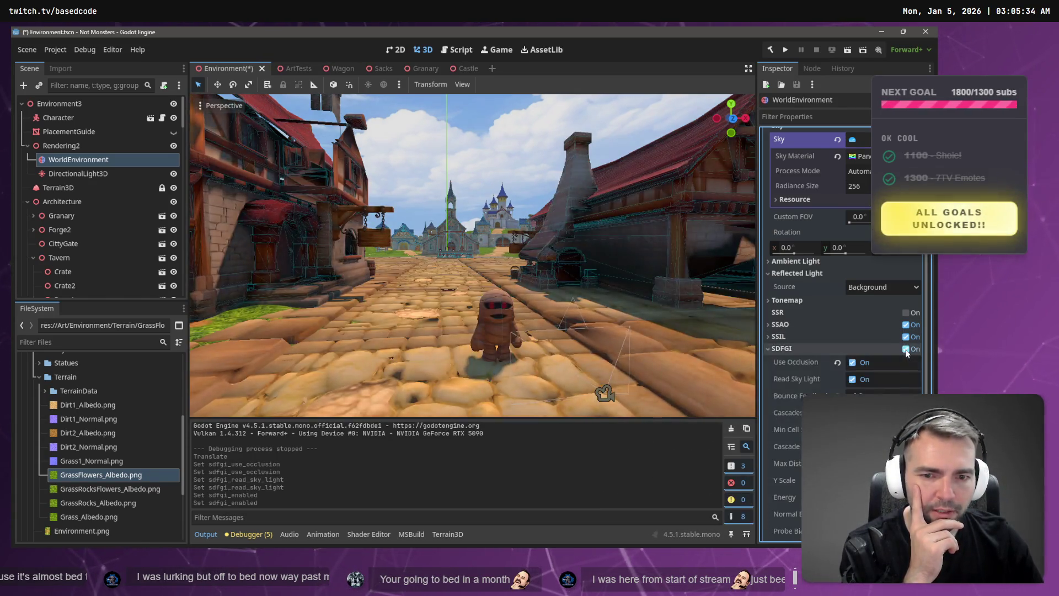
left_click(907, 314)
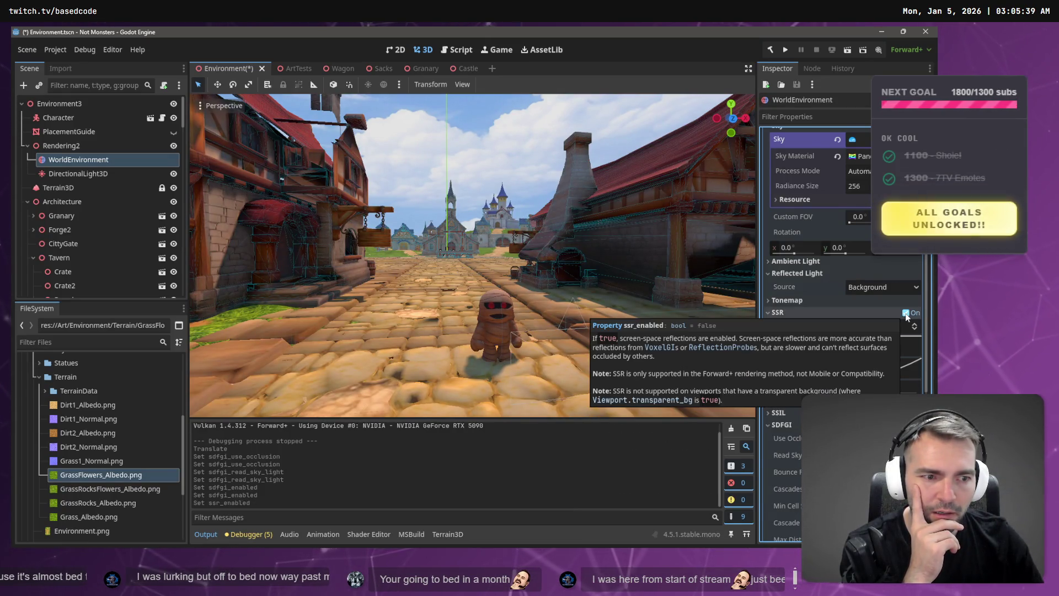
left_click(907, 314)
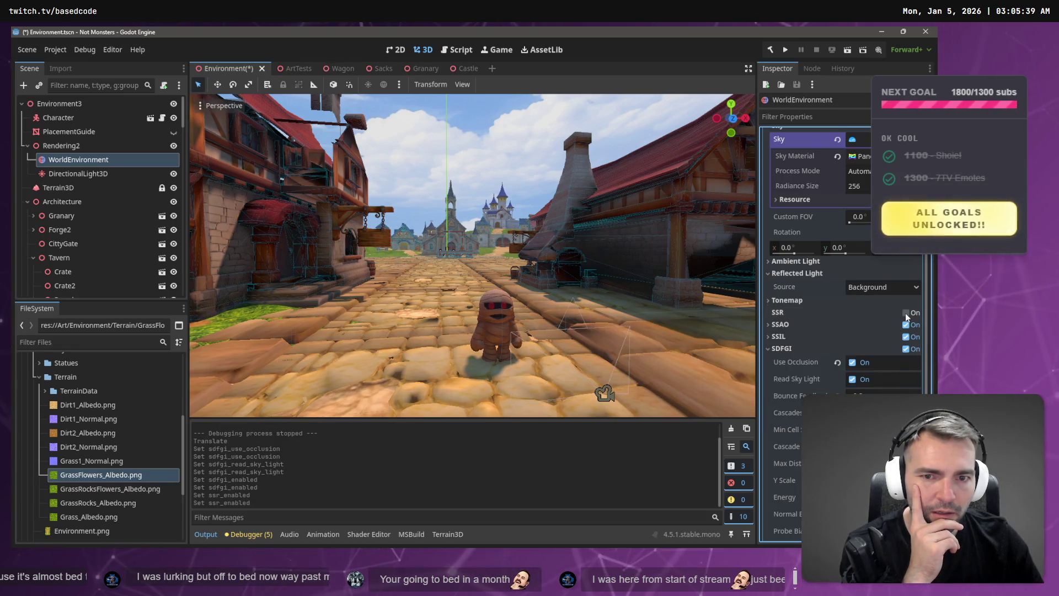
left_click(907, 325)
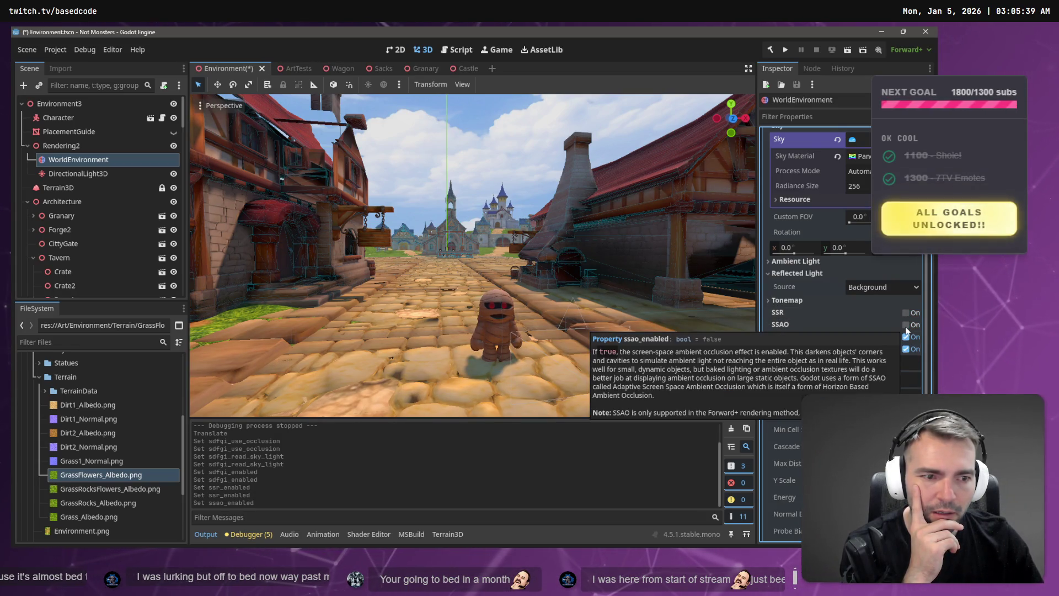
left_click(906, 326)
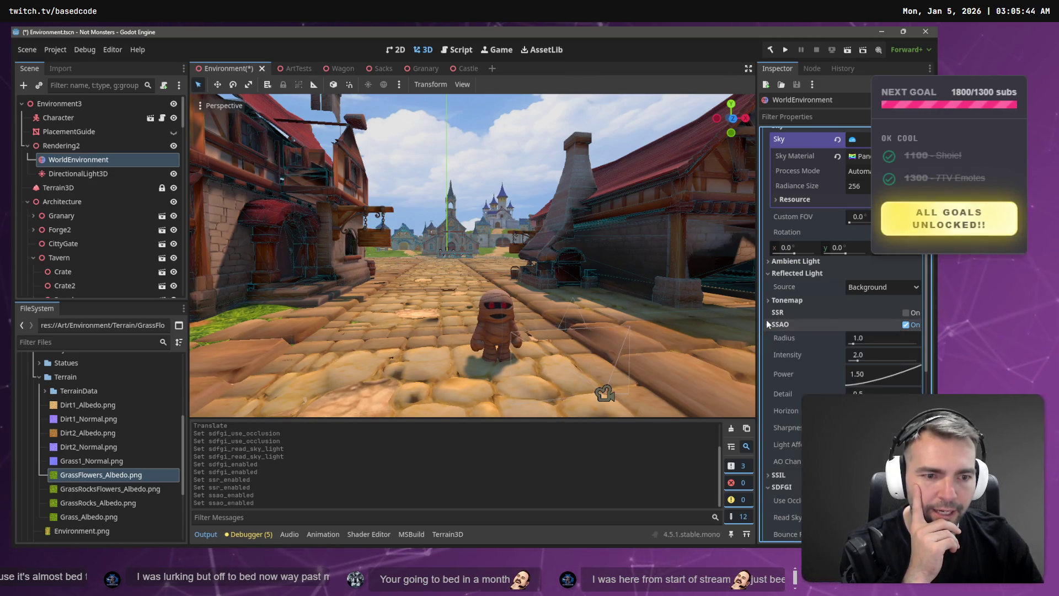
left_click(893, 325)
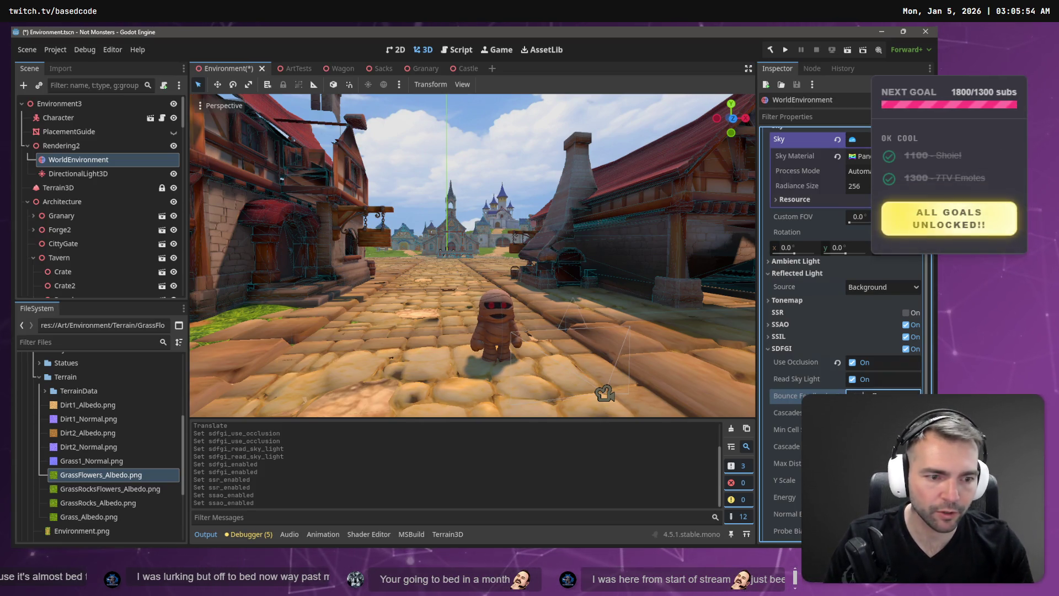
key("Return")
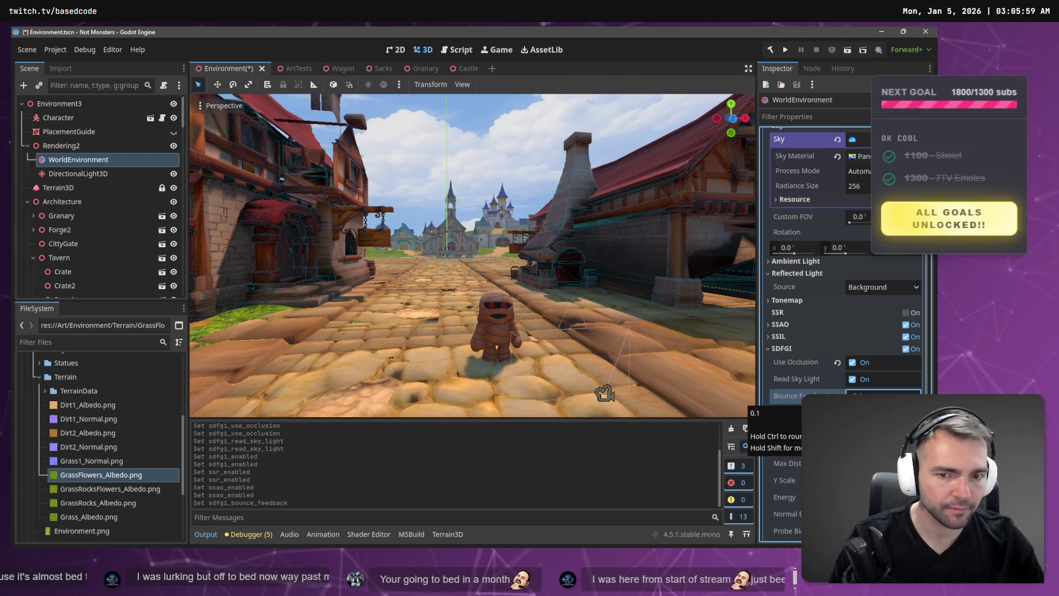
Set SDFGI cascades to 2 and try a first SDFGI energy value
left_click(882, 413)
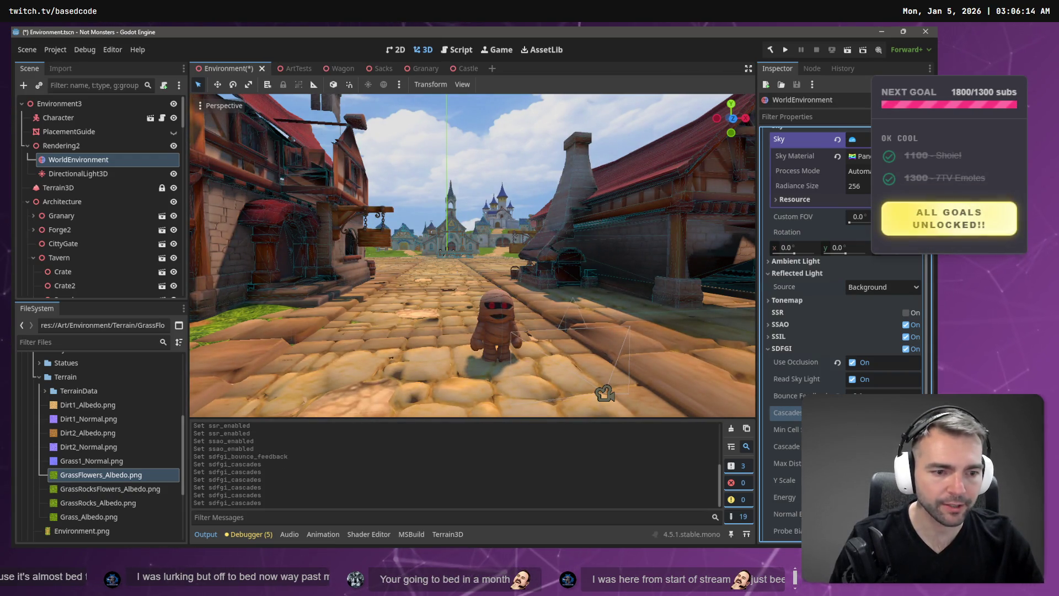
left_click(883, 413)
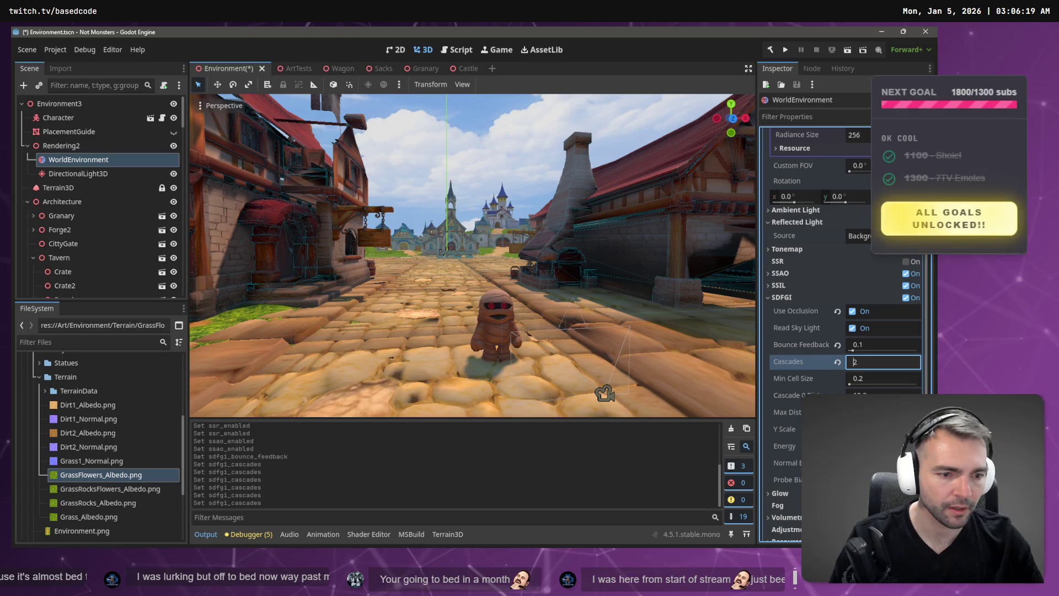
left_click(883, 446)
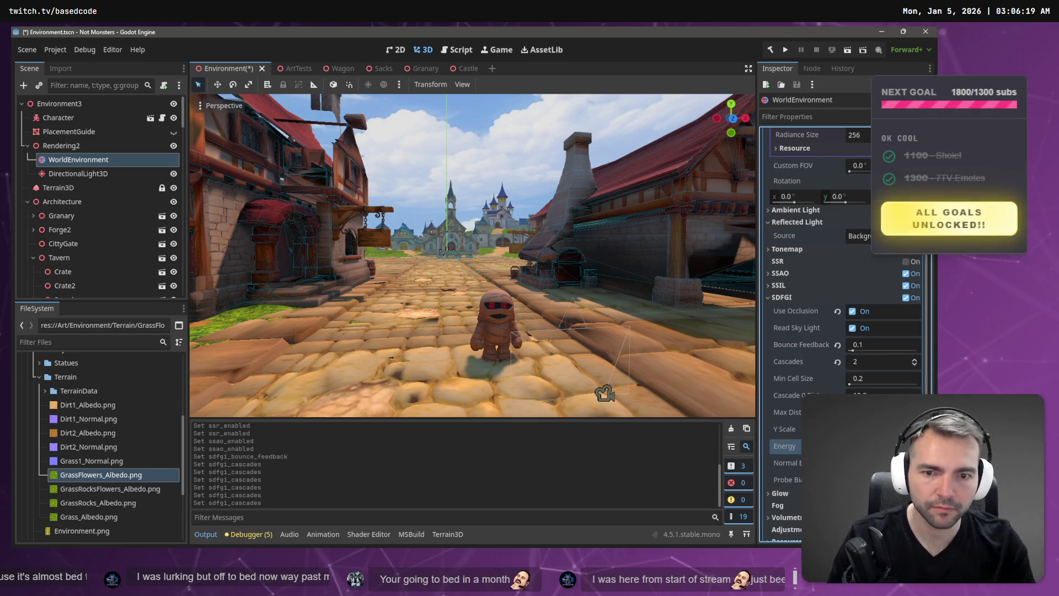
key("Return")
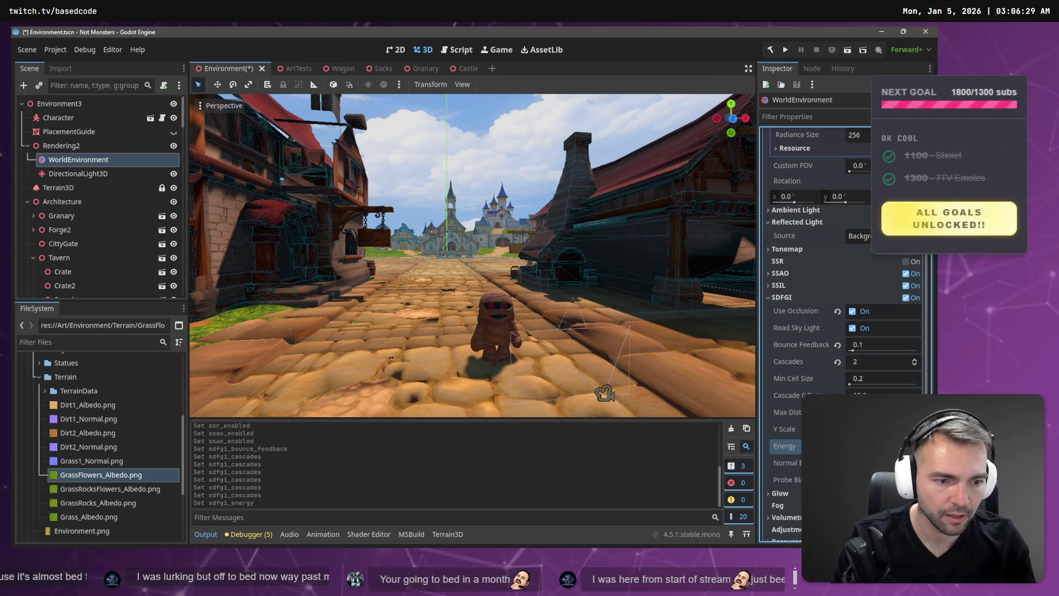
key("Return")
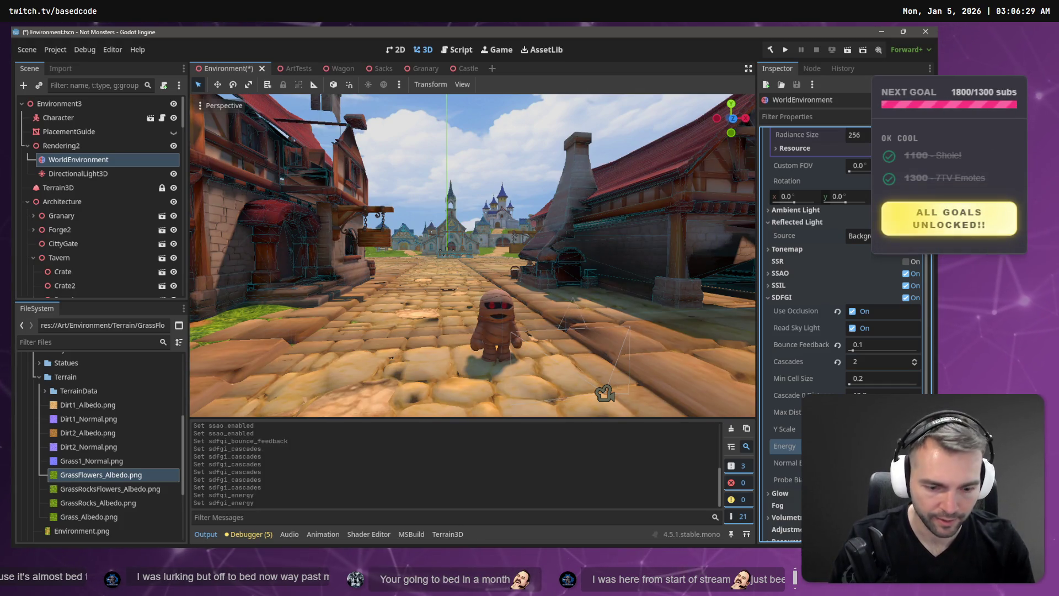
Step the SDFGI energy up until the street's brightness looks right
left_click(882, 429)
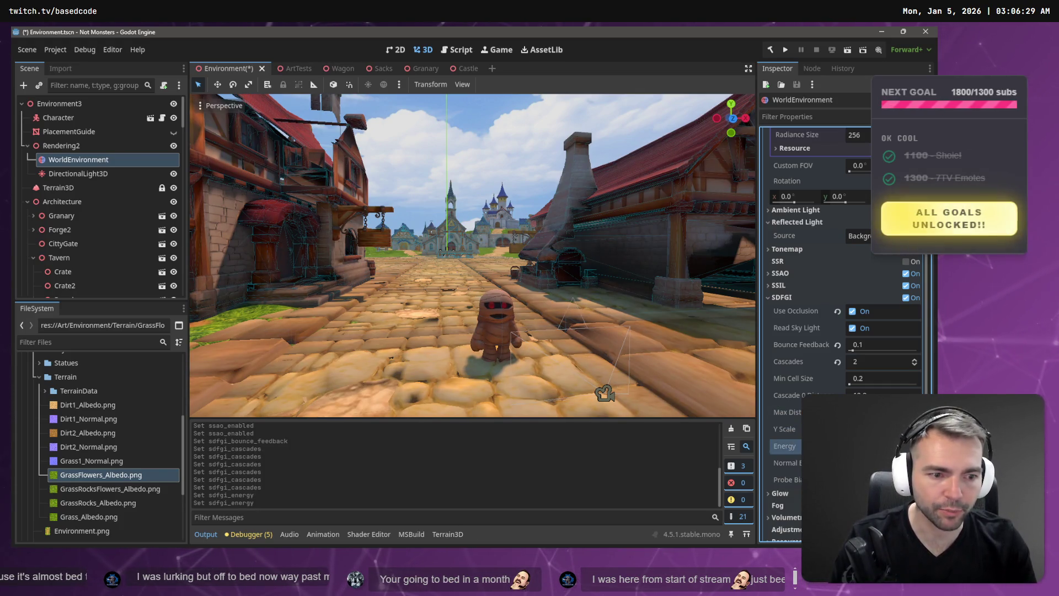
left_click(883, 446)
key("Return")
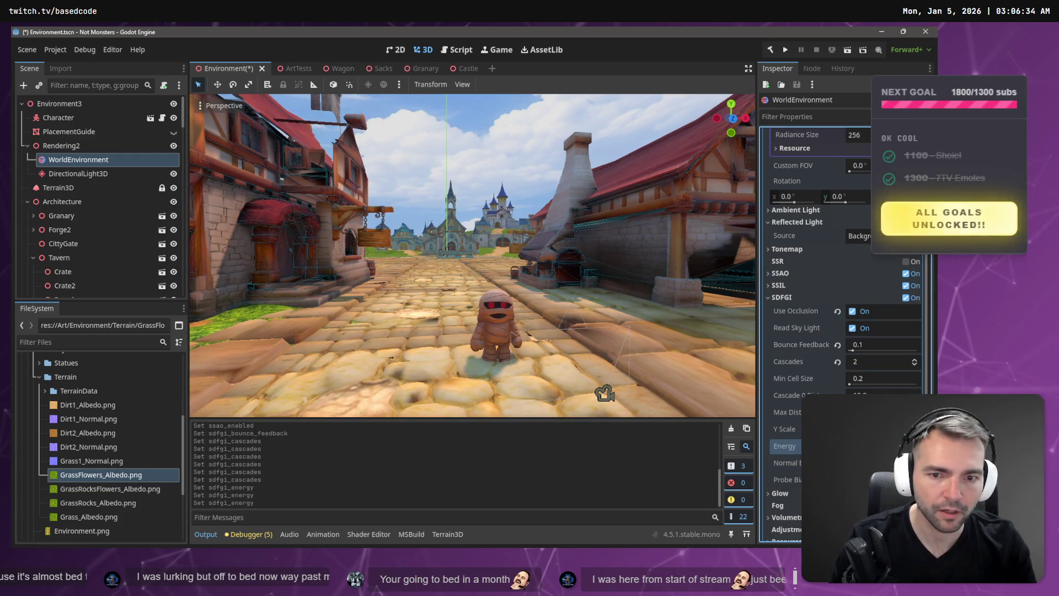
key("Return")
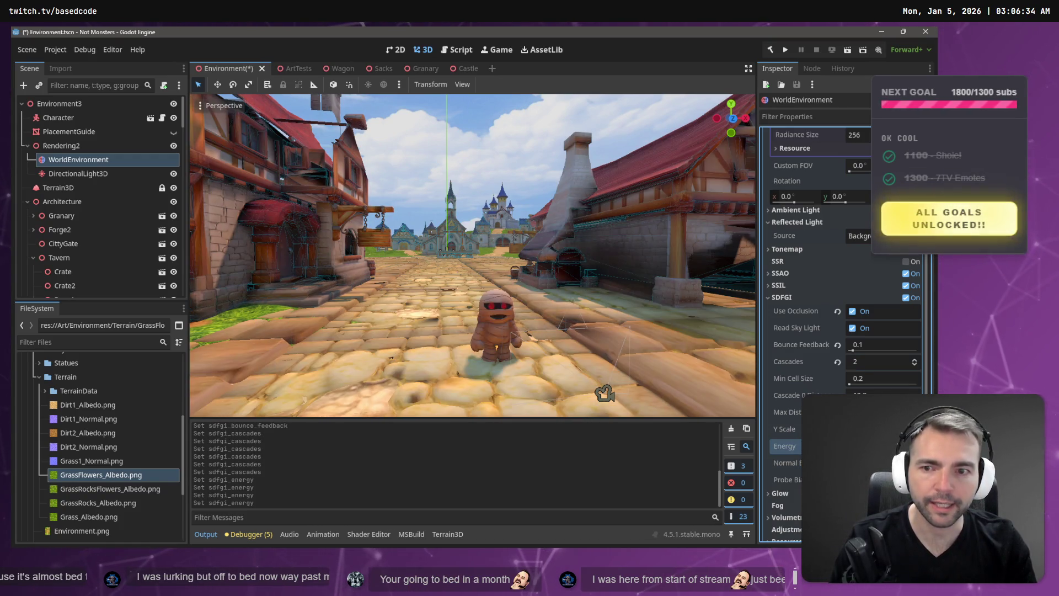
key("Return")
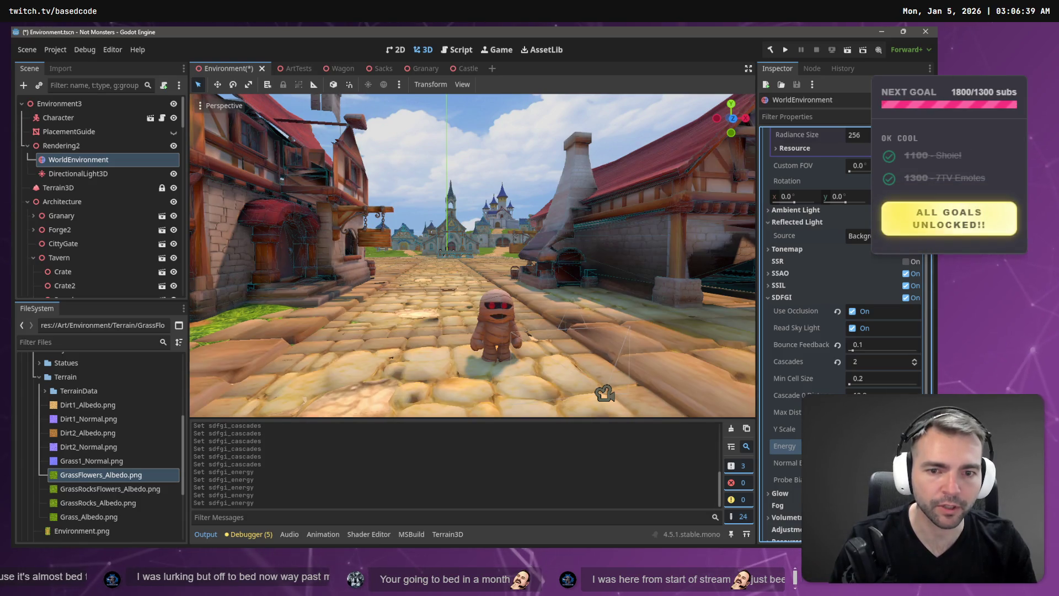
key("Return")
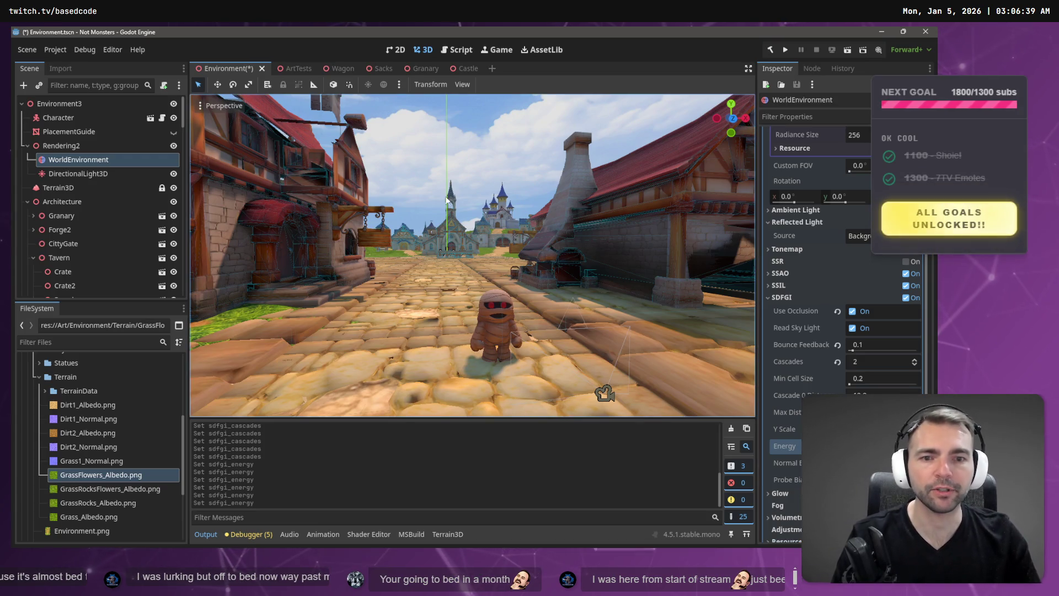
scroll(605, 393, "up", 5)
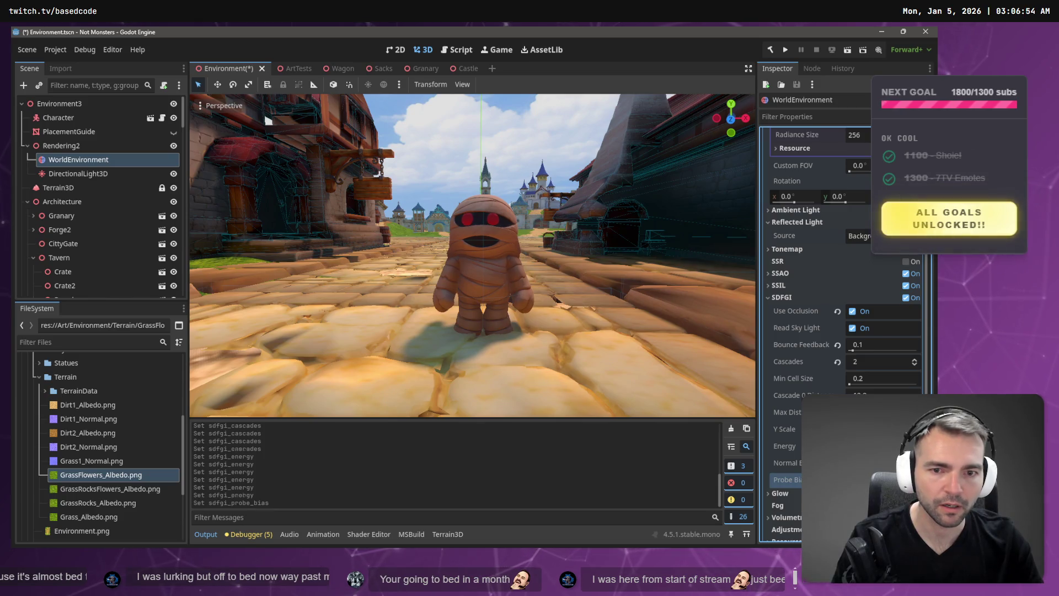
Adjust the SDFGI Probe Bias and save the Environment scene with Ctrl+S
key("Return")
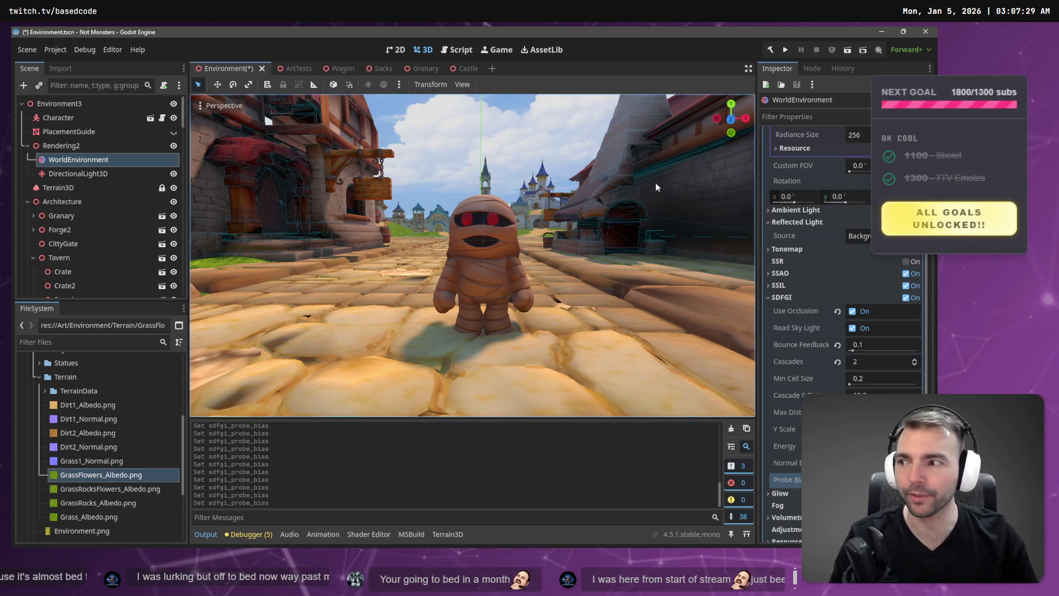
key("ctrl+s")
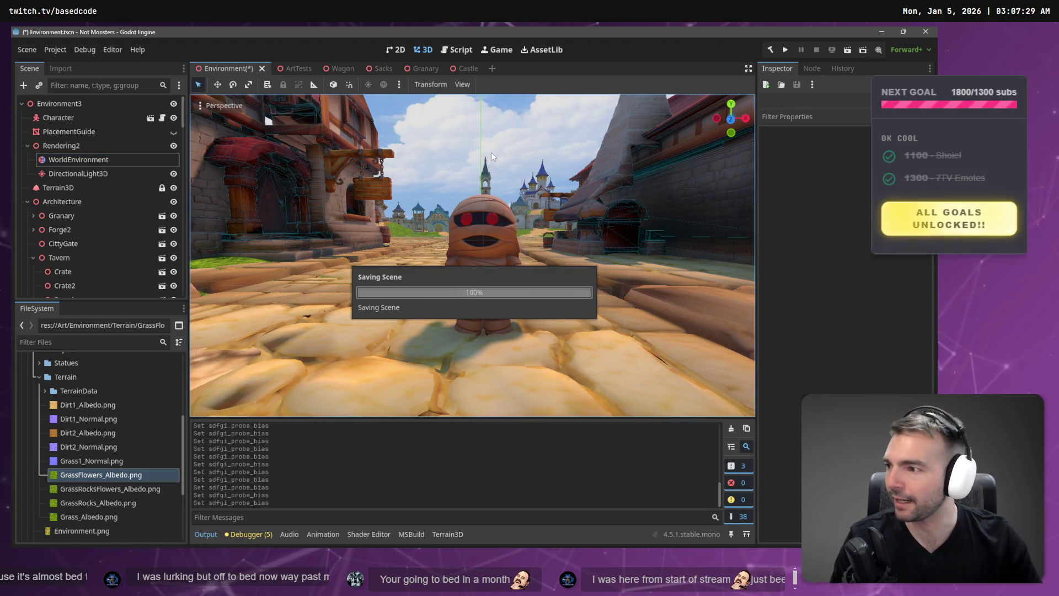
Zoom the viewport out around the mummy, then switch to the reference whiteboard
scroll(485, 165, "up", 3)
scroll(480, 181, "down", 5)
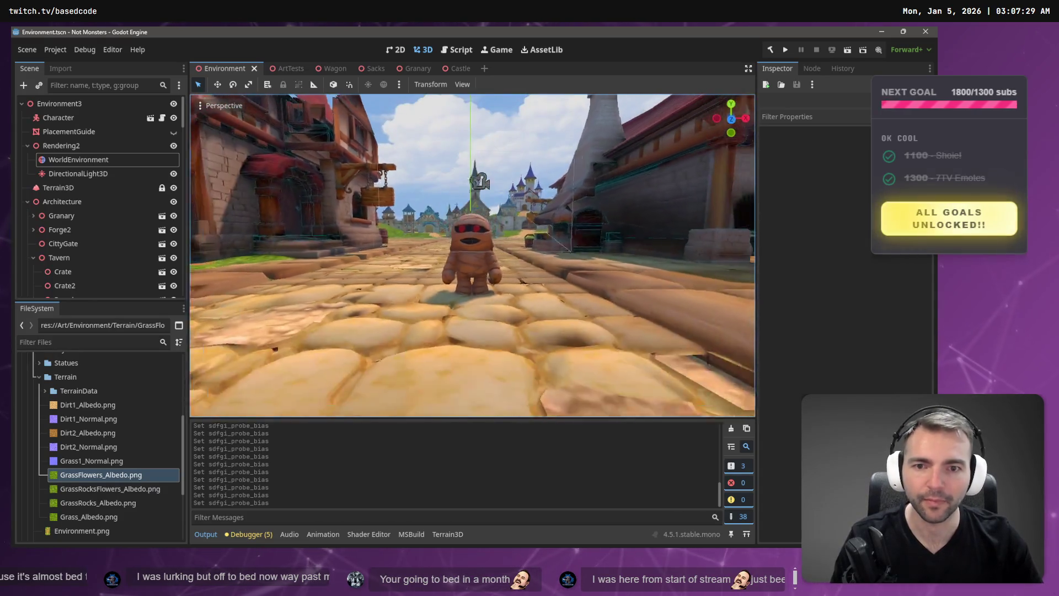
scroll(472, 256, "down", 5)
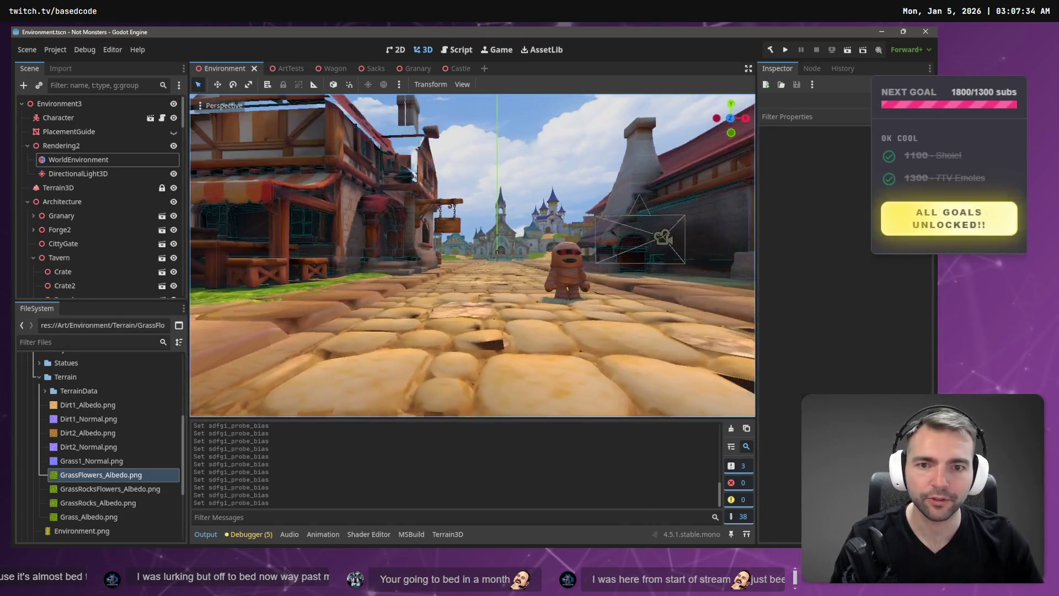
scroll(472, 255, "down", 3)
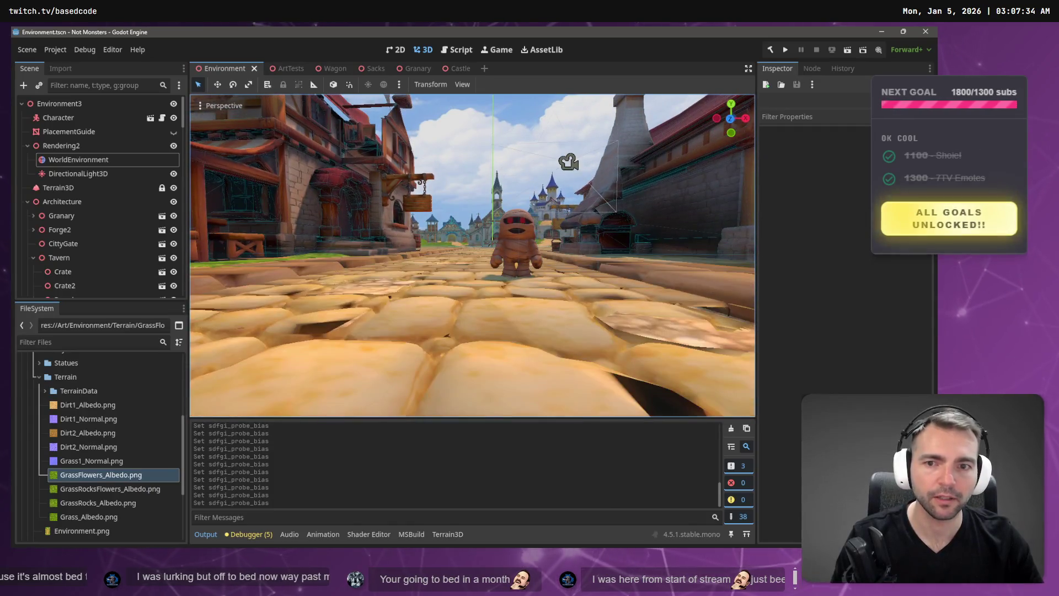
scroll(568, 161, "down", 4)
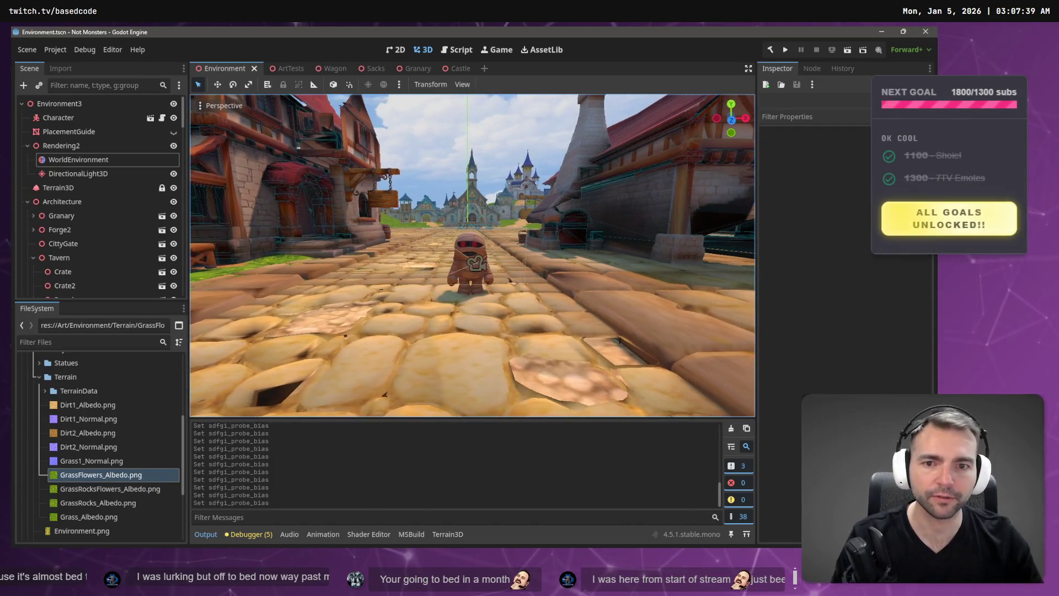
key("alt+Tab")
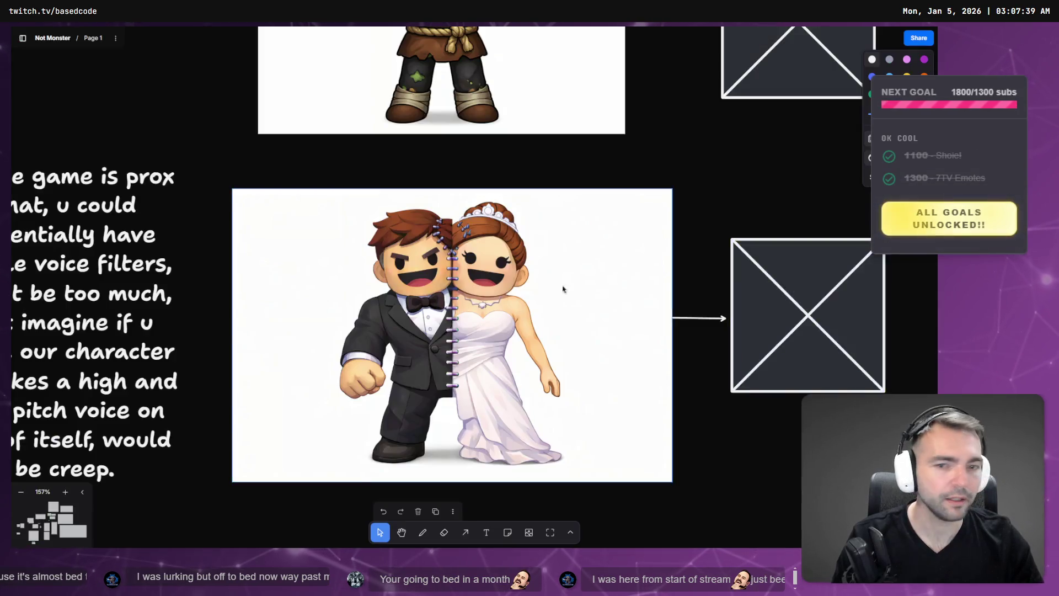
Compare the reference town screenshots against the Godot scene, then select DirectionalLight3D
scroll(552, 331, "down", 5)
scroll(601, 284, "down", 5)
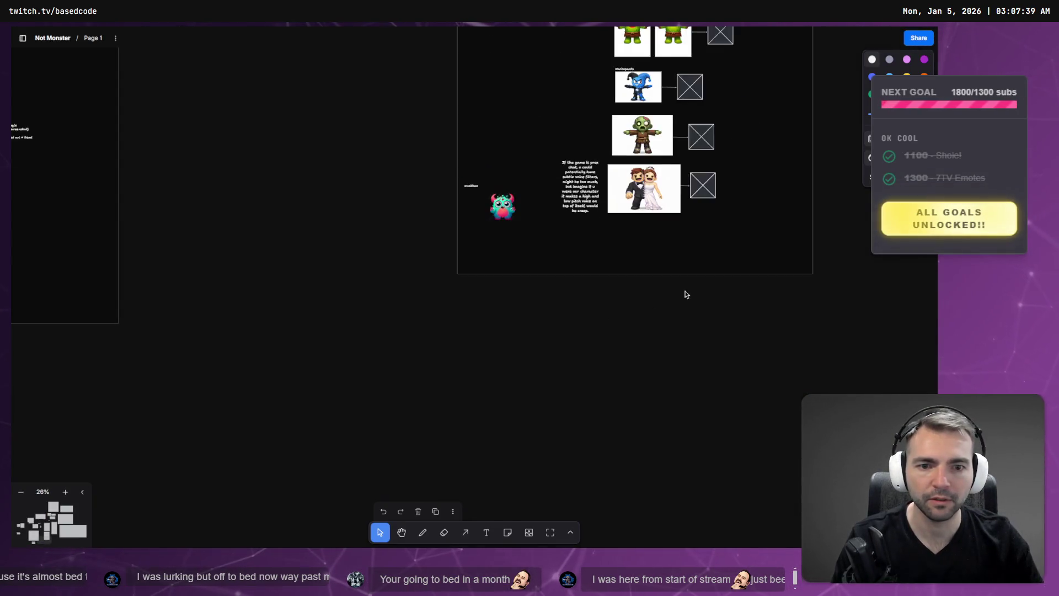
scroll(447, 226, "up", 10)
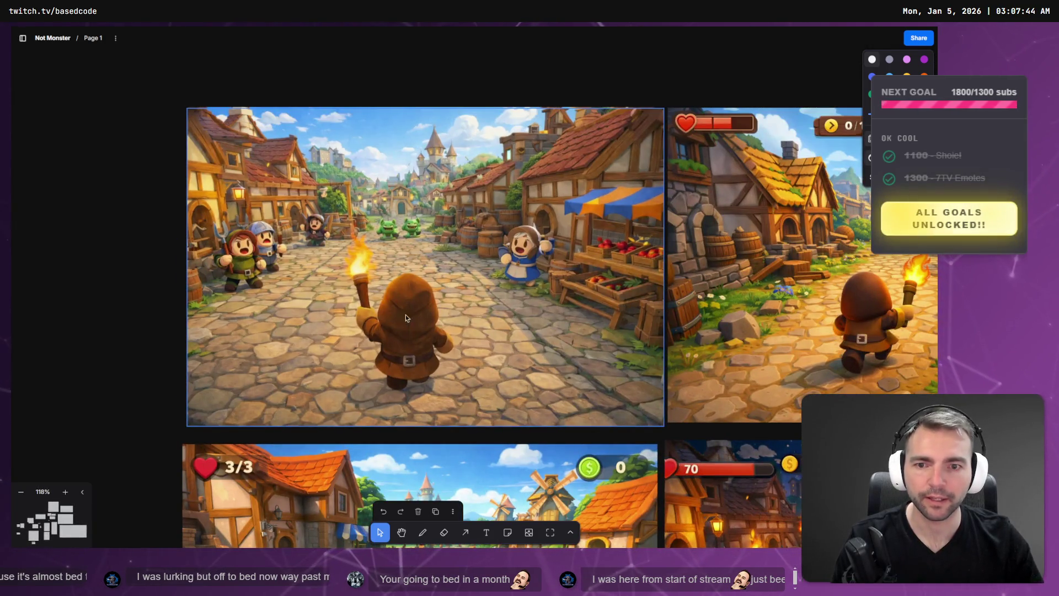
key("alt+Tab")
key("alt+Tab")
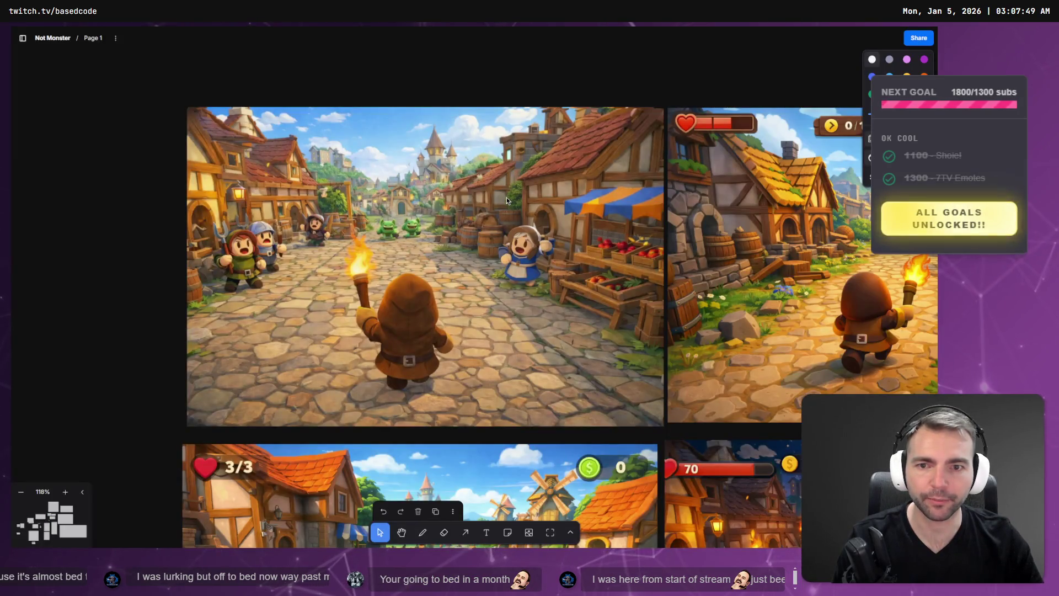
key("alt+Tab")
key("alt+Tab")
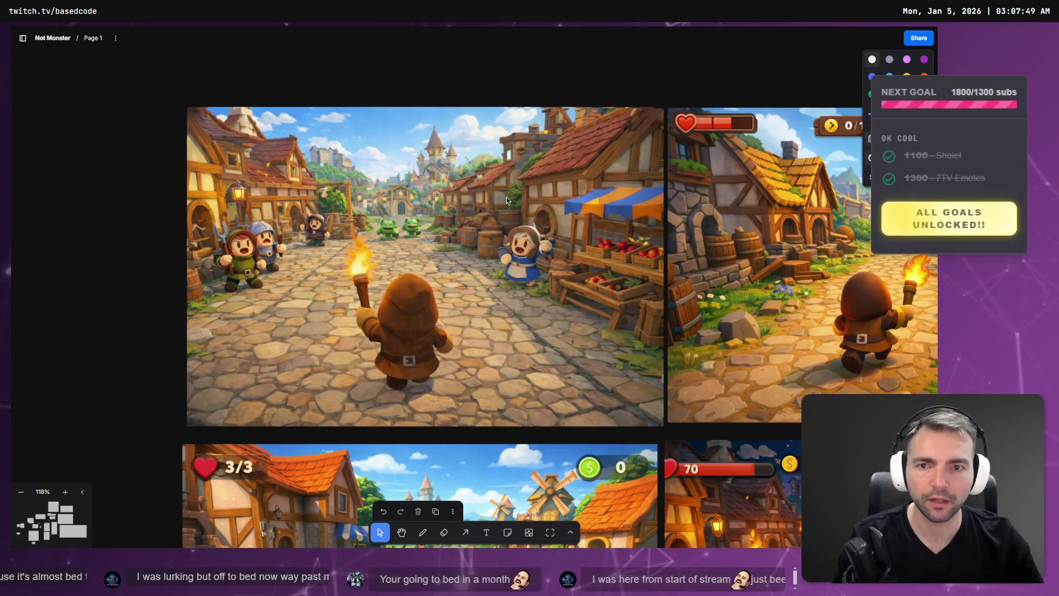
key("alt+Tab")
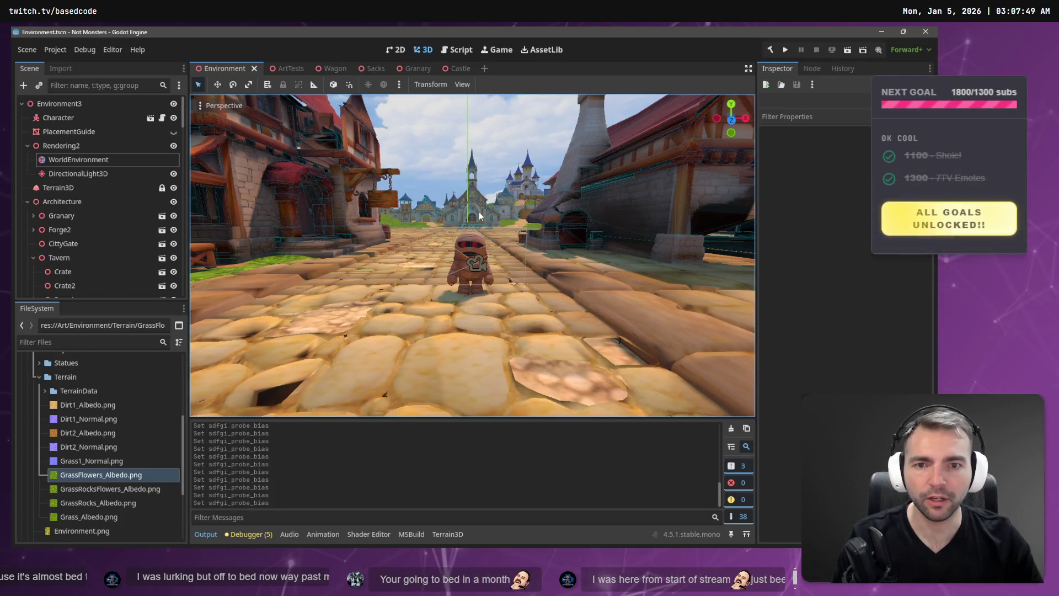
key("alt+Tab")
key("alt+Tab")
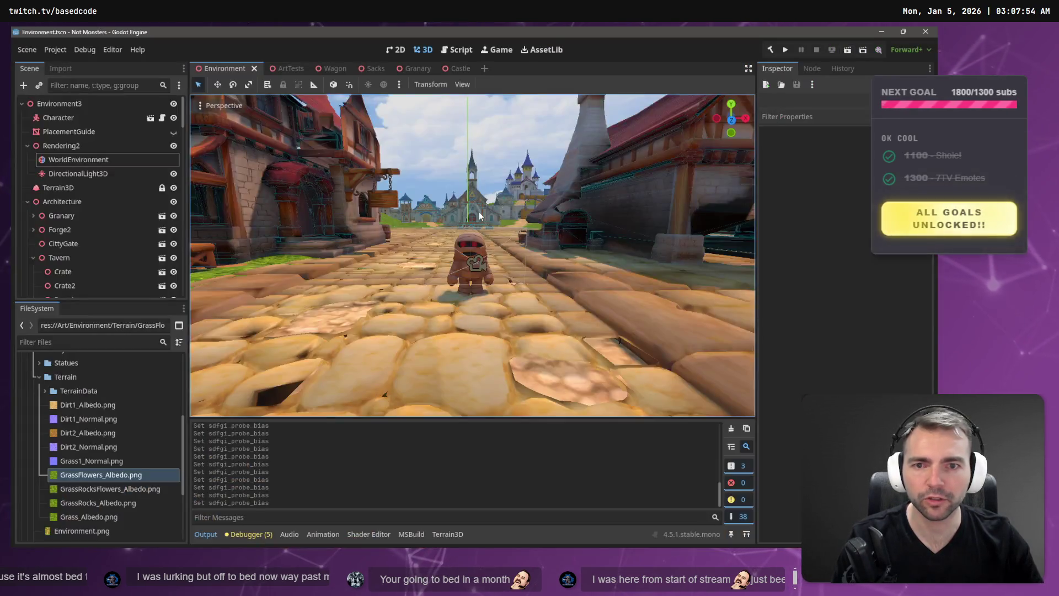
key("alt+Tab")
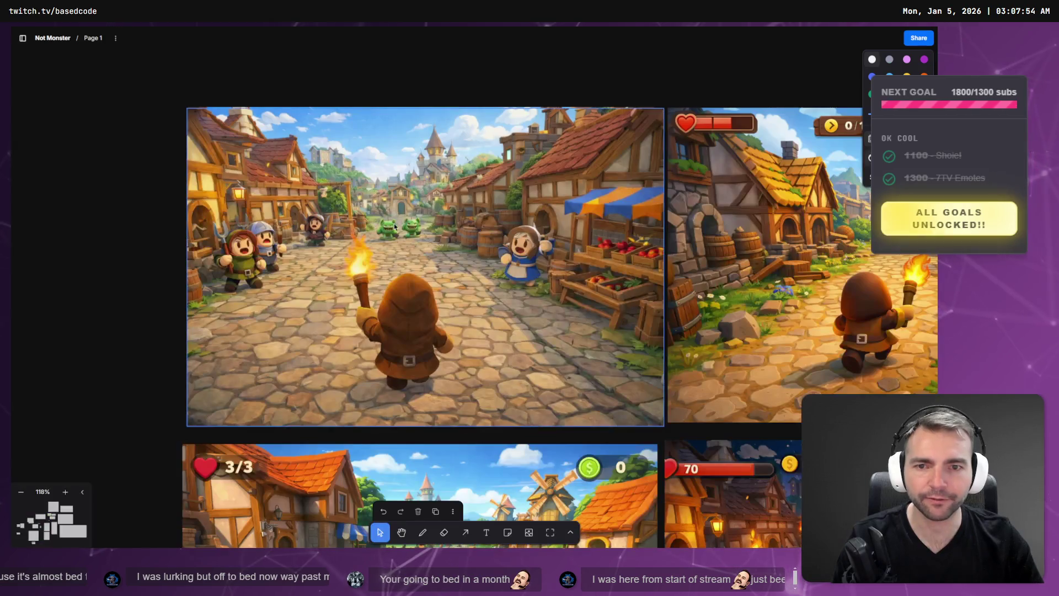
key("alt+Tab")
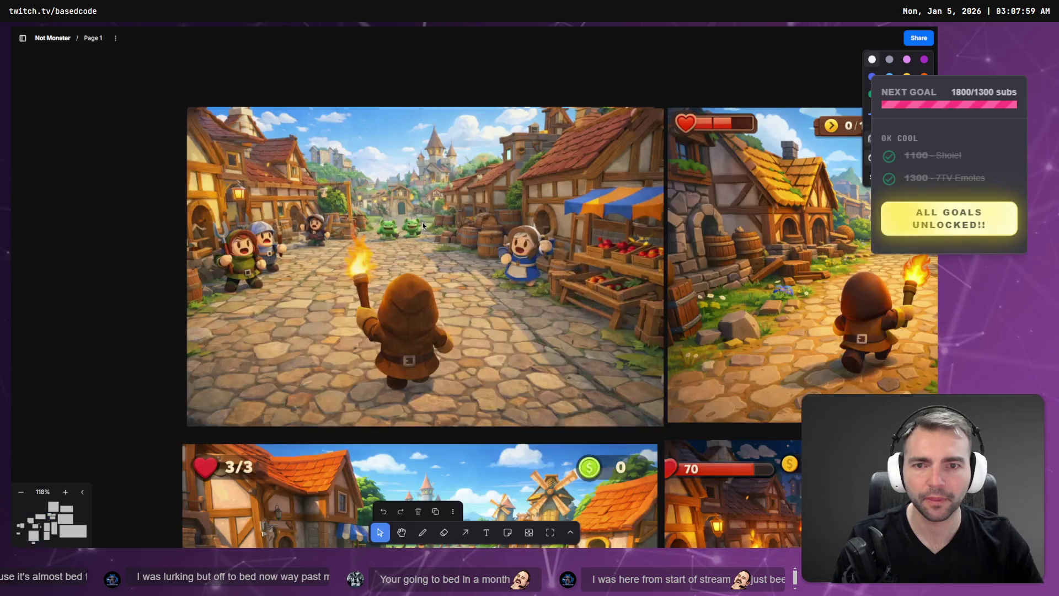
key("alt+Tab")
key("alt+Tab")
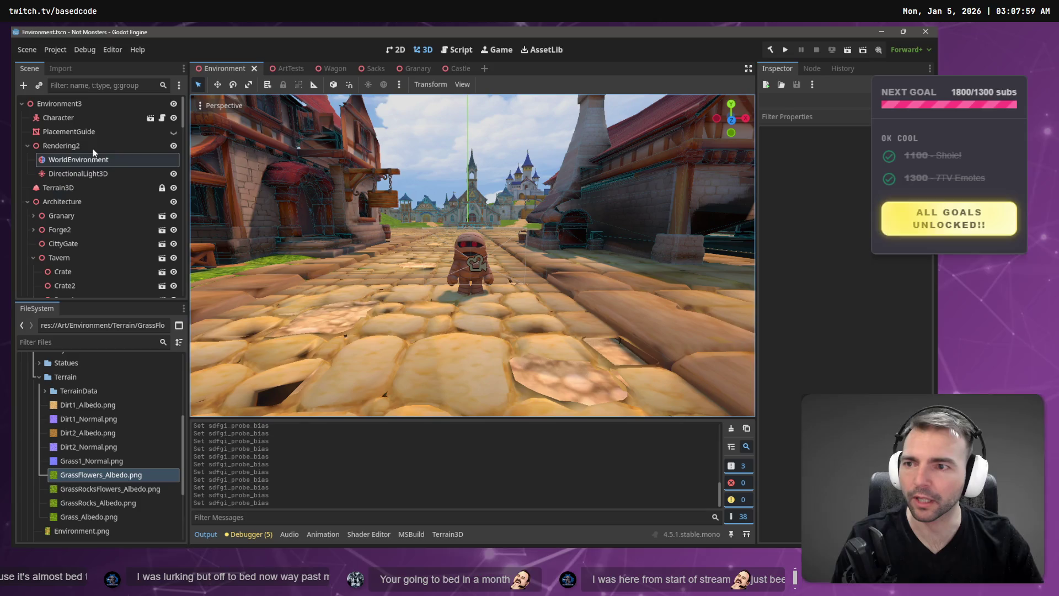
left_click(78, 172)
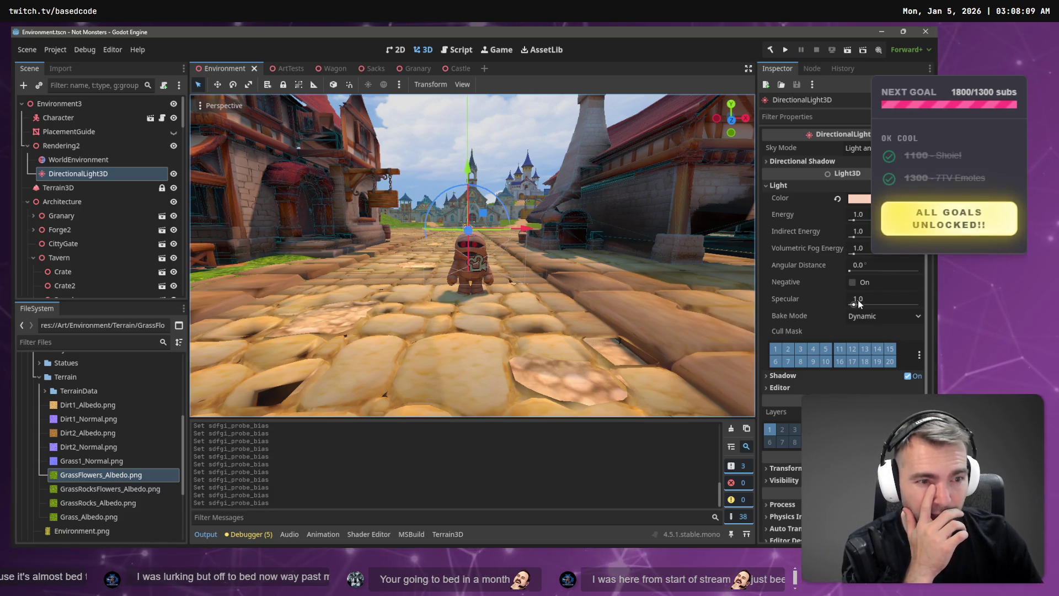
Set the DirectionalLight3D's Specular to 1.33, keeping Bake Mode Dynamic and Negative off
mouse_move(803, 300)
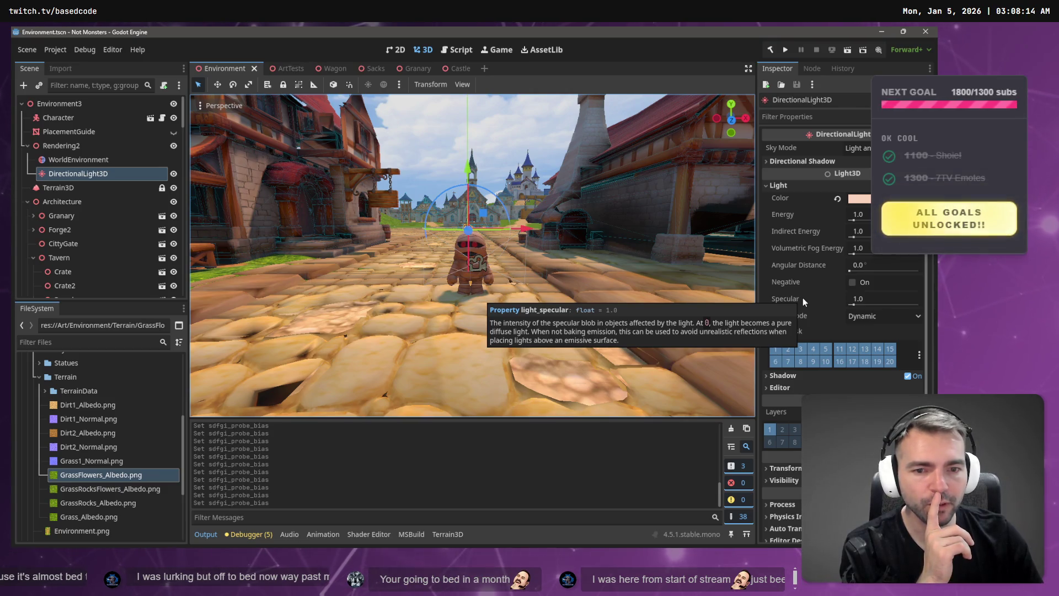
mouse_move(854, 304)
left_mouse_down()
mouse_move(916, 312)
mouse_move(832, 310)
mouse_move(902, 313)
mouse_move(833, 323)
mouse_move(866, 320)
left_mouse_up()
left_click(867, 320)
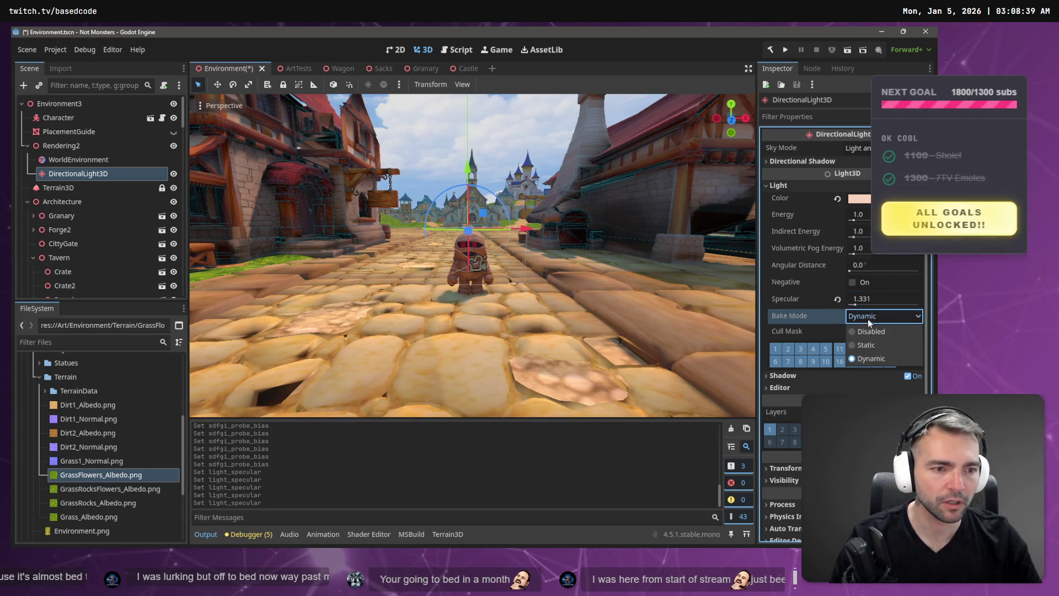
left_click(803, 307)
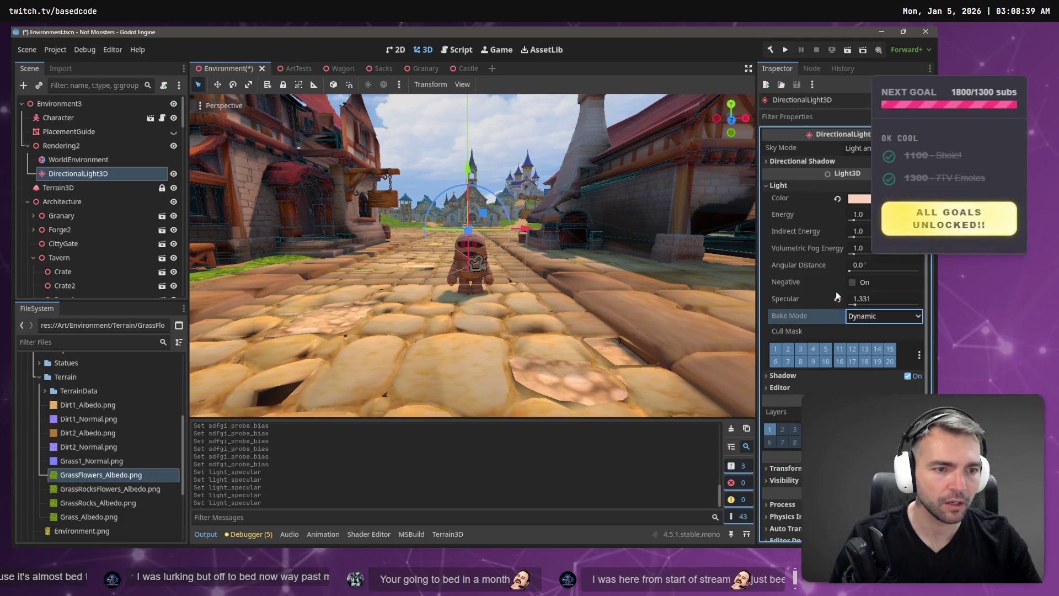
left_click(853, 285)
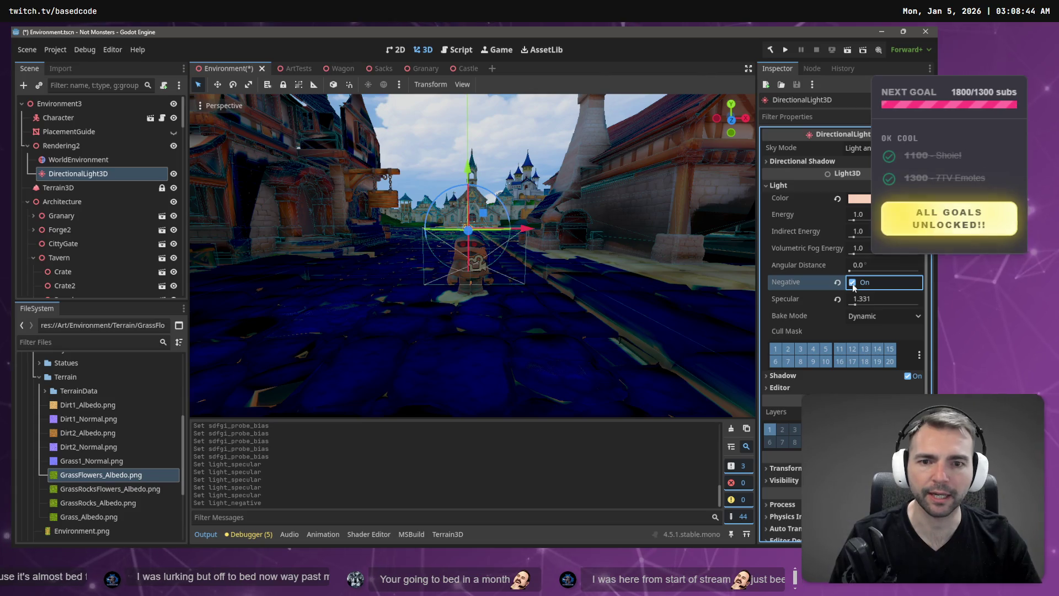
left_click(853, 283)
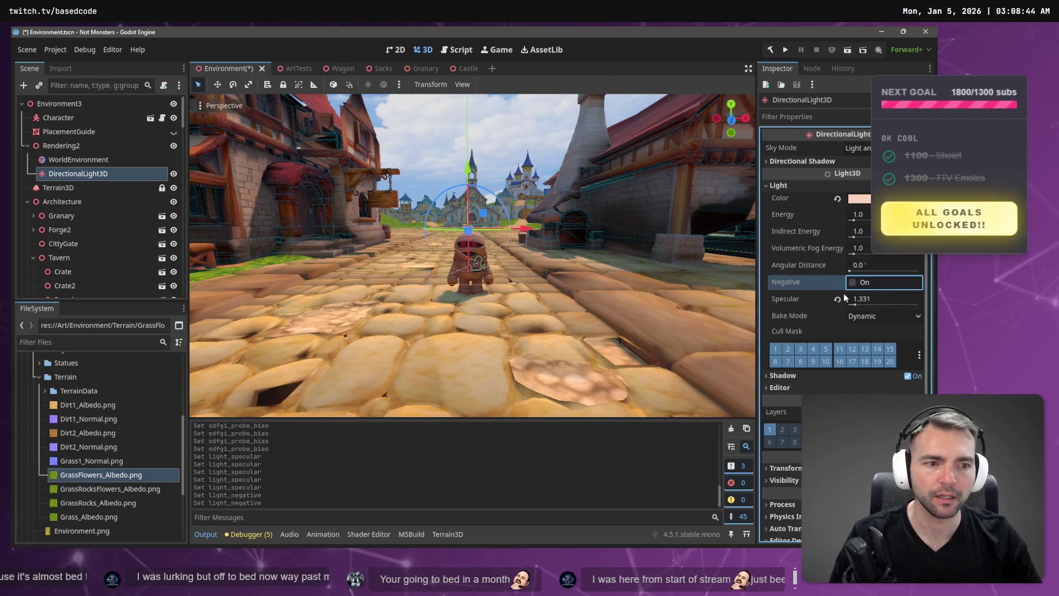
key("ctrl+z")
key("ctrl+z")
key("ctrl+z")
key("ctrl+z")
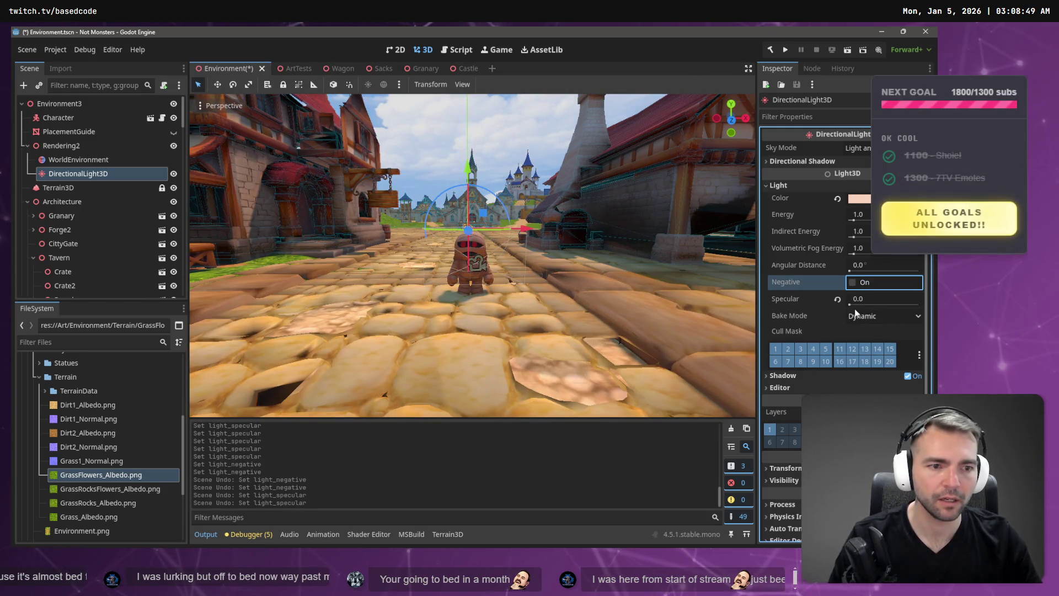
left_click_drag(852, 303, 862, 305)
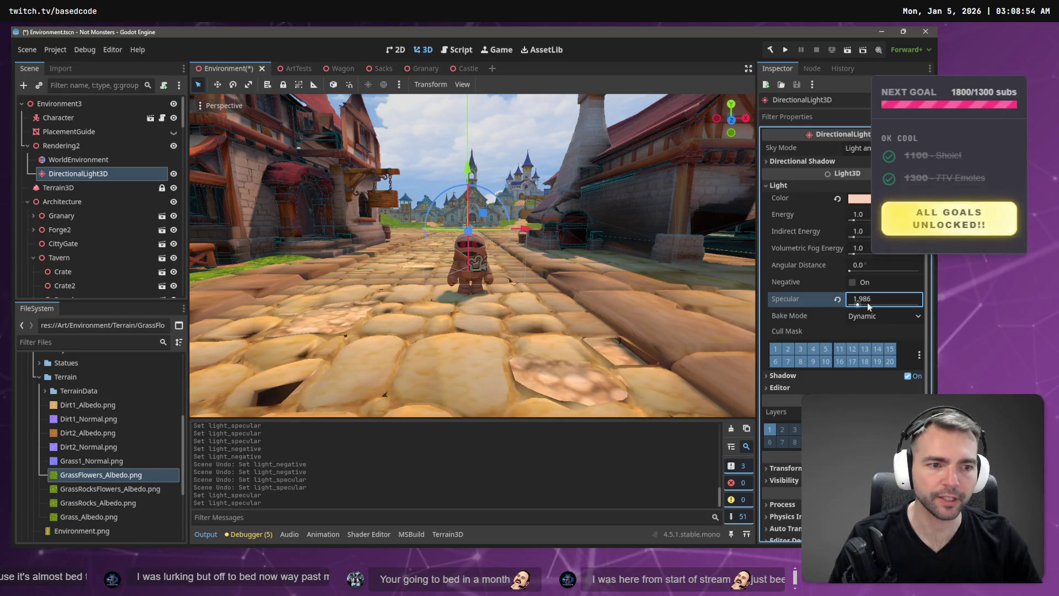
left_click_drag(867, 302, 850, 302)
left_click(849, 295)
type("1.33")
key("Return")
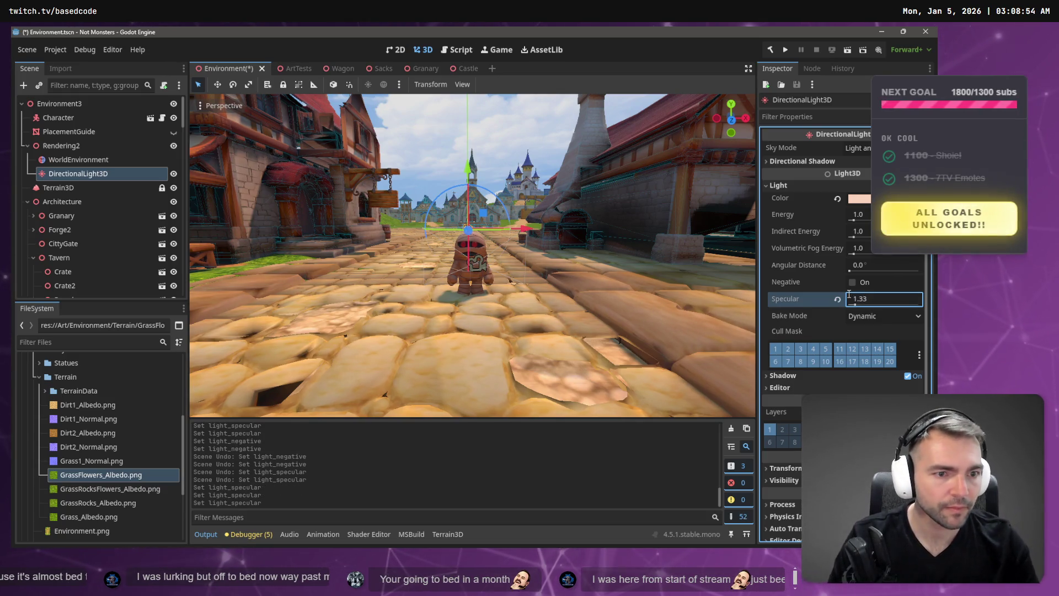
Try an Angular Distance of 0.6, then undo it back to 0
left_click_drag(875, 266, 883, 266)
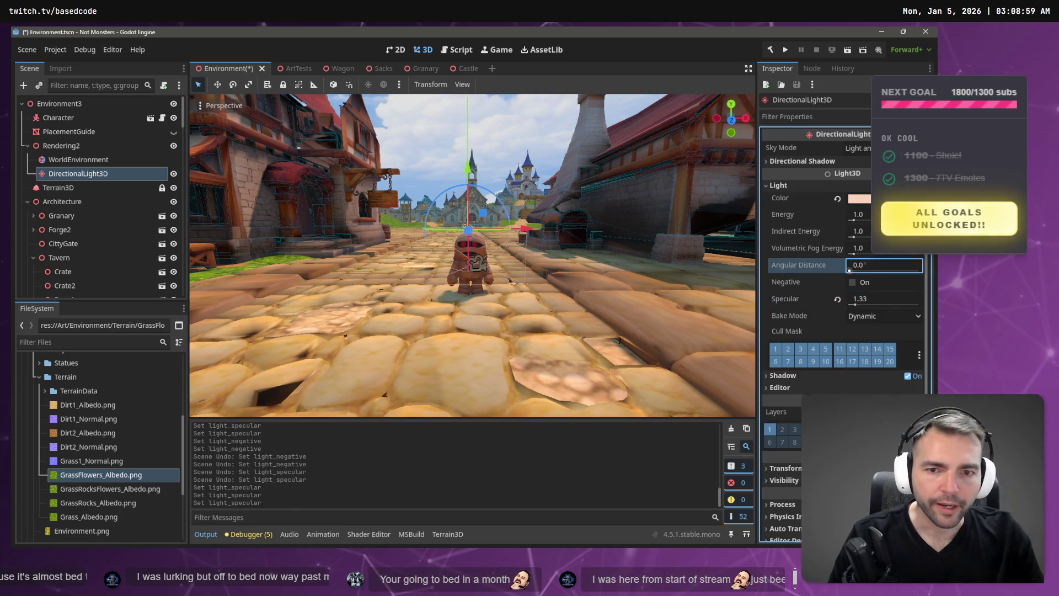
left_click(878, 265)
key("ctrl+a")
type("0.0")
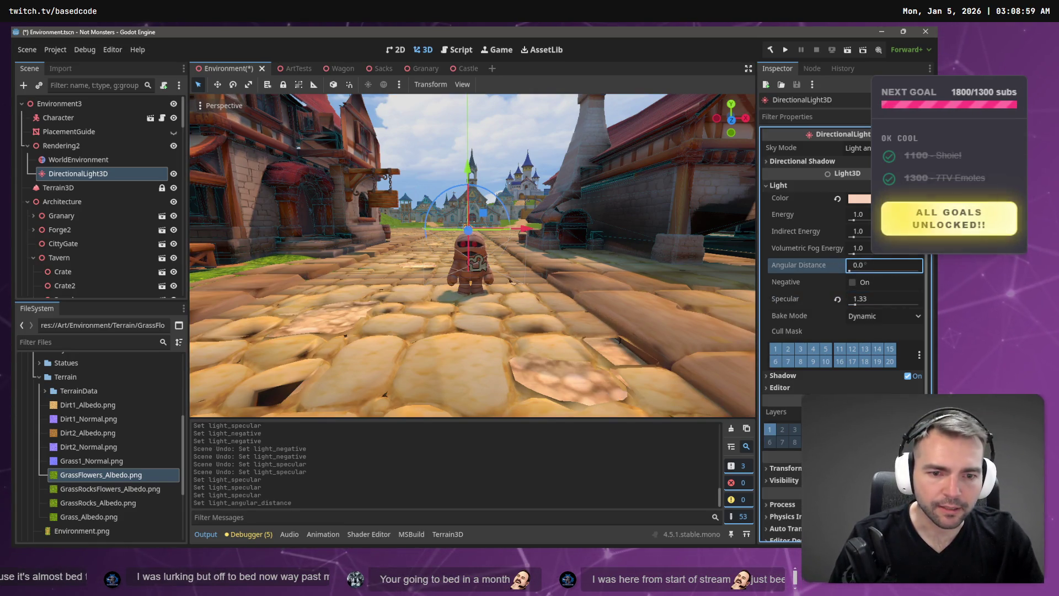
key("BackSpace")
type("6")
key("Return")
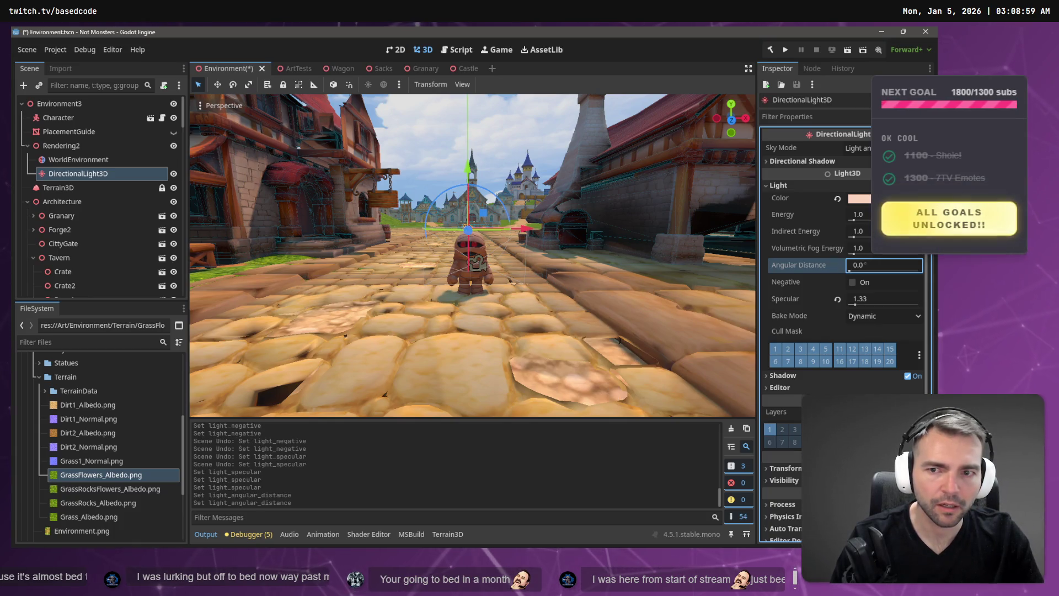
key("ctrl+z")
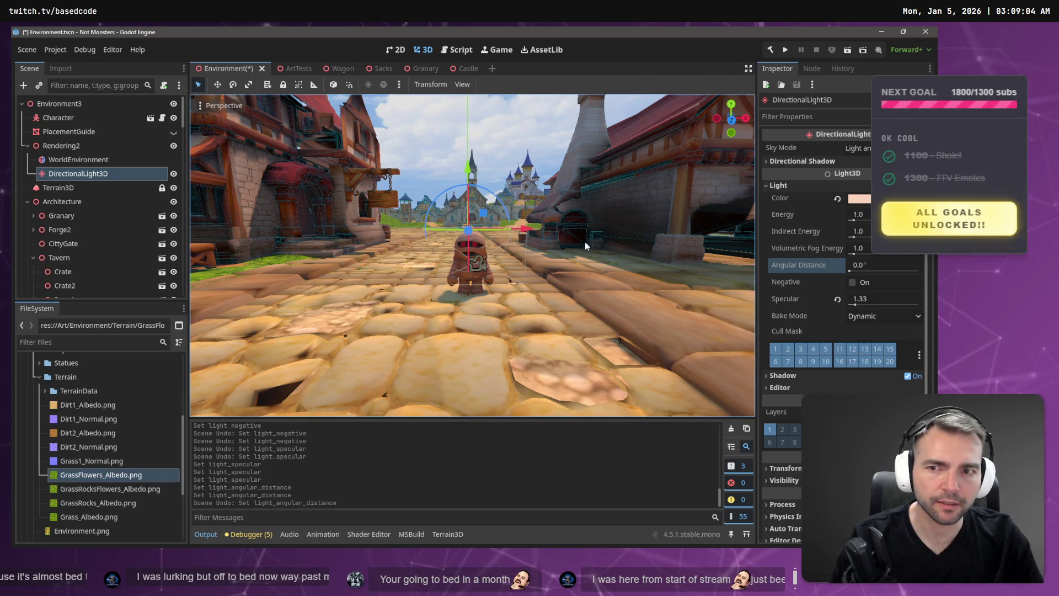
Fly the view along the street behind the mummy and drag Volumetric Fog Energy toward 0
left_click_drag(585, 242, 485, 247)
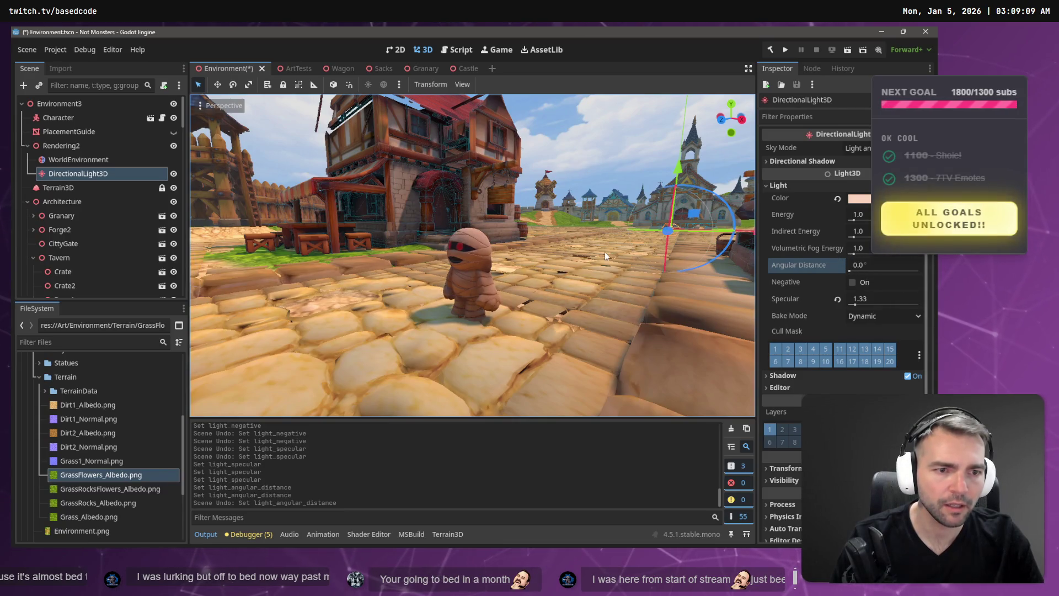
mouse_move(604, 251)
left_mouse_down()
mouse_move(585, 254)
mouse_move(749, 252)
left_mouse_up()
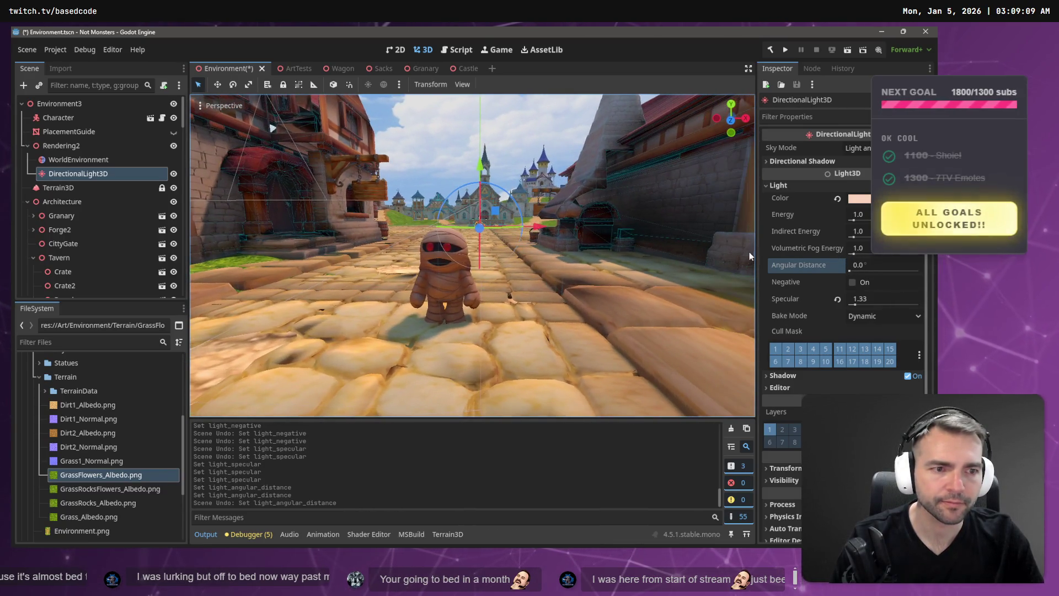
mouse_move(858, 247)
left_mouse_down()
mouse_move(938, 248)
mouse_move(860, 248)
left_mouse_up()
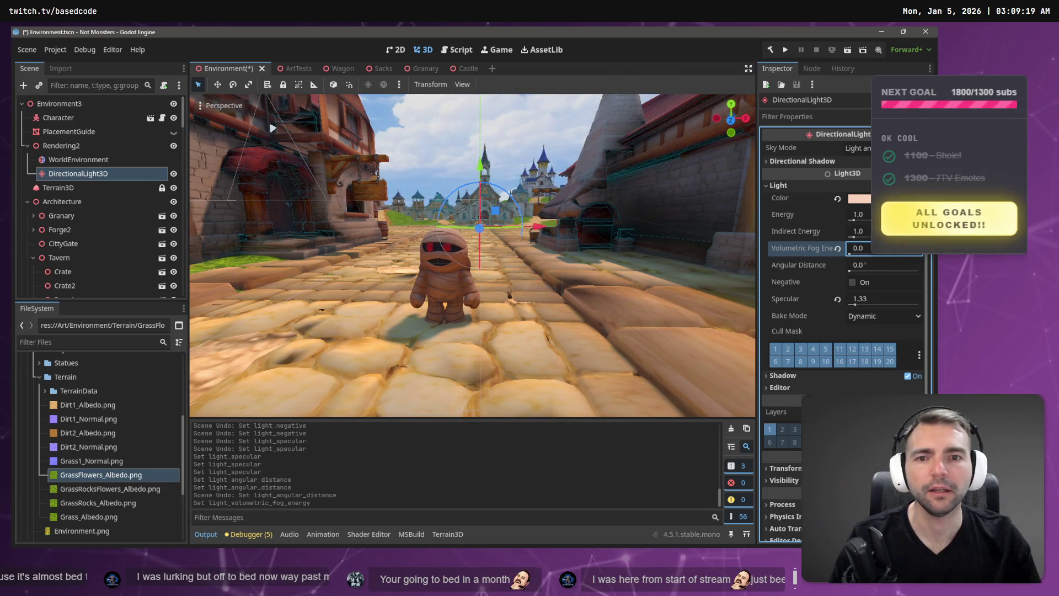
Undo the fog change and try volumetric fog energies of 30, 3 and 20
key("ctrl+z")
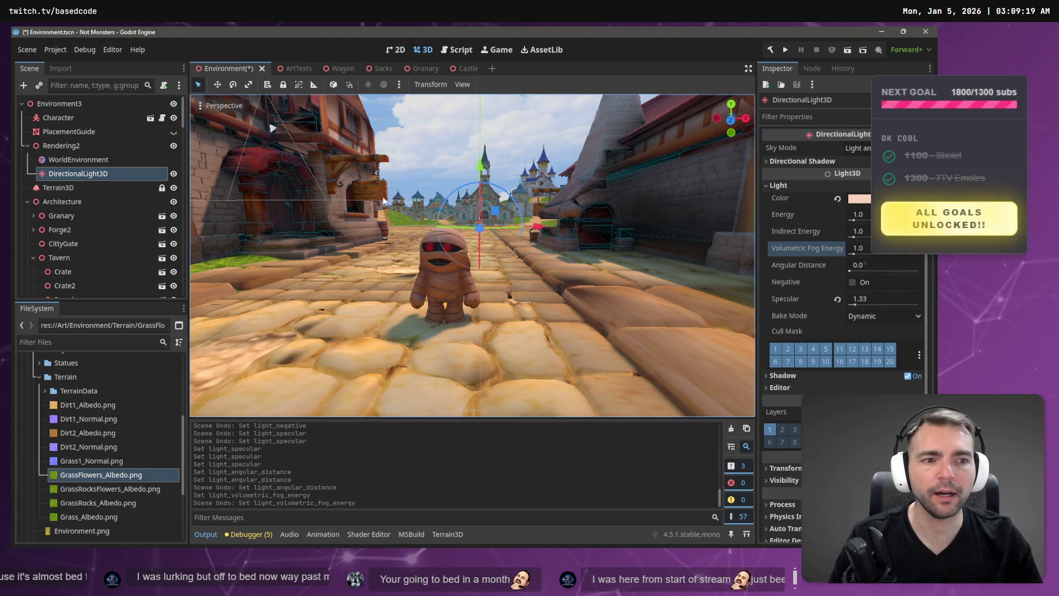
left_click(858, 248)
type("30")
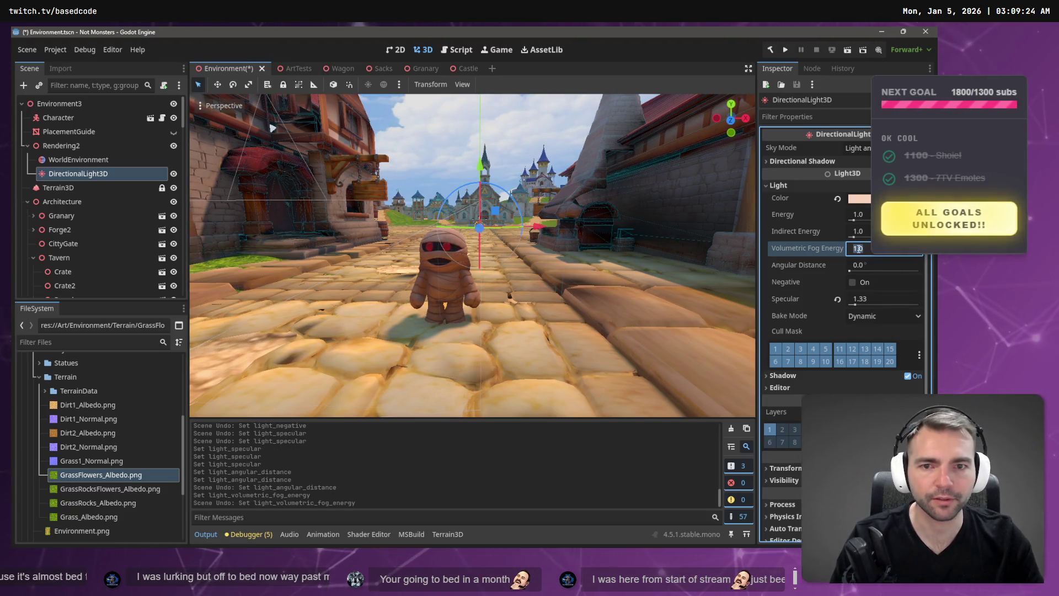
key("Return")
left_click(869, 248)
type("3")
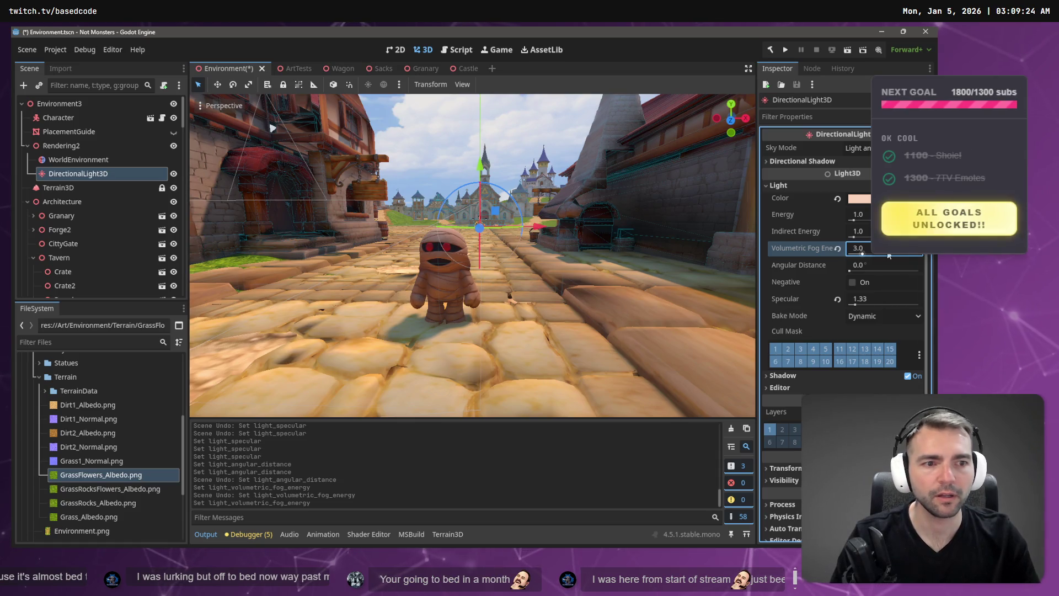
key("Return")
type("4")
key("Return")
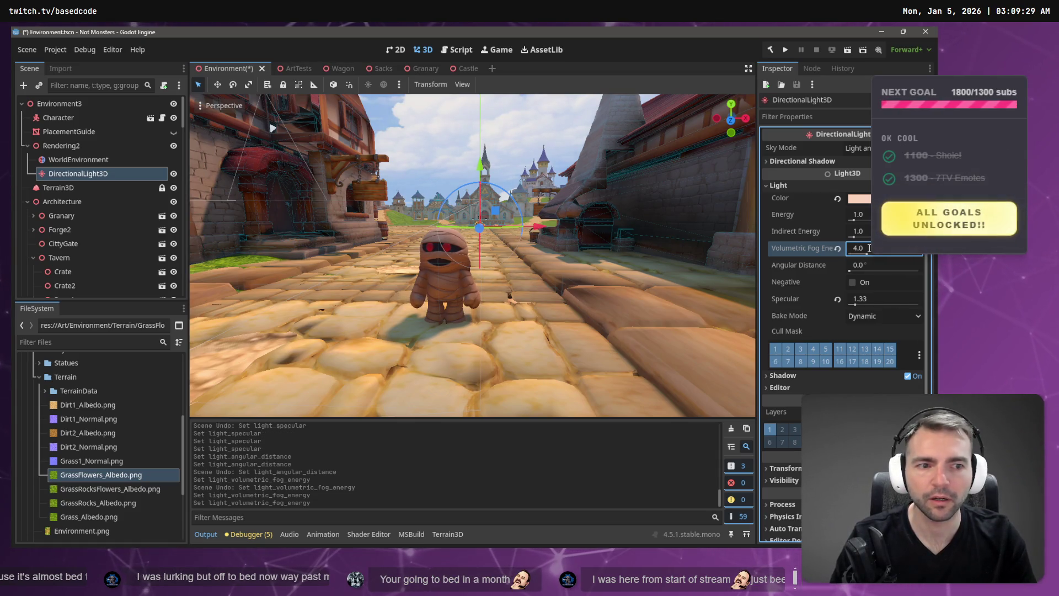
type("20")
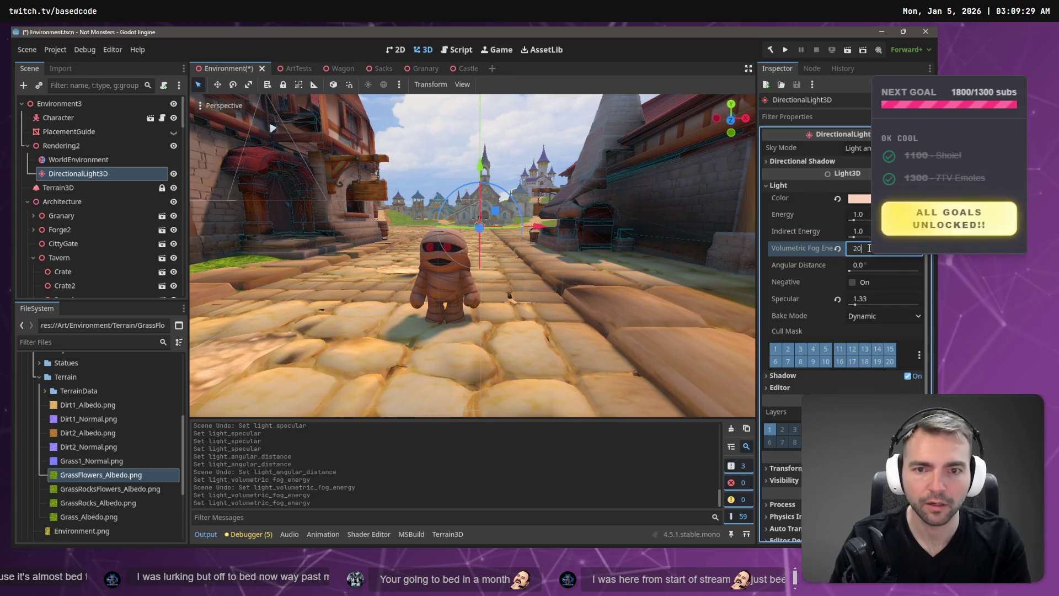
key("Return")
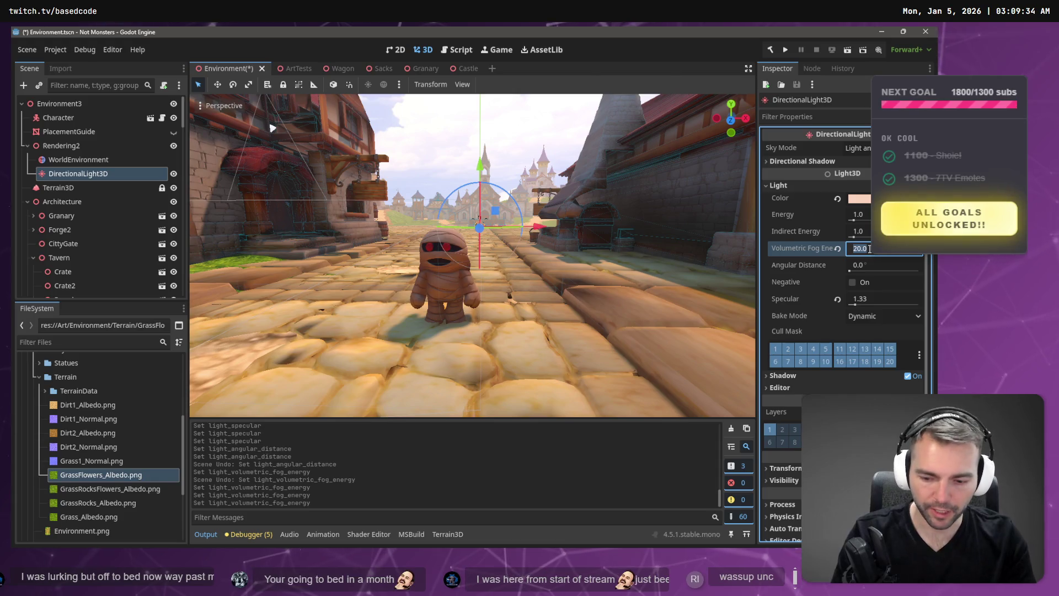
Step the fog energy through 15, 10, 8, 5, 3 and 5, settling at 8
key("Return")
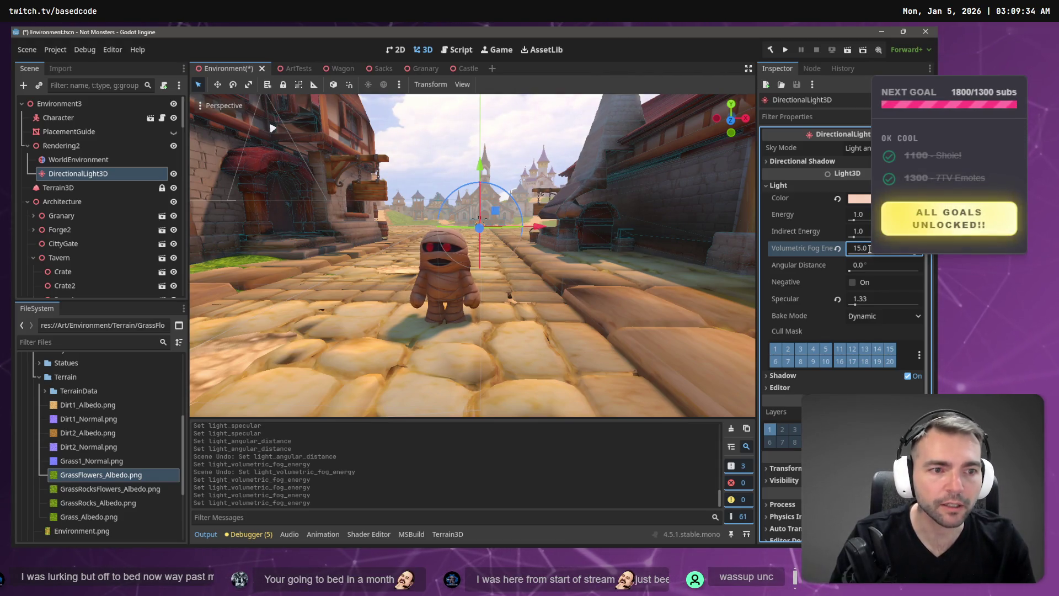
type("10")
key("Return")
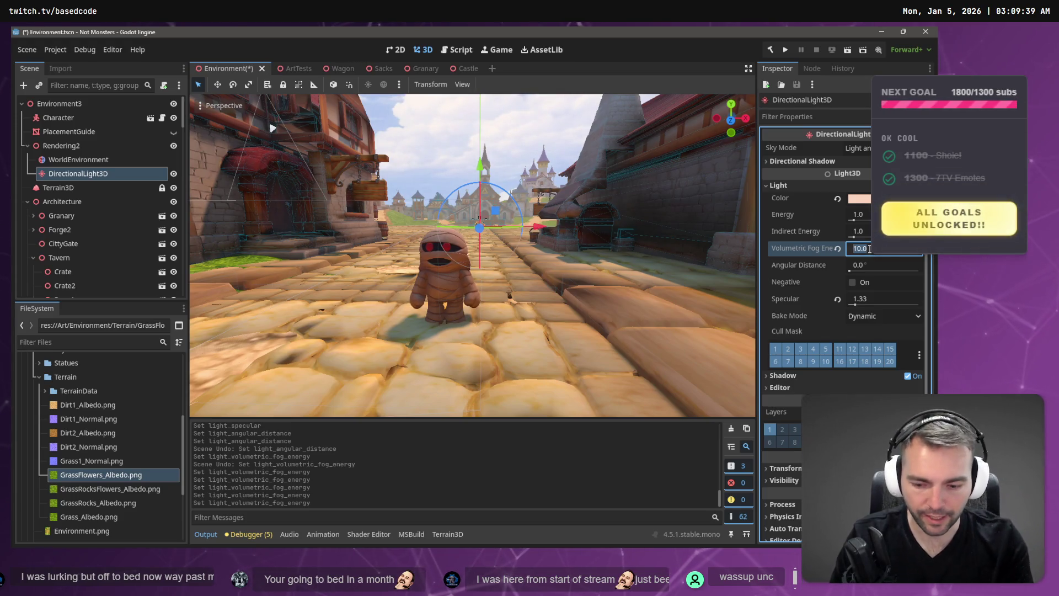
type("8")
key("Return")
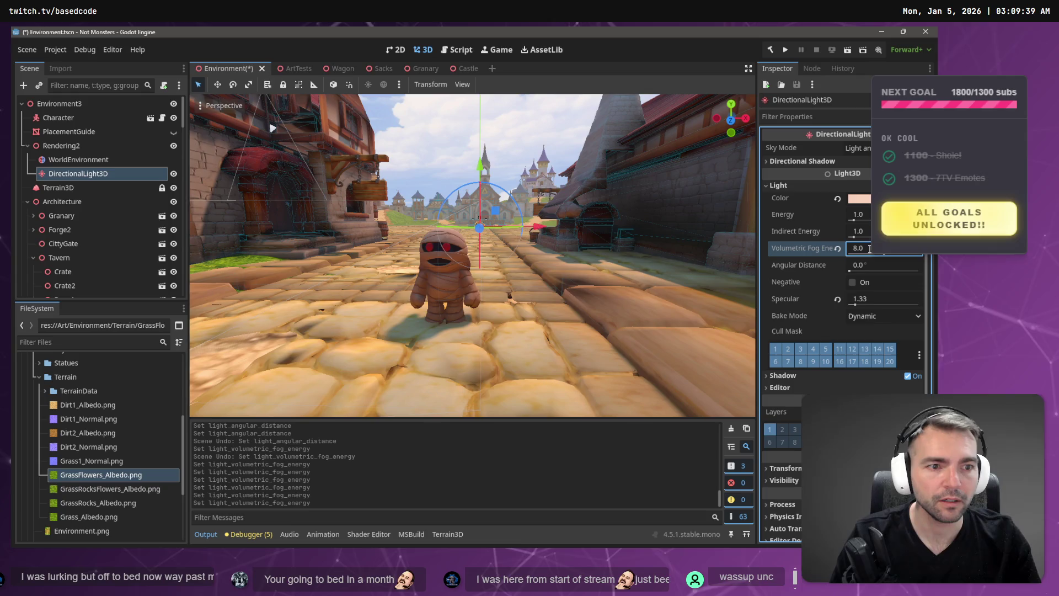
type("5")
key("Return")
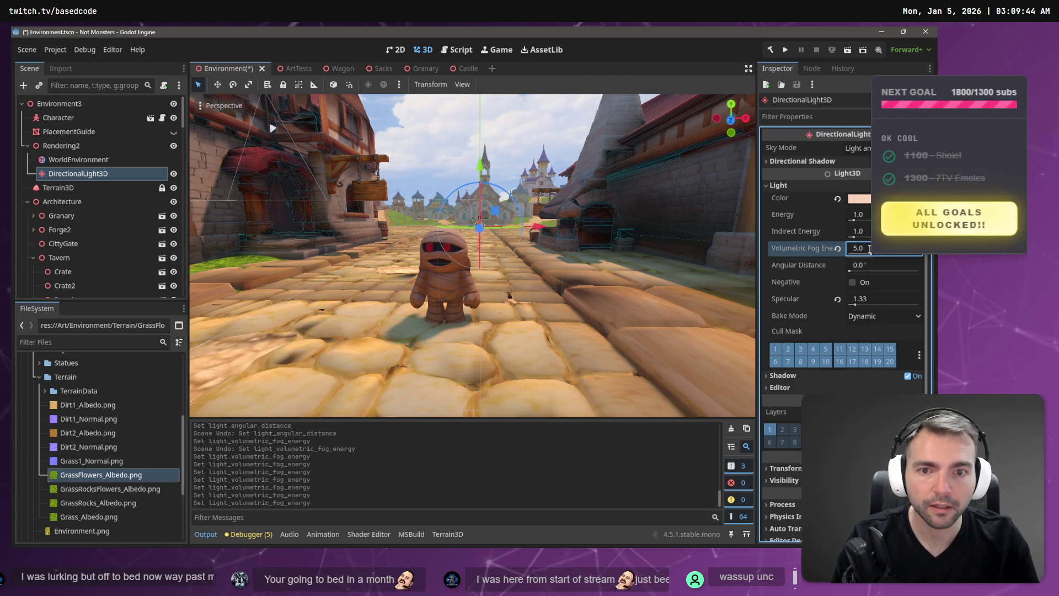
type("3")
key("Return")
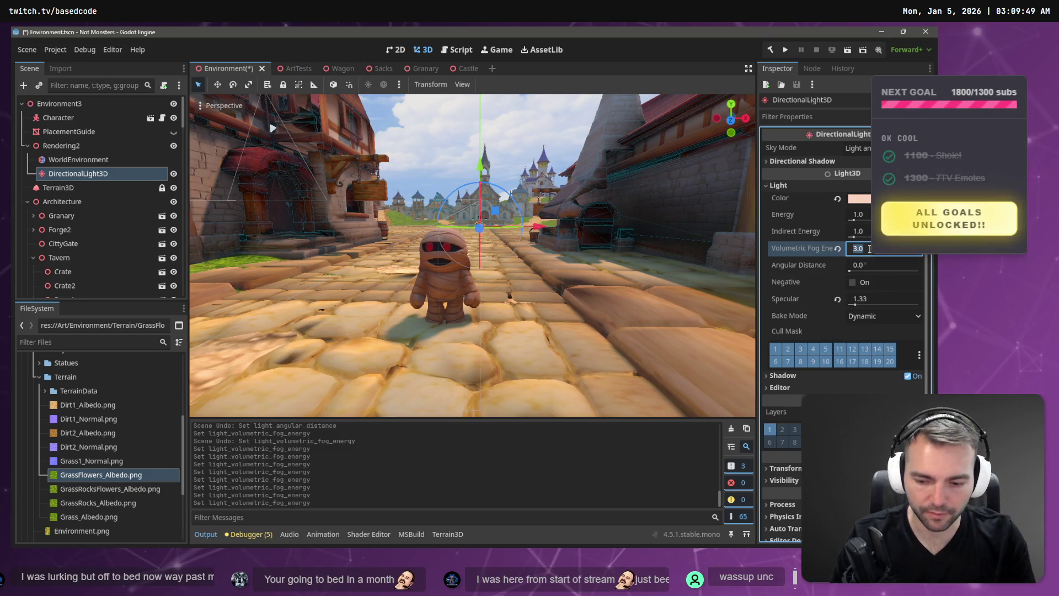
type("5")
key("Return")
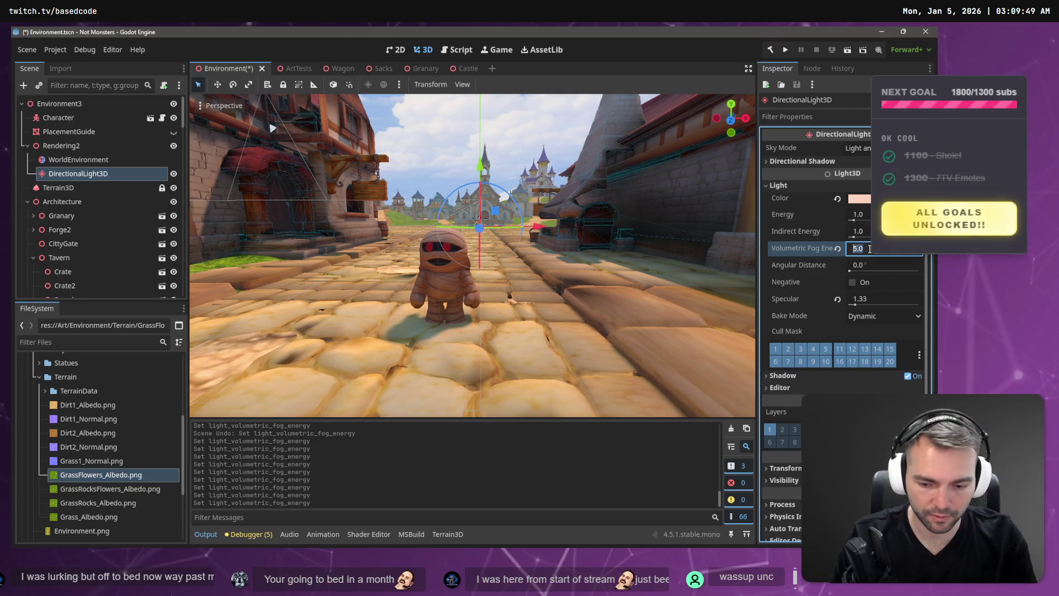
key("Return")
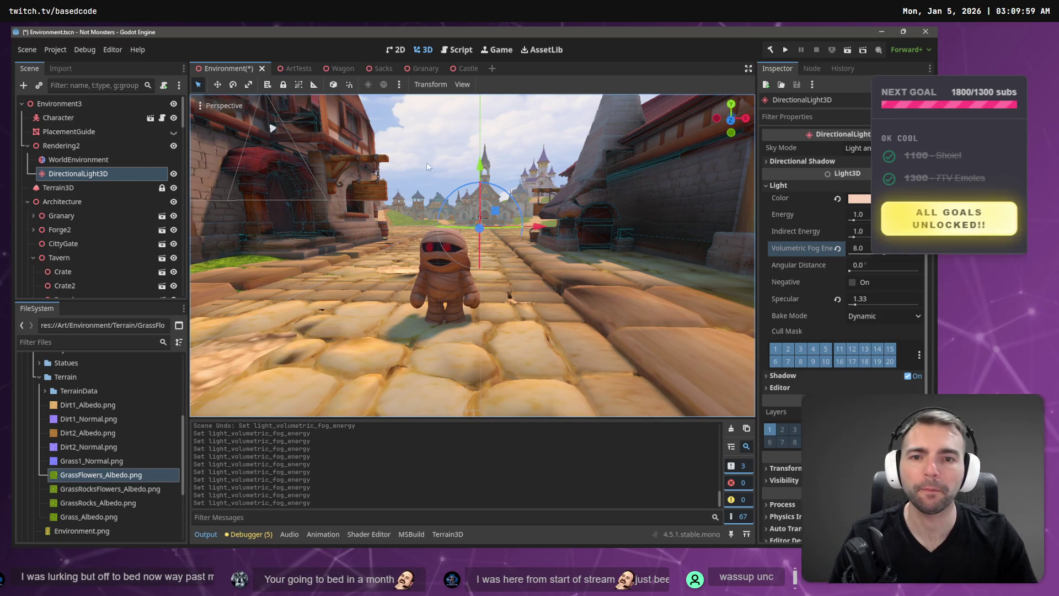
Save the scene, test-run the mummy on the street, then compare against the concept art
key("w")
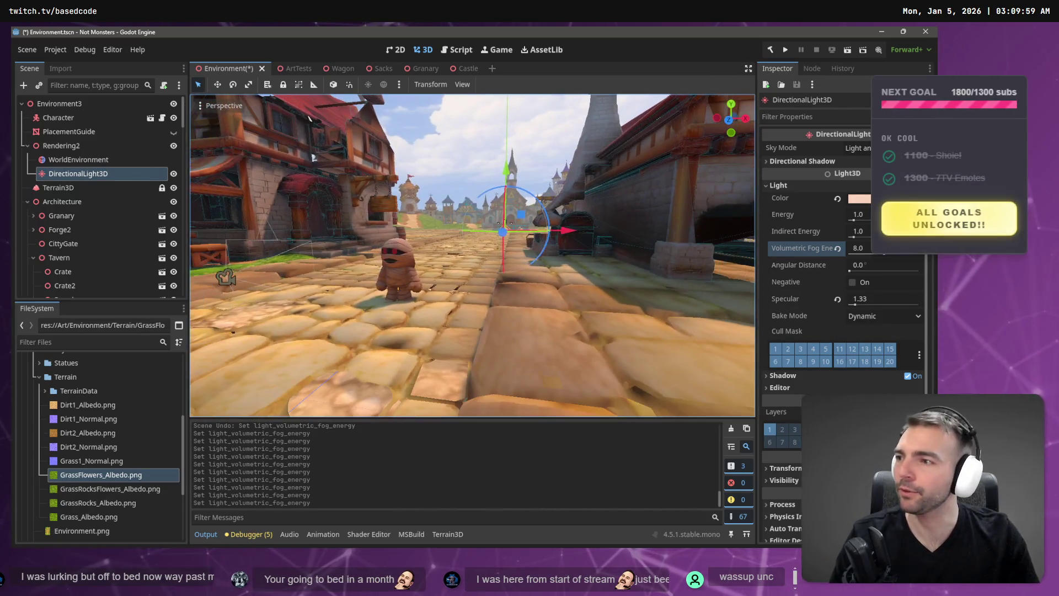
key("ctrl+s")
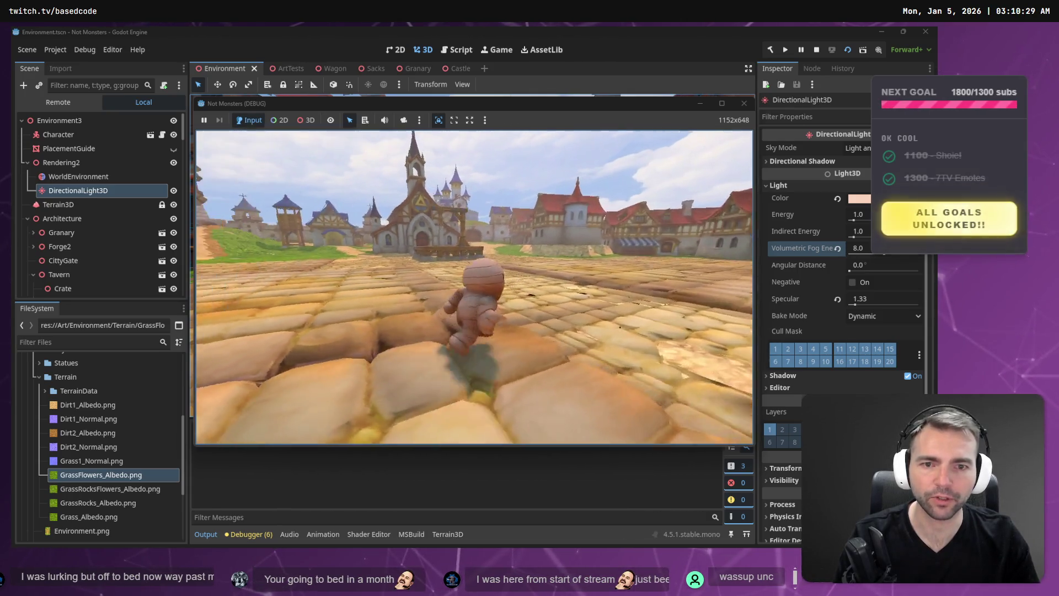
key("F8")
left_click_drag(474, 287, 502, 260)
key("alt+Tab")
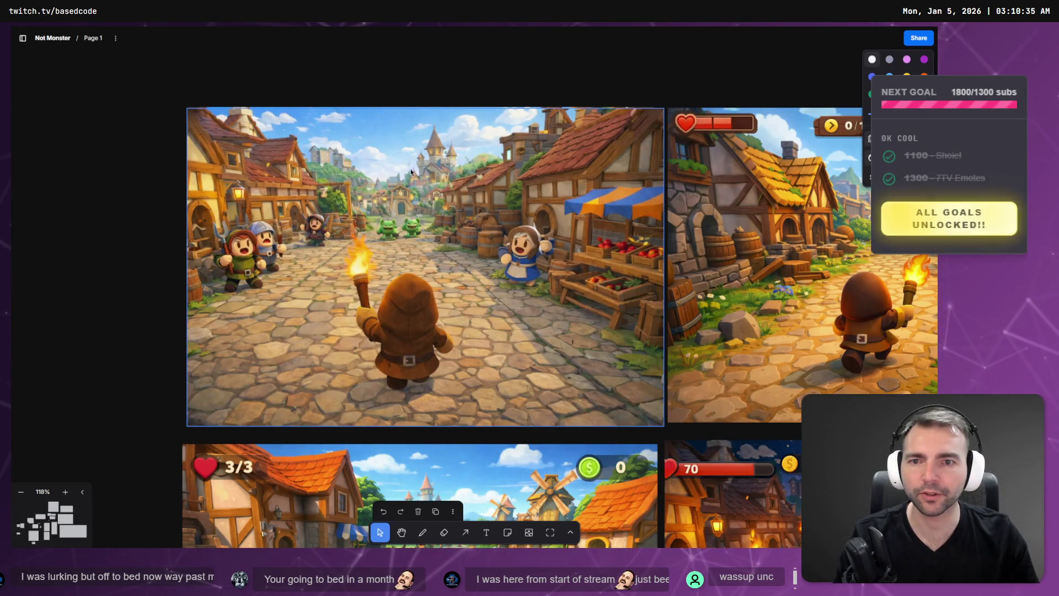
key("alt+Tab")
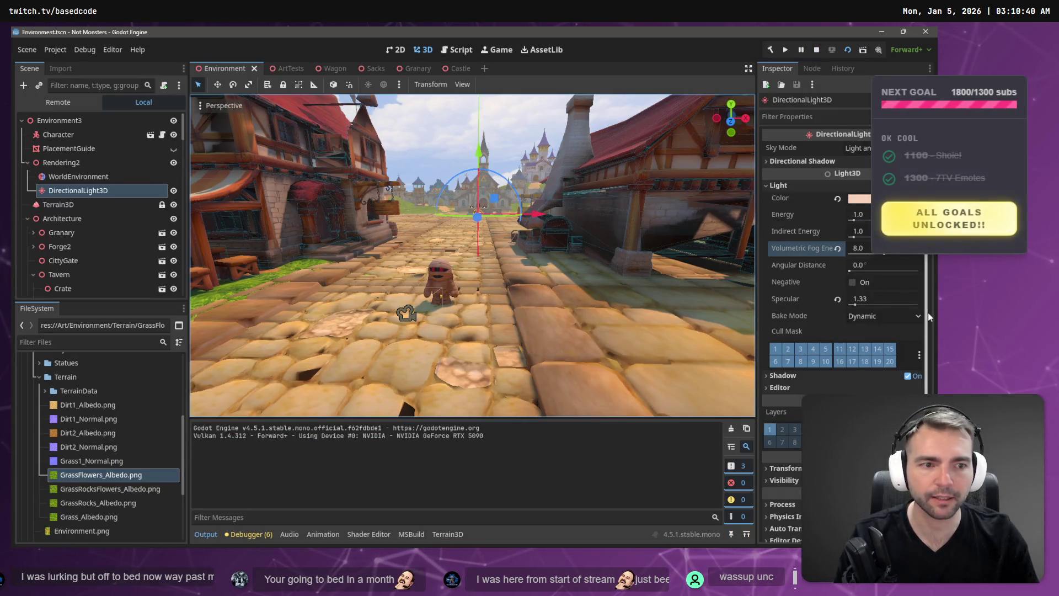
Raise volumetric fog energy to 10, then try indirect energies of 16, 0.5 and 0
left_click_drag(881, 254, 886, 253)
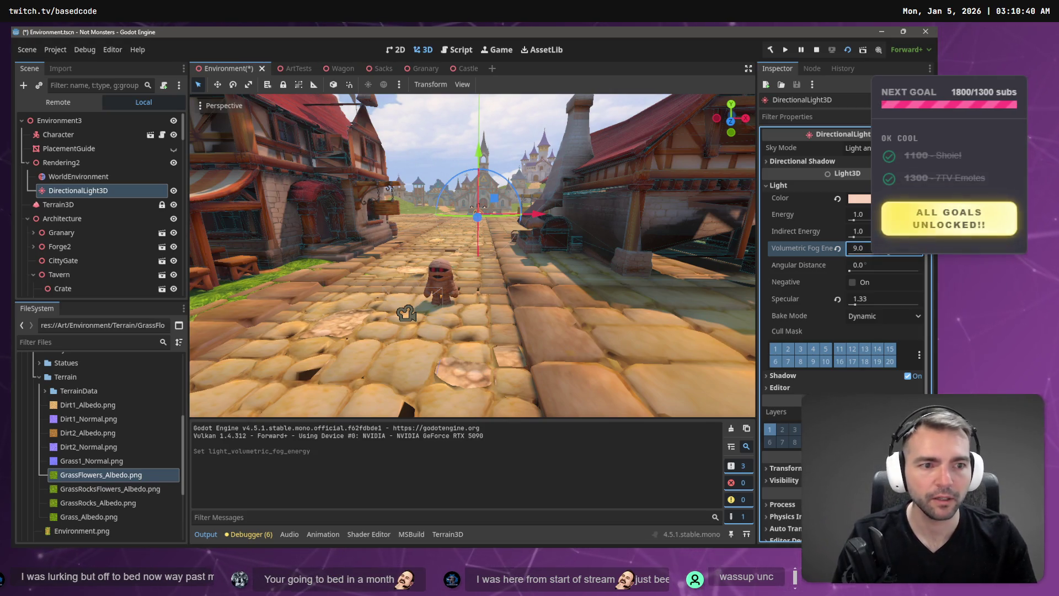
key("shift+Tab")
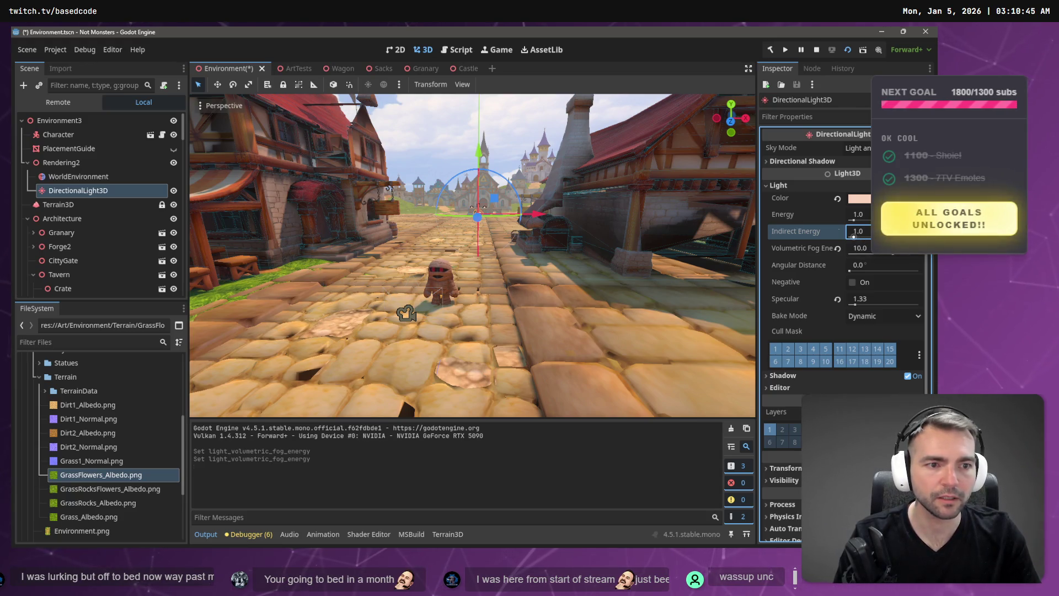
left_click_drag(856, 238, 910, 238)
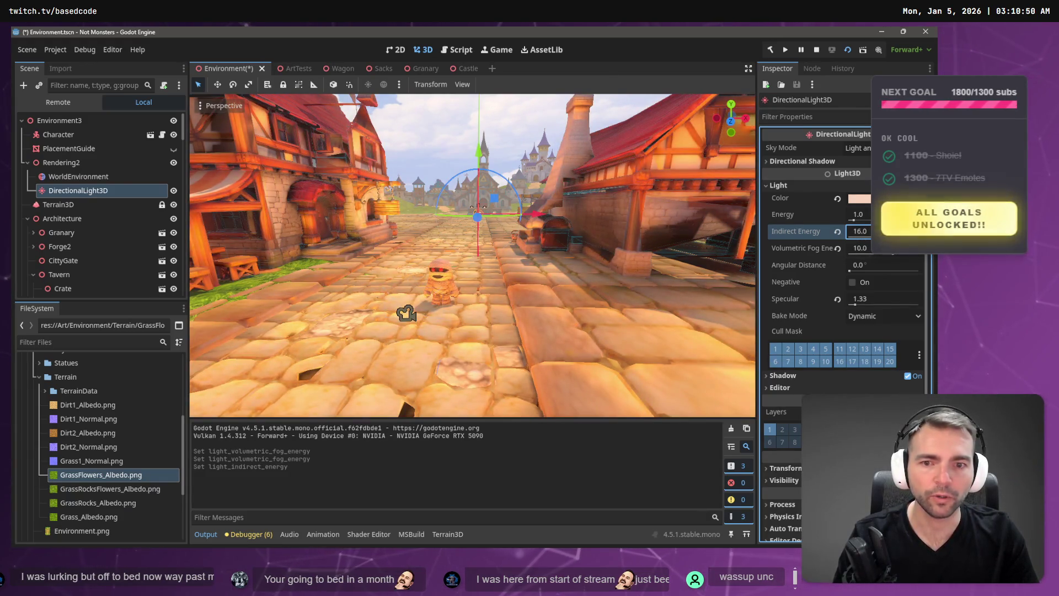
key("ctrl+z")
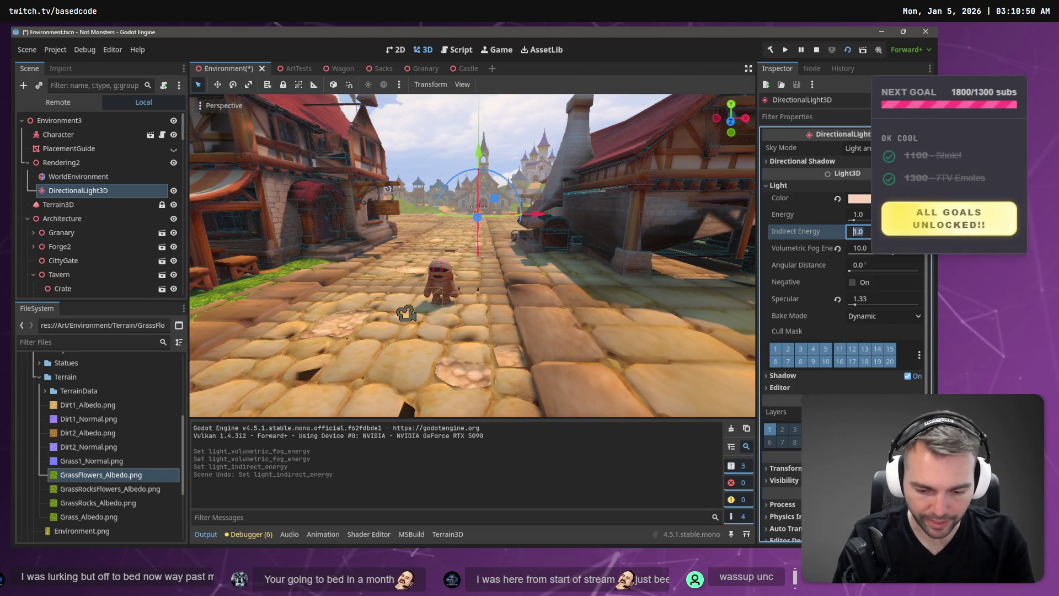
type(".5")
type("0.5")
key("Return")
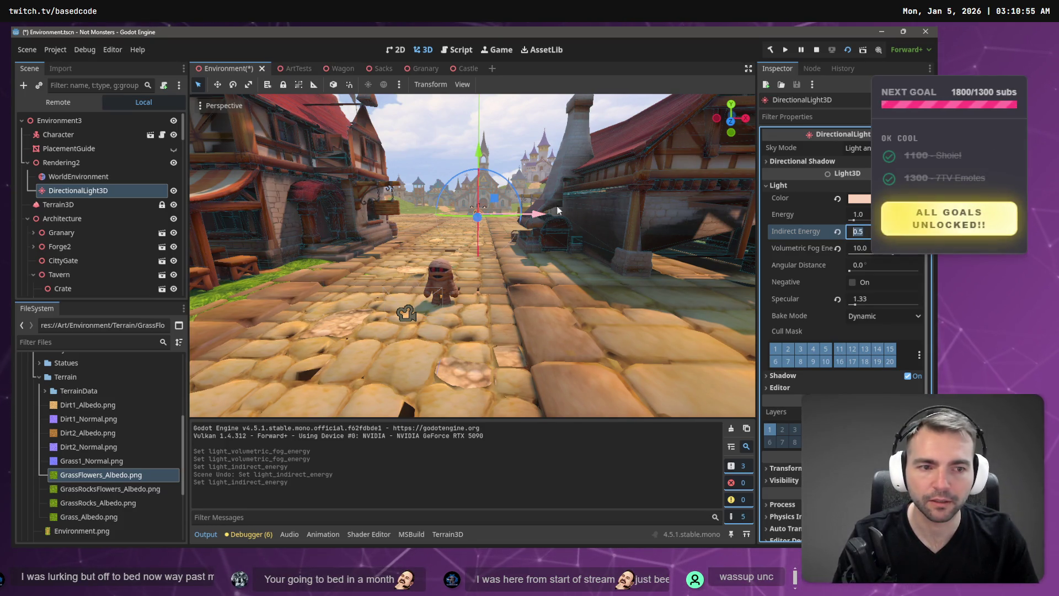
type("0")
key("Return")
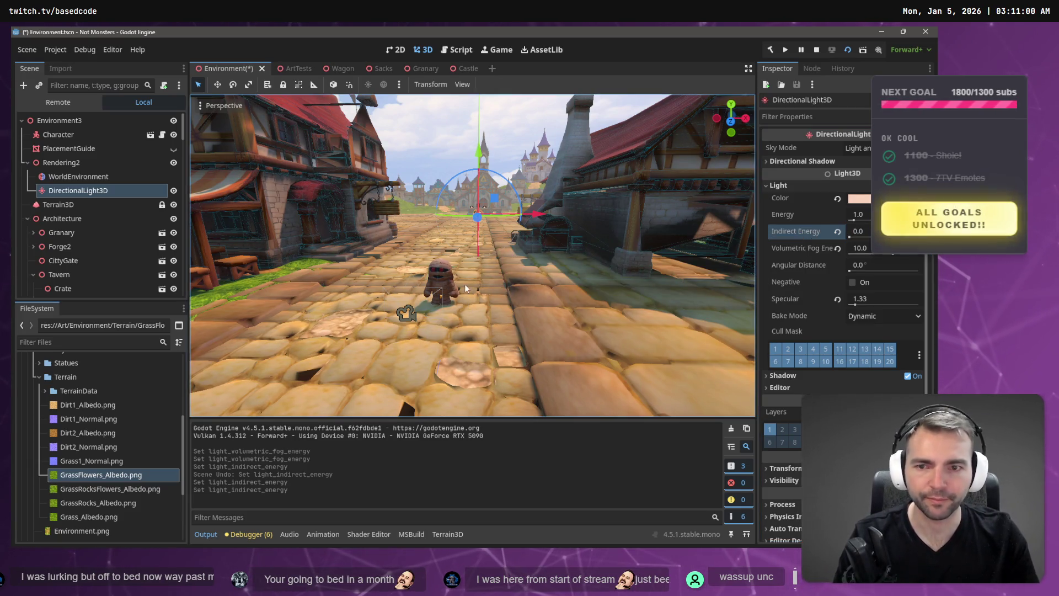
scroll(464, 284, "up", 5)
scroll(269, 115, "up", 3)
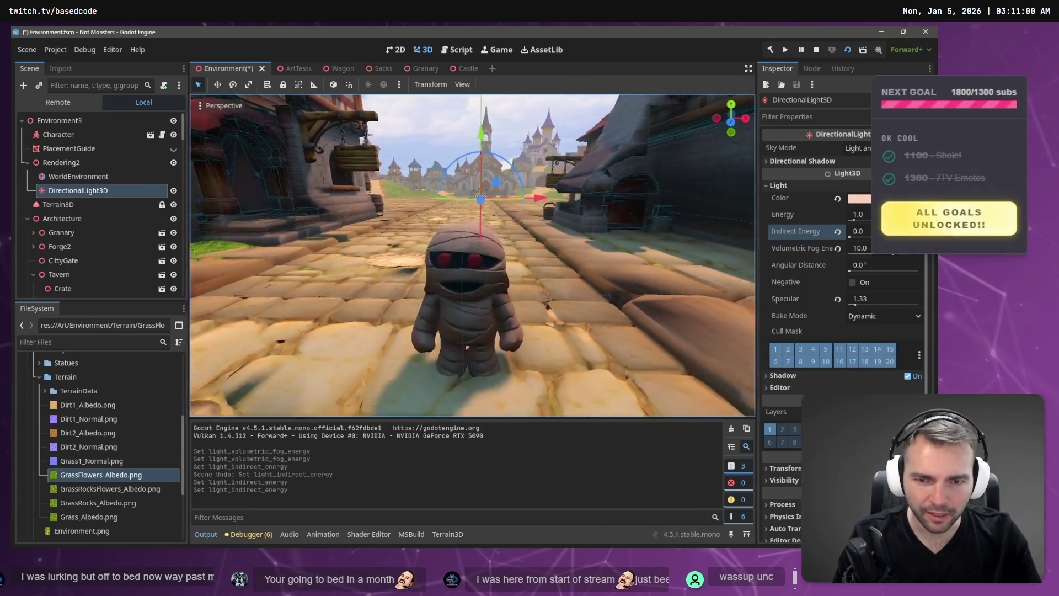
Compare Indirect Energy values of 1.0, 0.5 and 0.3, settling the sun light at 0.2
left_click(857, 231)
type("1")
key("Return")
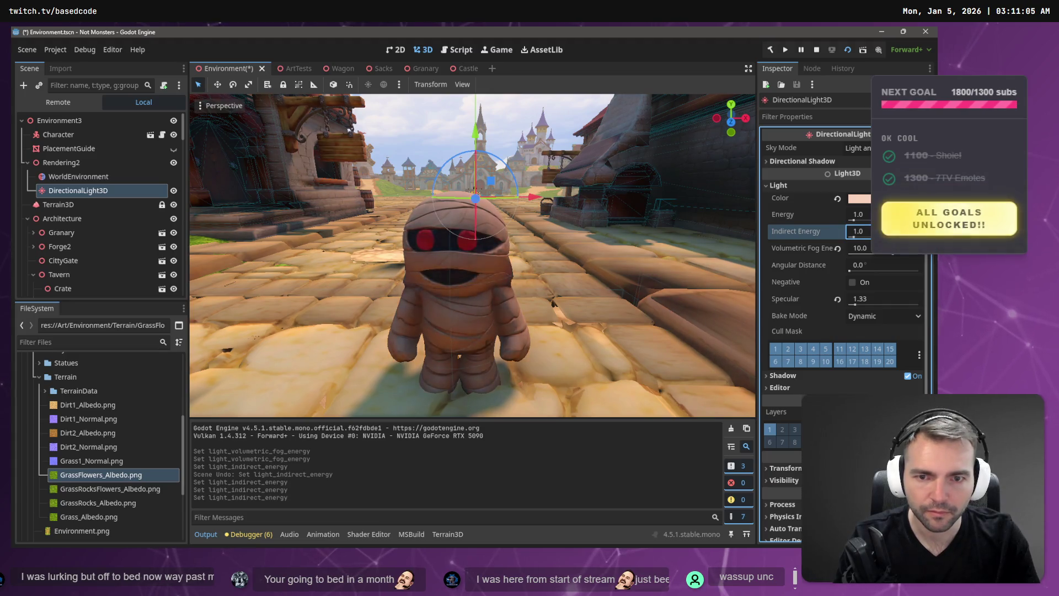
key("ctrl+z")
key("ctrl+z")
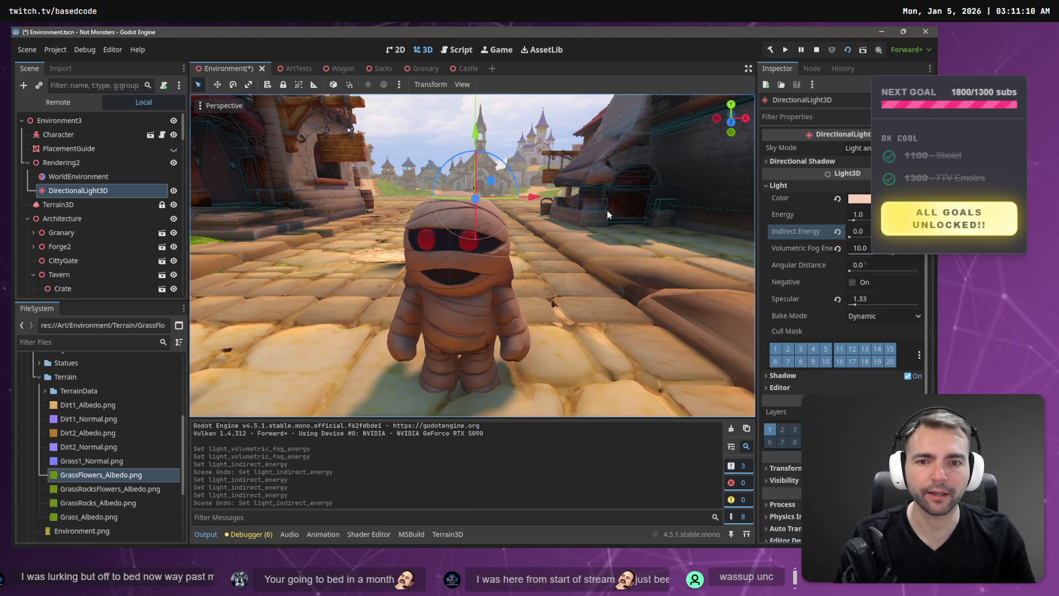
key("ctrl+z")
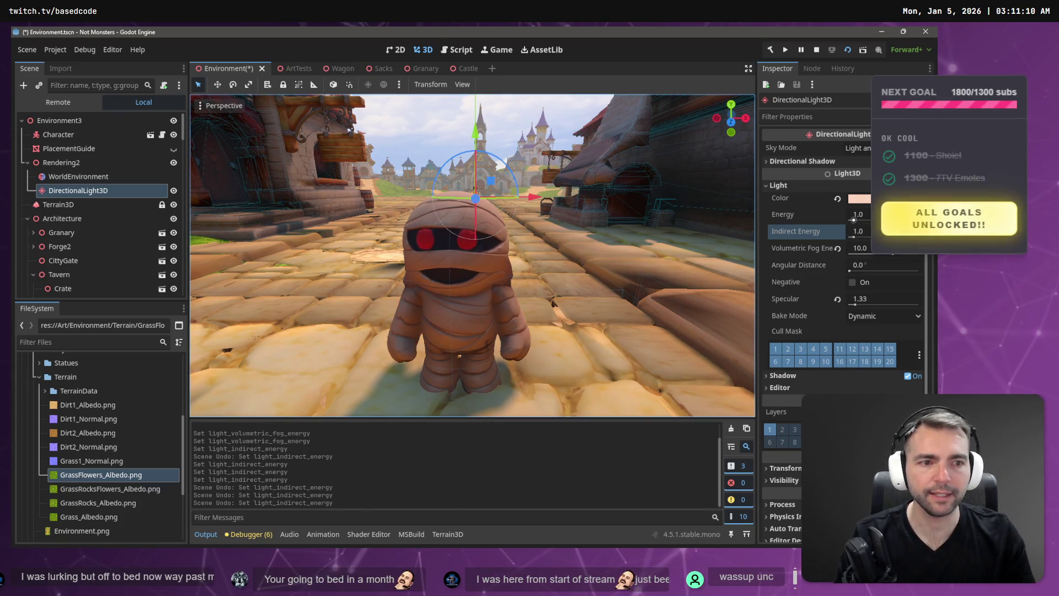
left_click(858, 231)
key("Return")
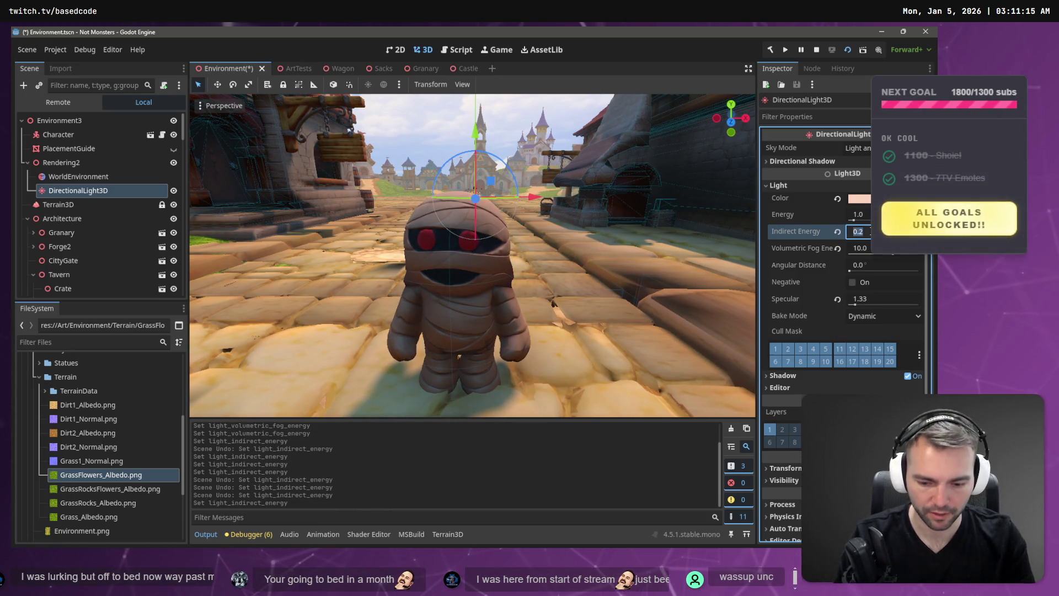
key("Return")
left_click(858, 231)
type(".5")
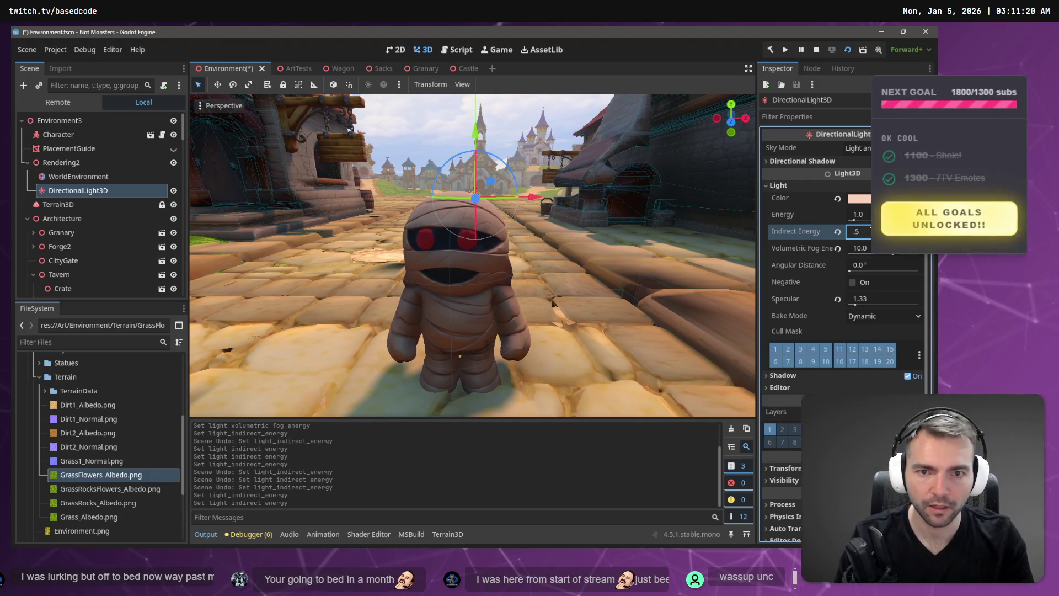
key("Return")
left_click(858, 231)
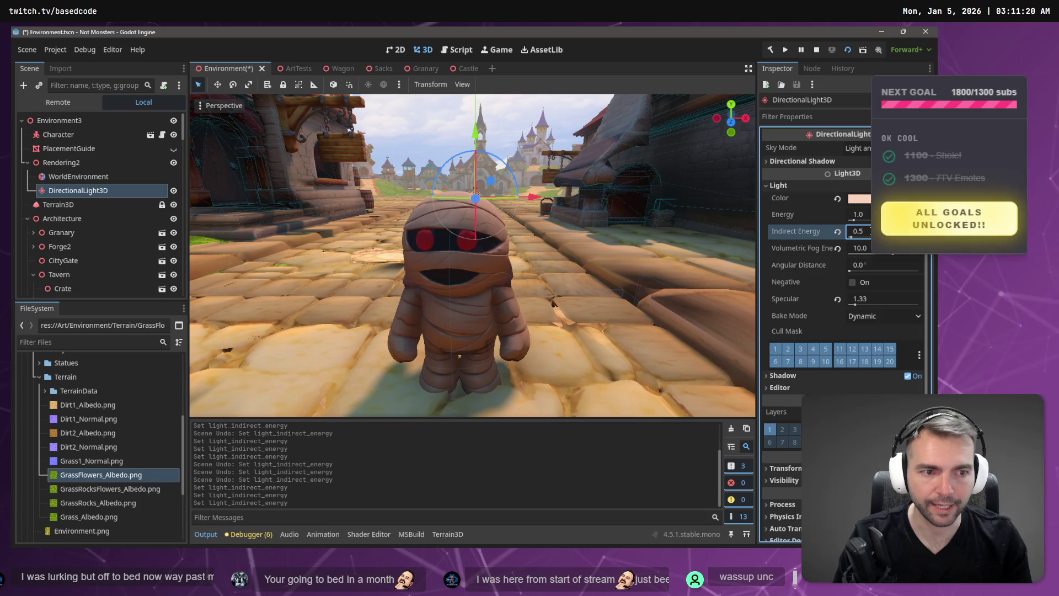
type(".3")
key("Return")
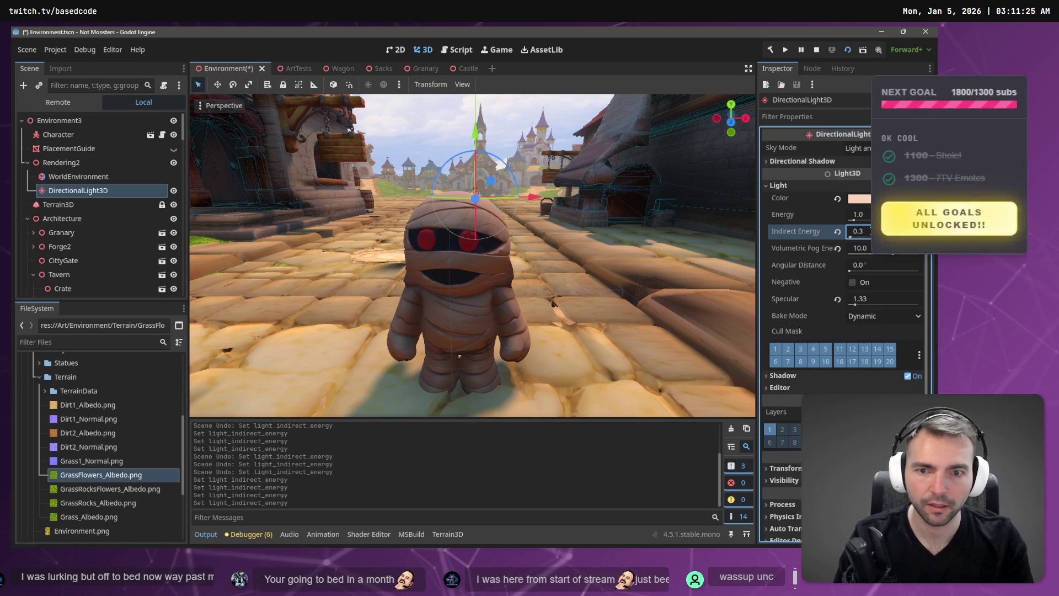
type(".2")
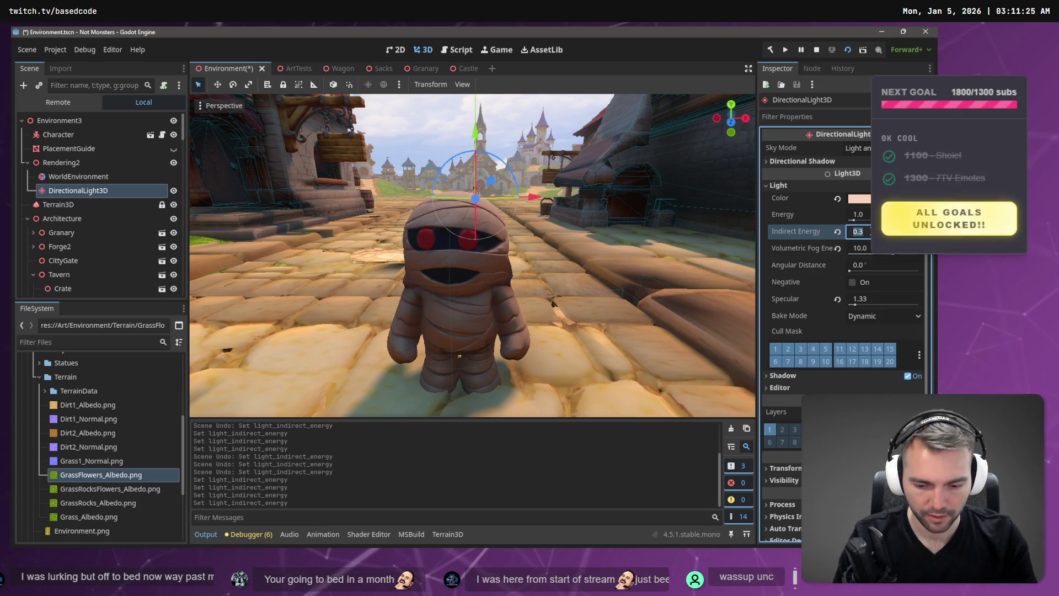
key("Return")
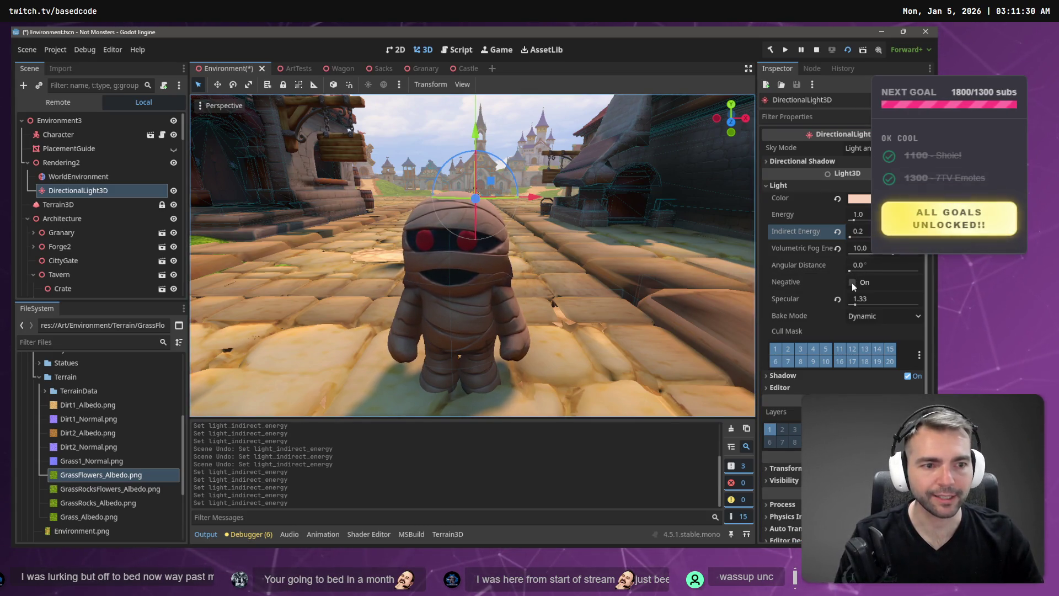
Expand the sun light's Shadow settings and save the scene
left_click(787, 379)
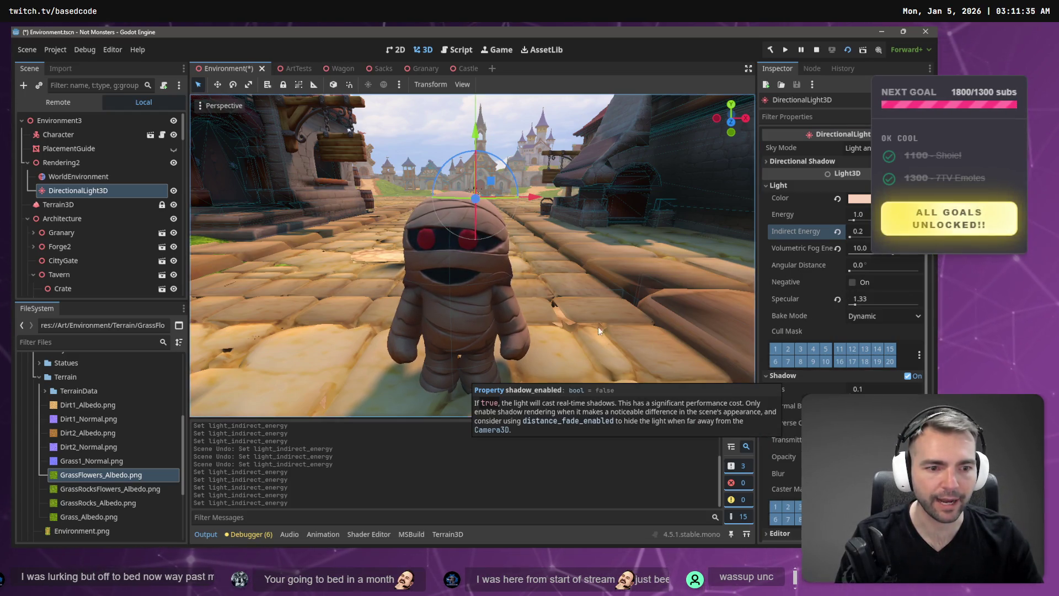
key("s")
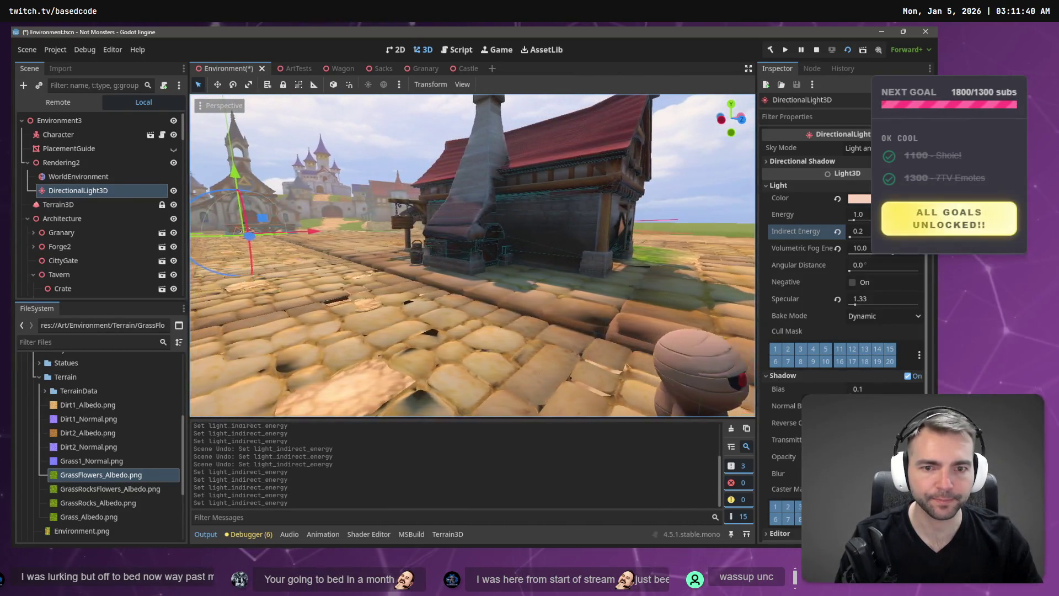
key("ctrl+s")
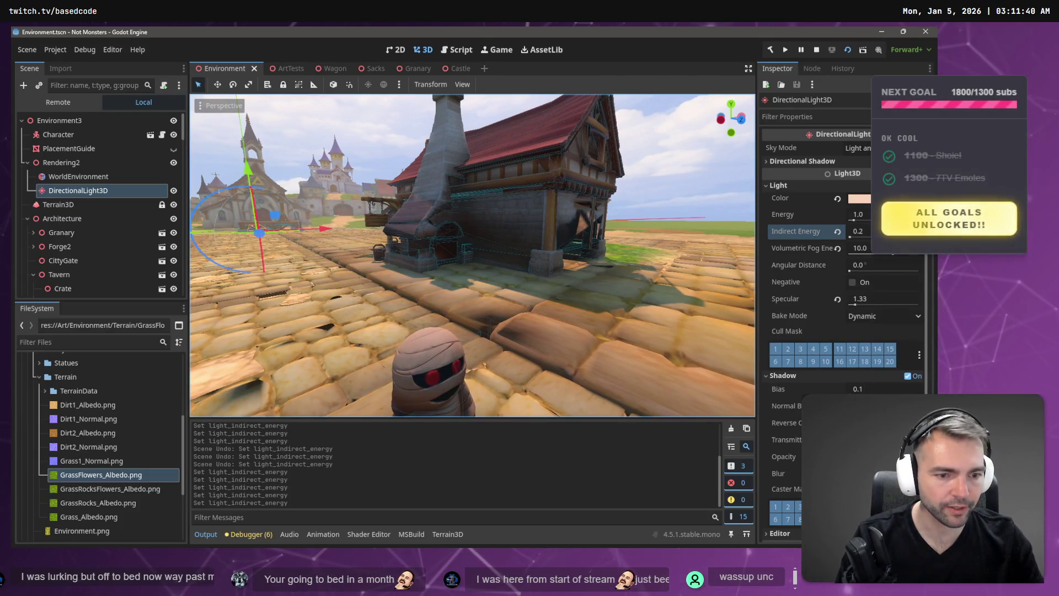
Try lighter and darker shadow opacity values, comparing the street against the mockup whiteboard
left_click(883, 457)
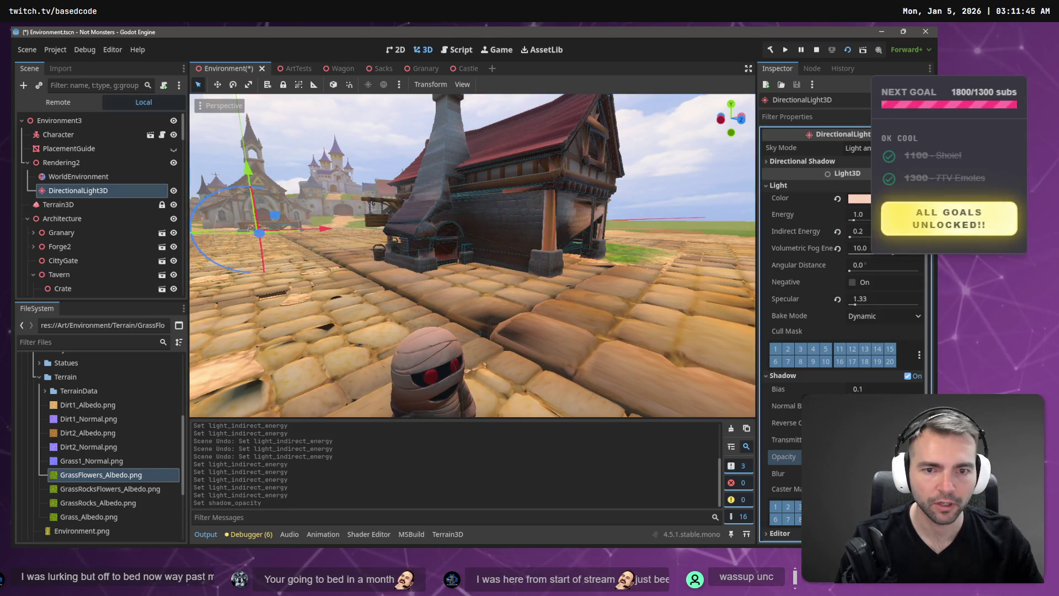
key("Return")
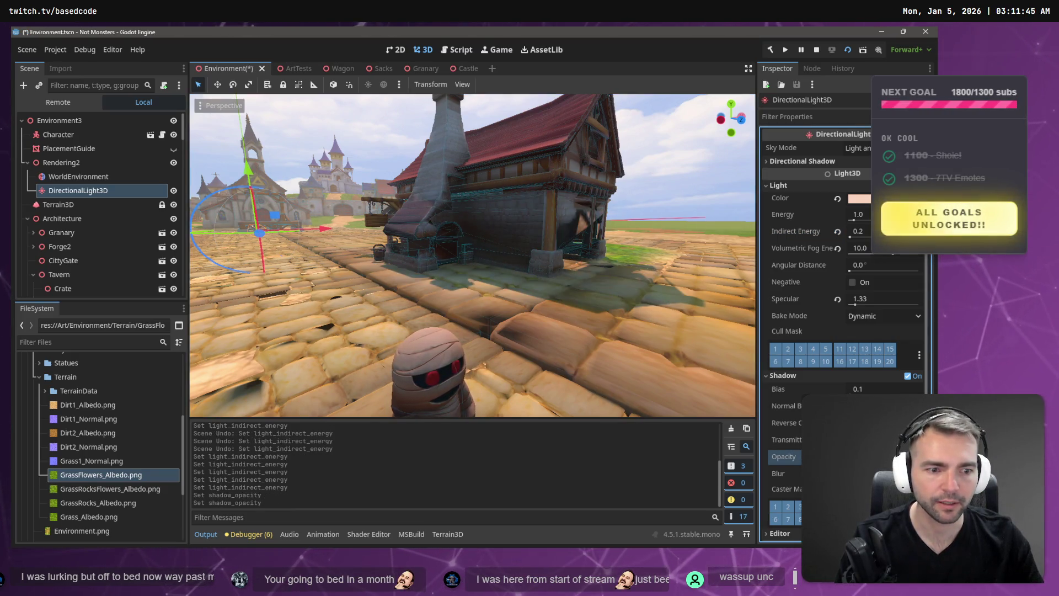
key("f")
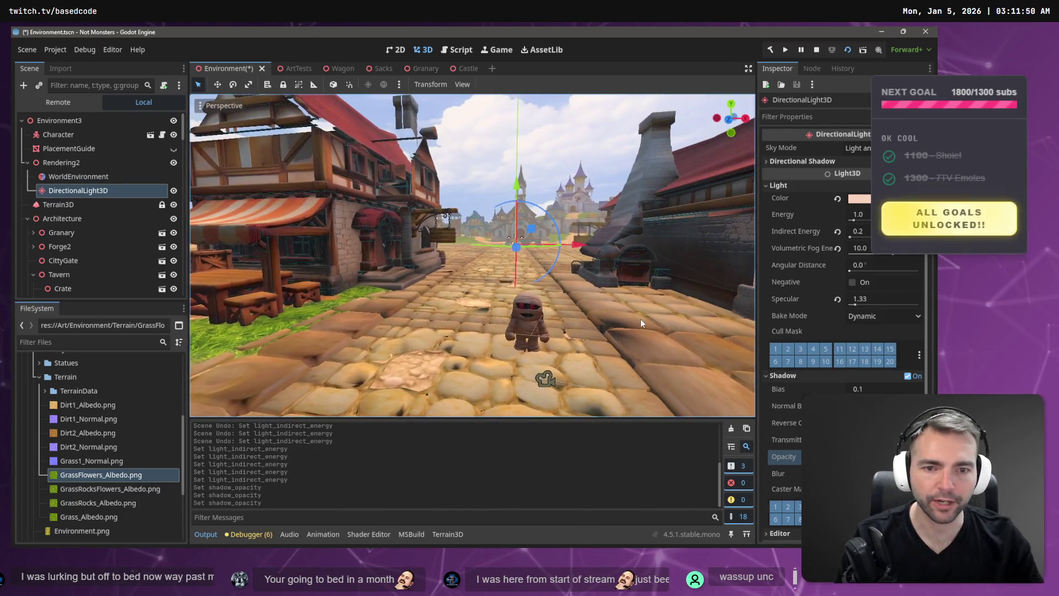
key("ctrl+z")
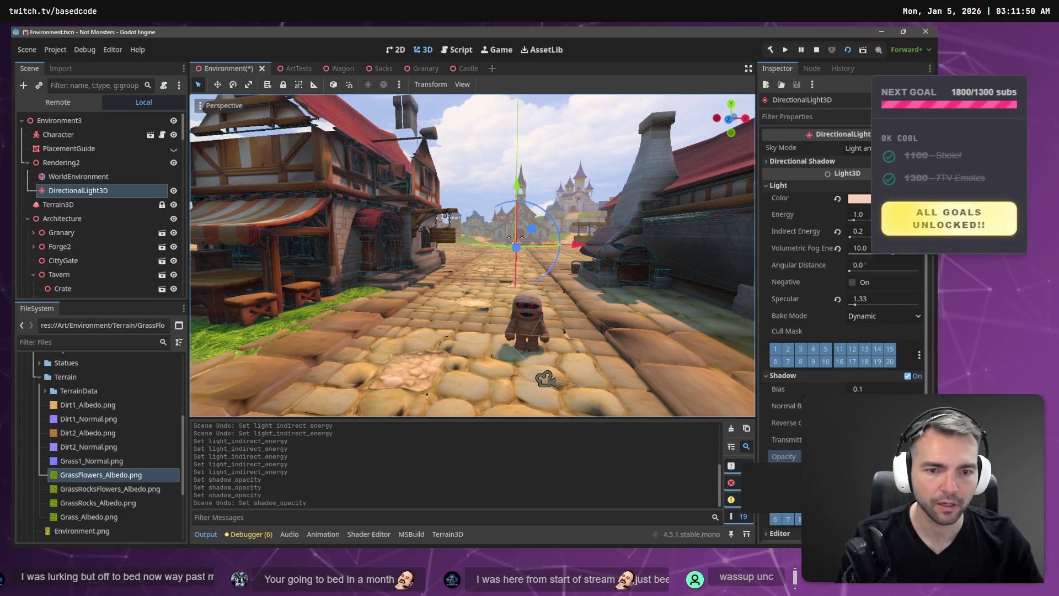
left_click_drag(861, 460, 869, 460)
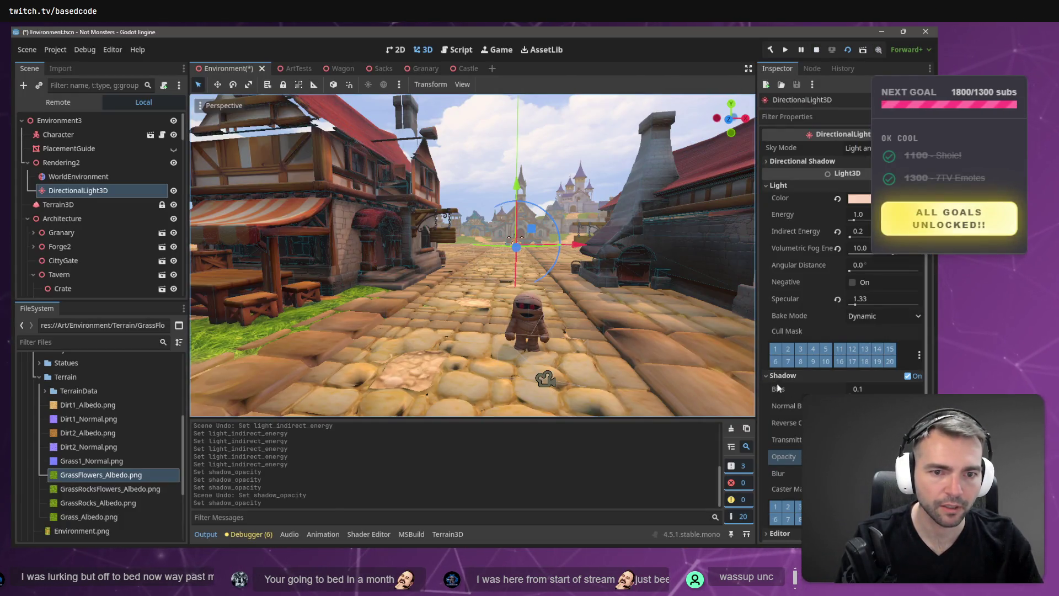
key("alt+Tab")
key("alt+Tab")
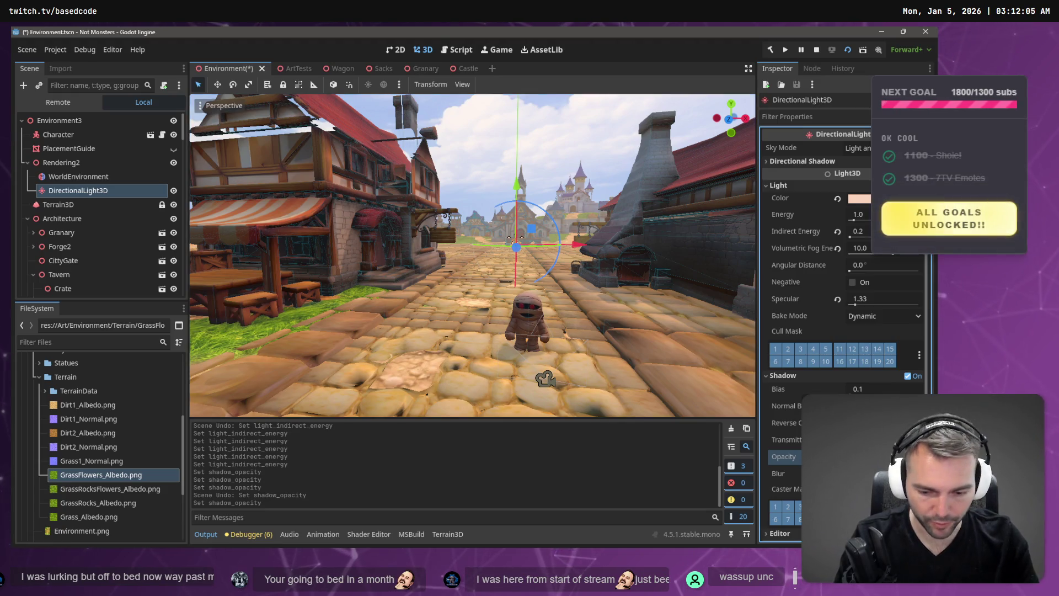
left_click_drag(883, 457, 894, 457)
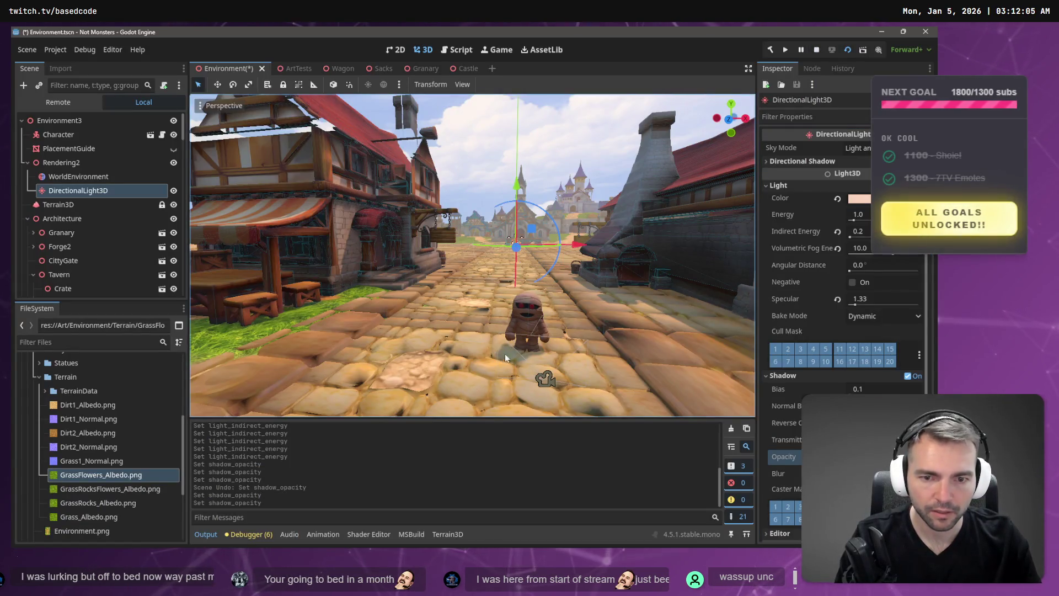
key("alt+Tab")
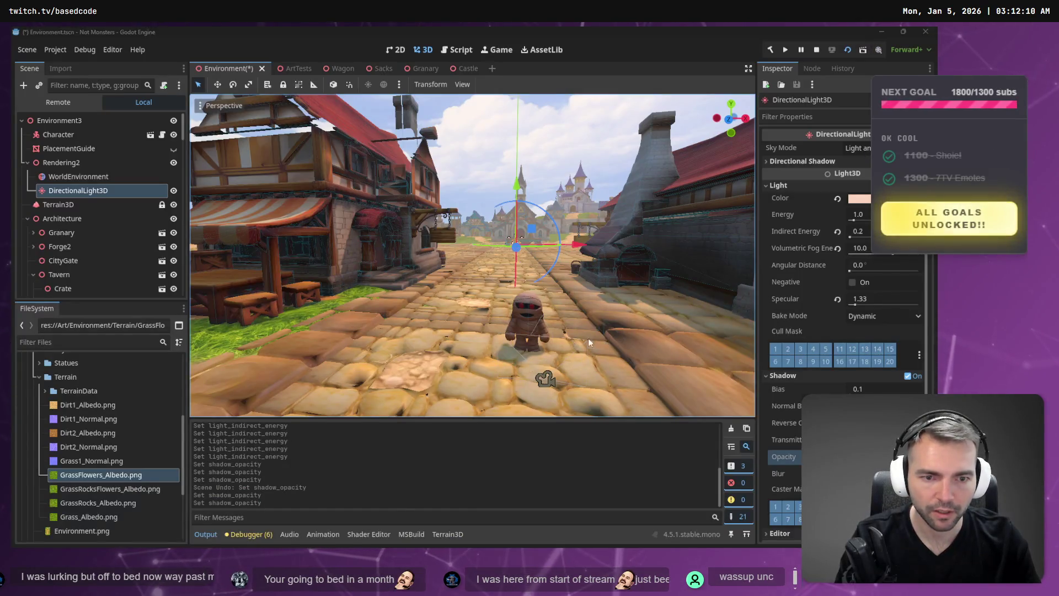
key("alt+Tab")
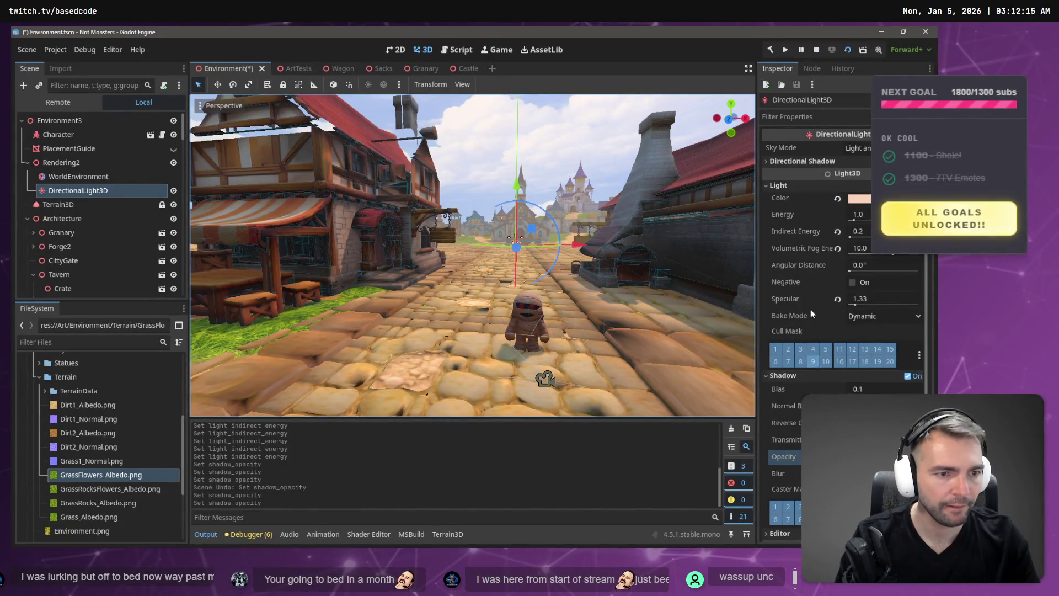
Give the sun's shadows a Blur of 2.5 with opacity 0.8
scroll(850, 379, "down", 5)
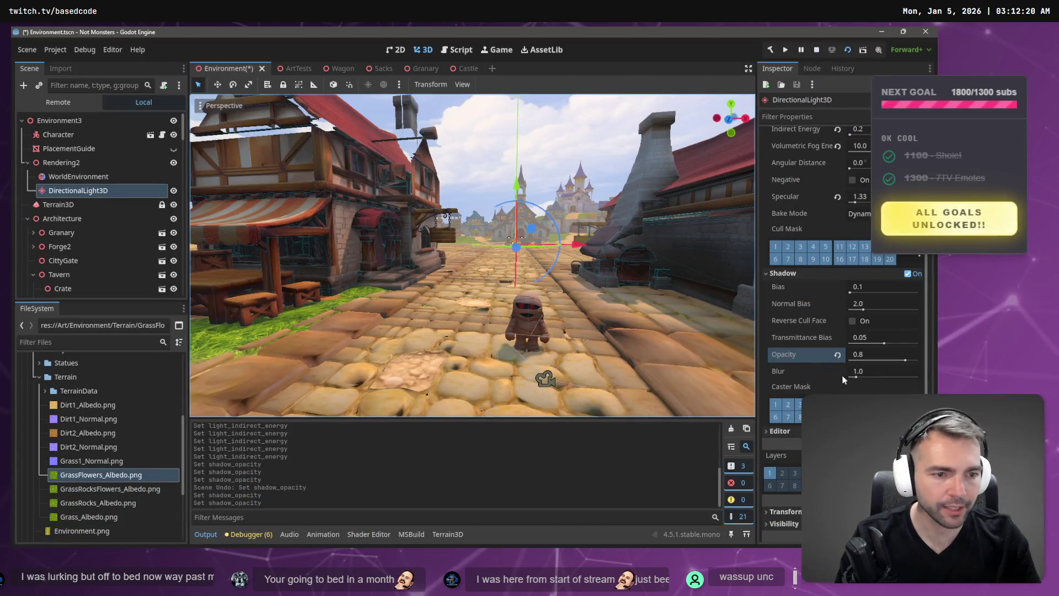
mouse_move(854, 377)
left_mouse_down()
mouse_move(877, 381)
mouse_move(849, 380)
mouse_move(867, 380)
left_mouse_up()
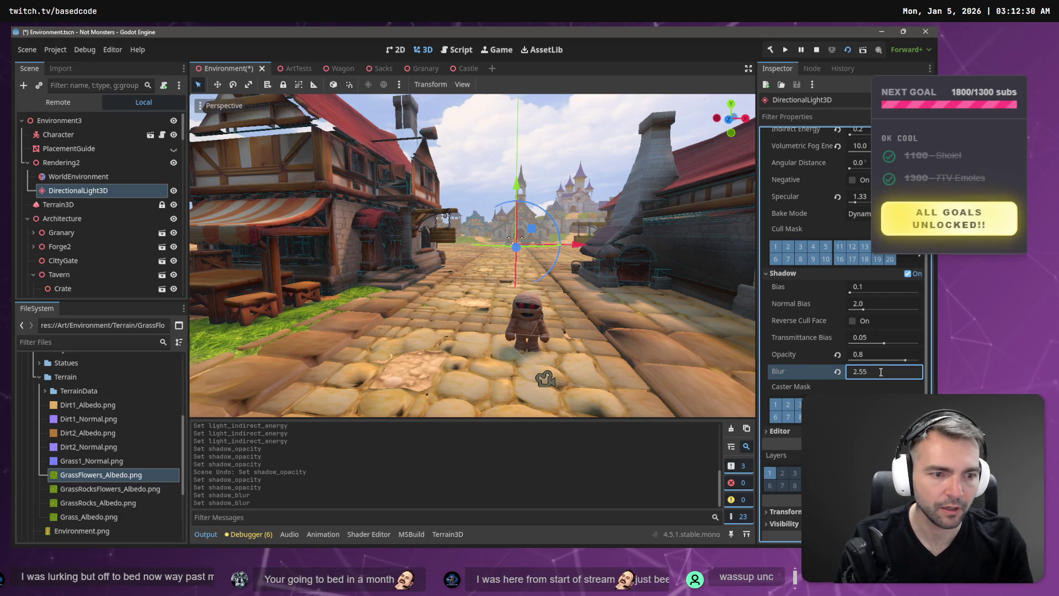
key("Return")
Fly the camera low along the street toward the castle, then save and run the game
key("w")
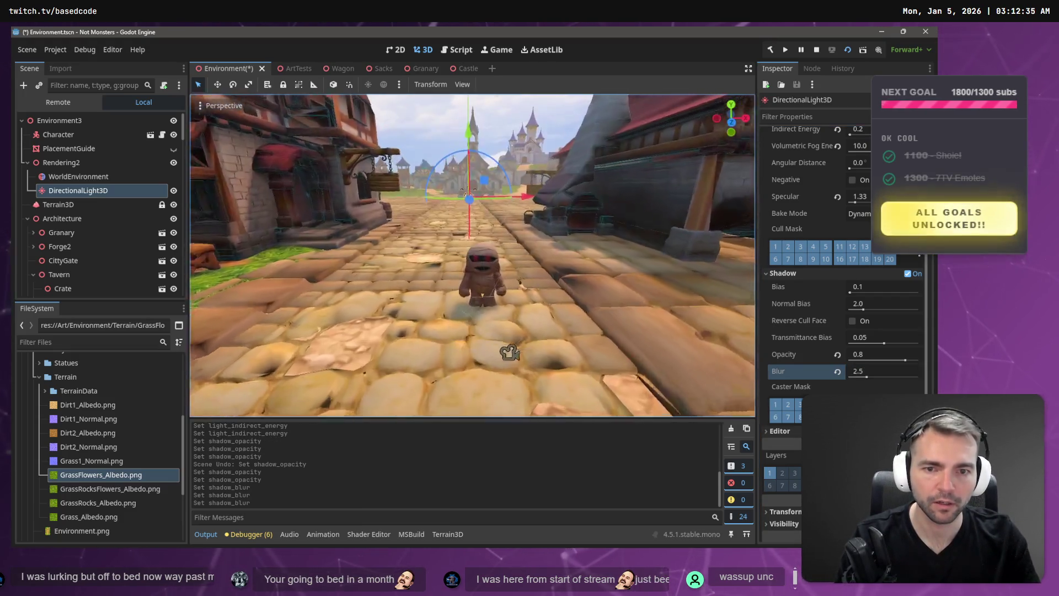
key("a")
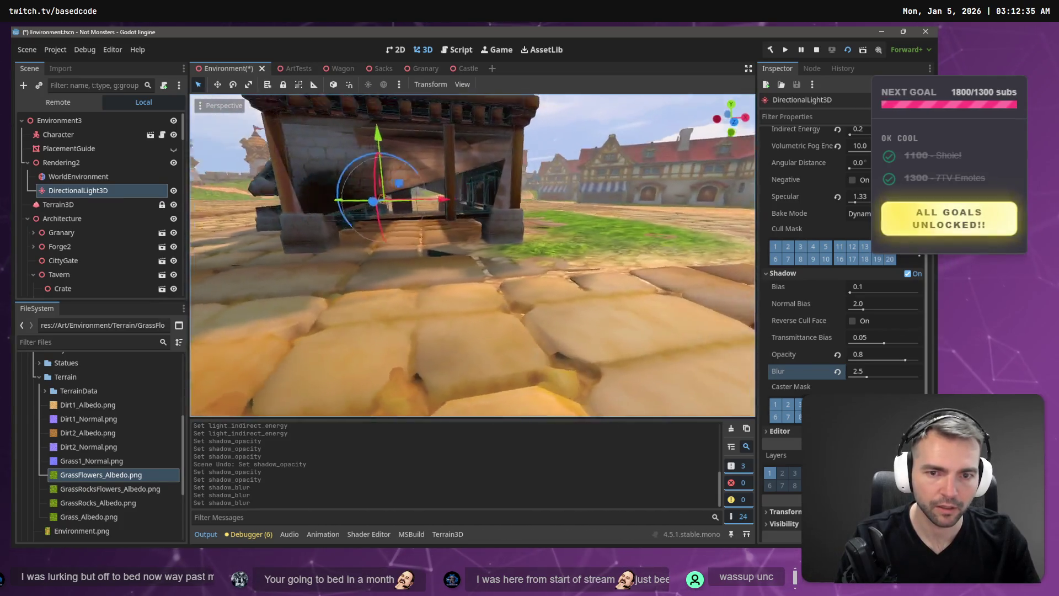
key("s")
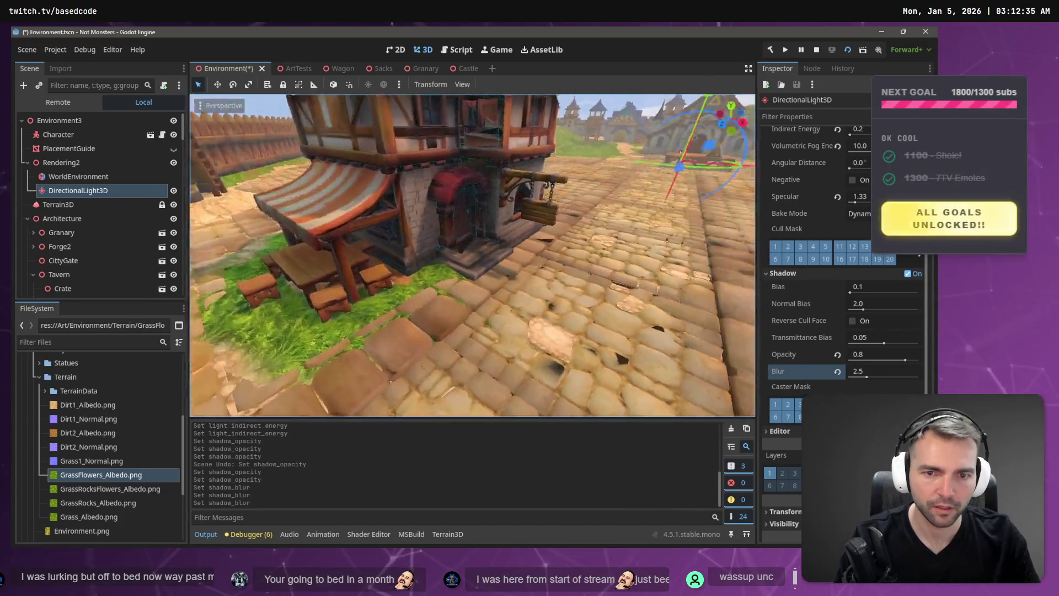
key("w")
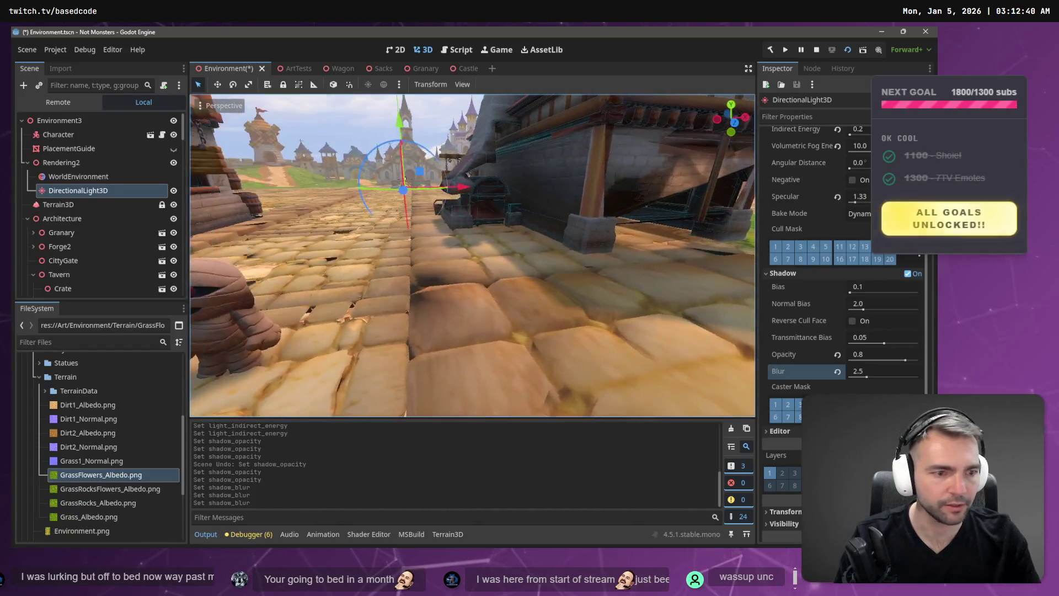
key("F5")
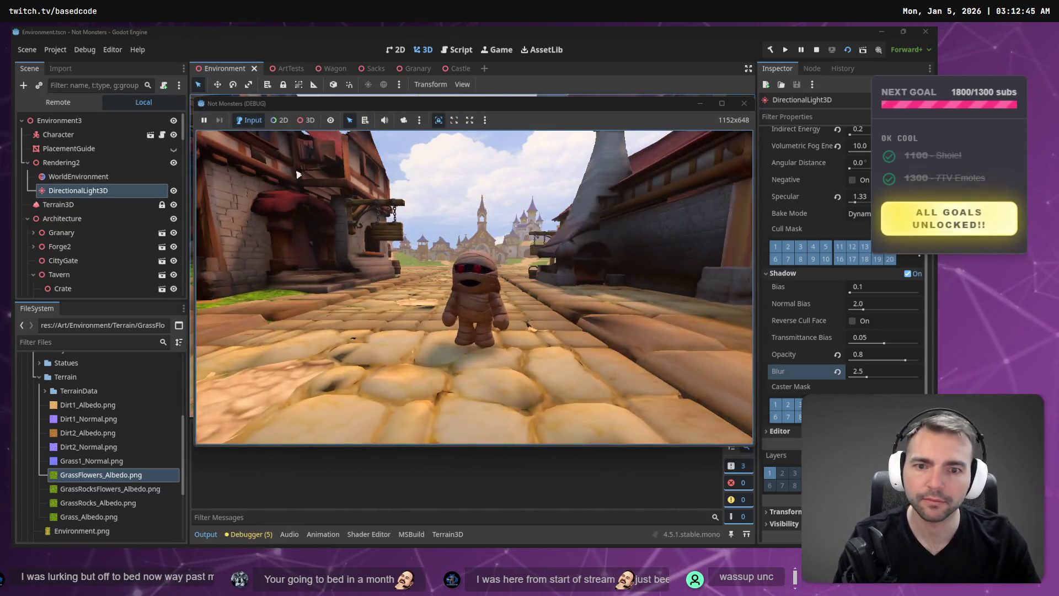
Walk the mummy down the street toward the windmills and out across the grass field
key("w")
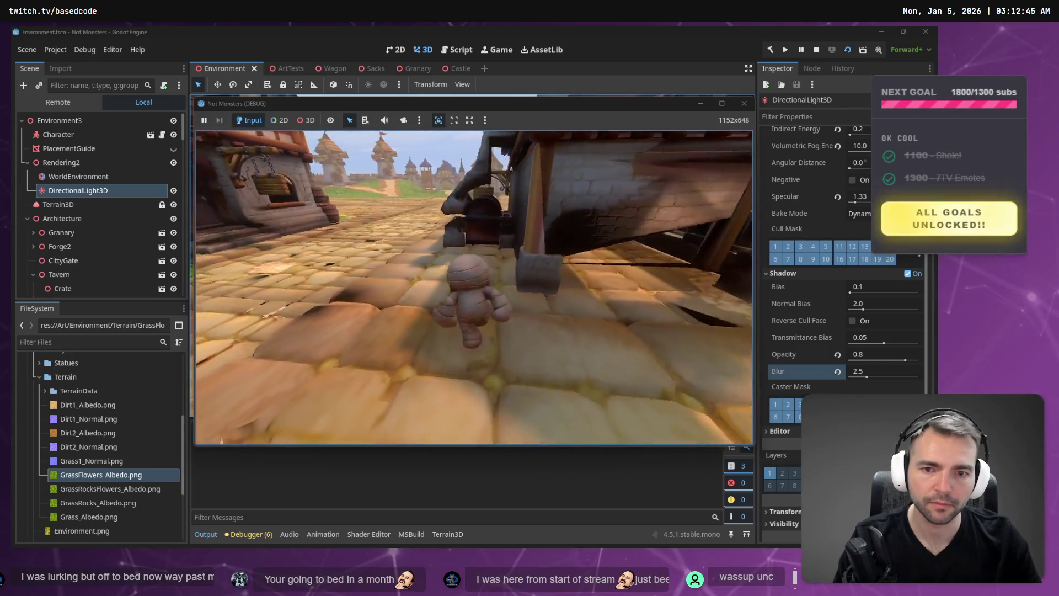
key("a")
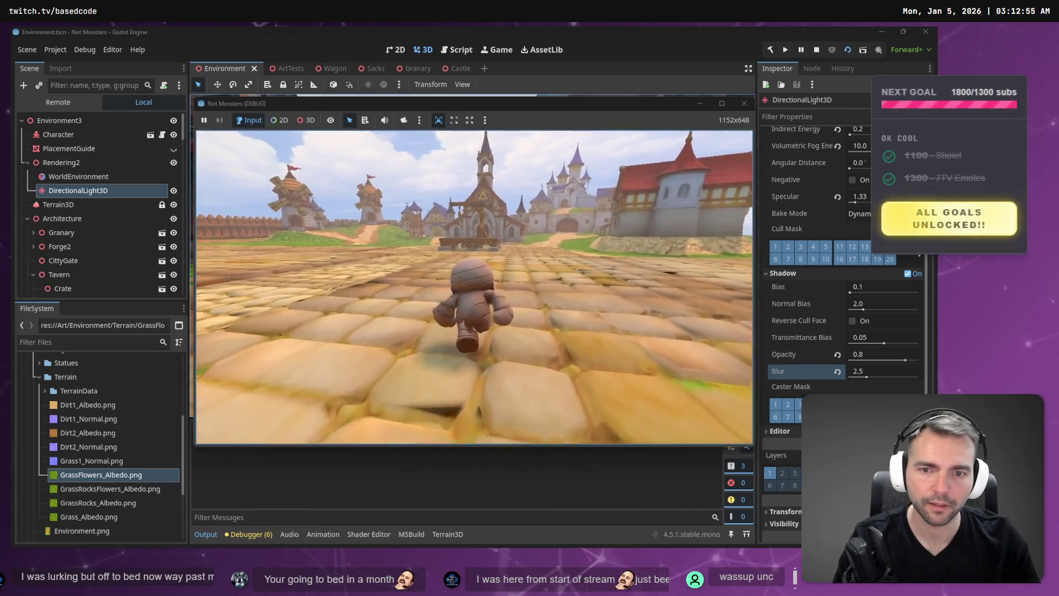
key("w")
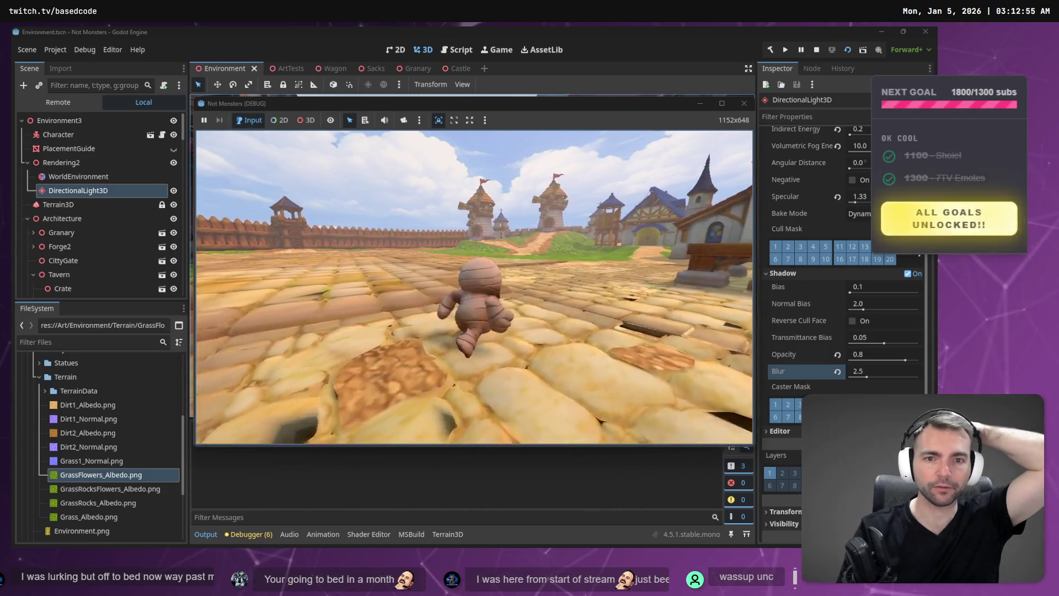
key("w")
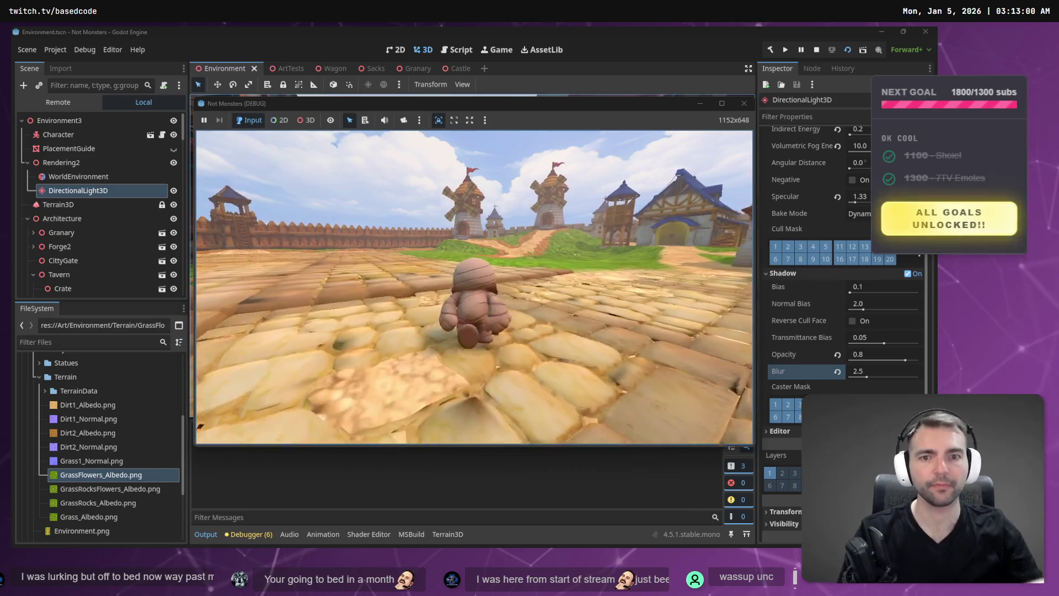
key("w")
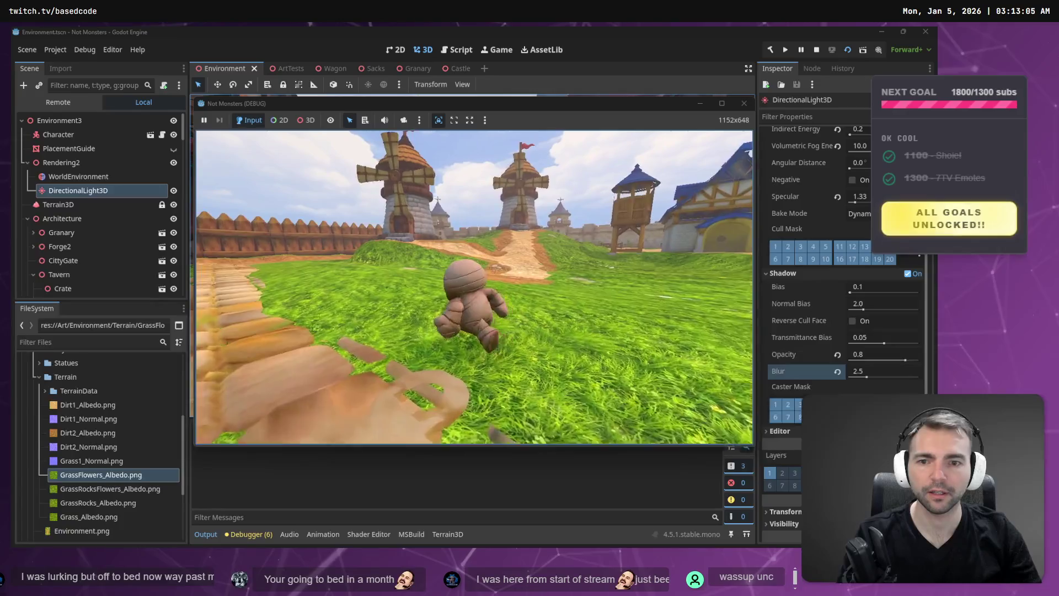
key("d")
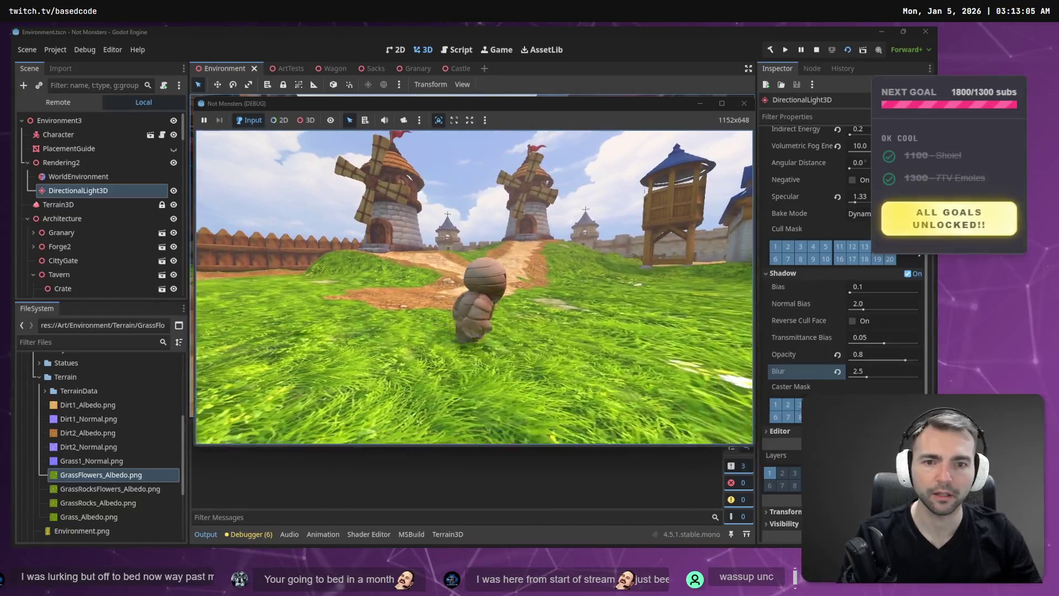
key("w")
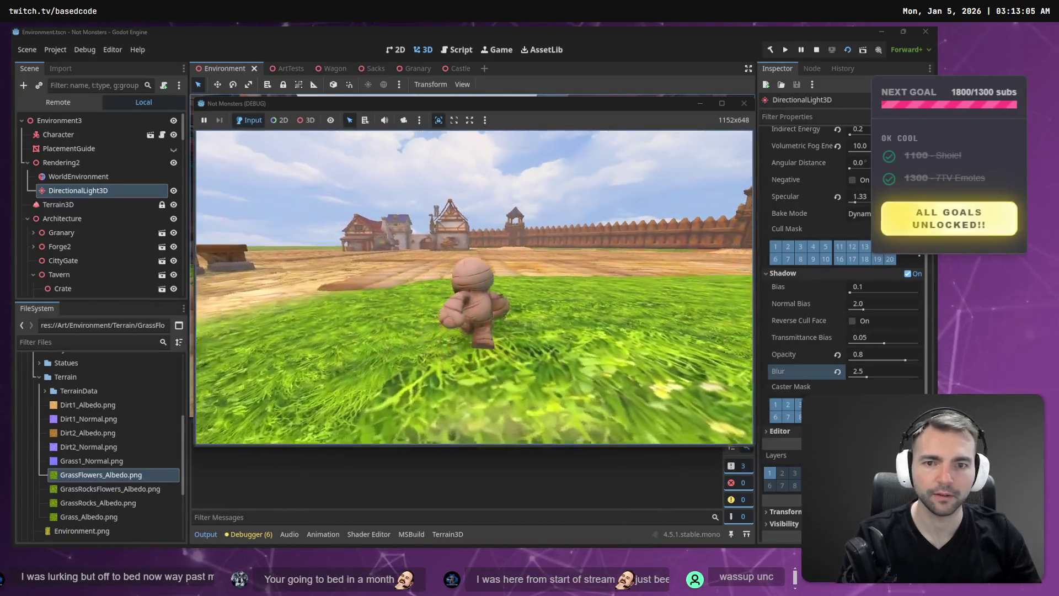
key("w")
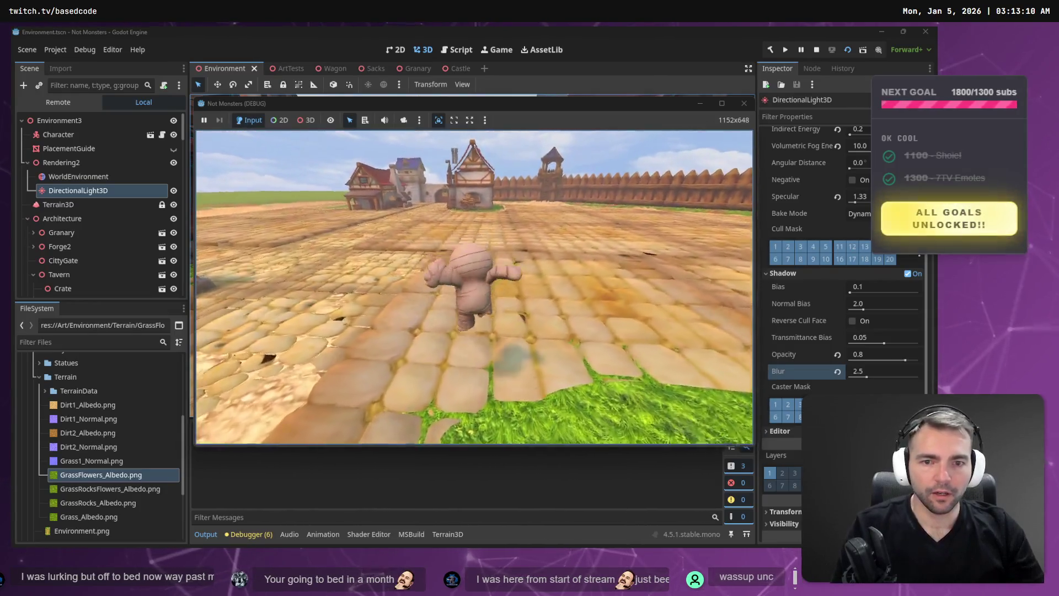
Walk back over the cobblestones to the town gate, run down the castle street, then stop
key("w")
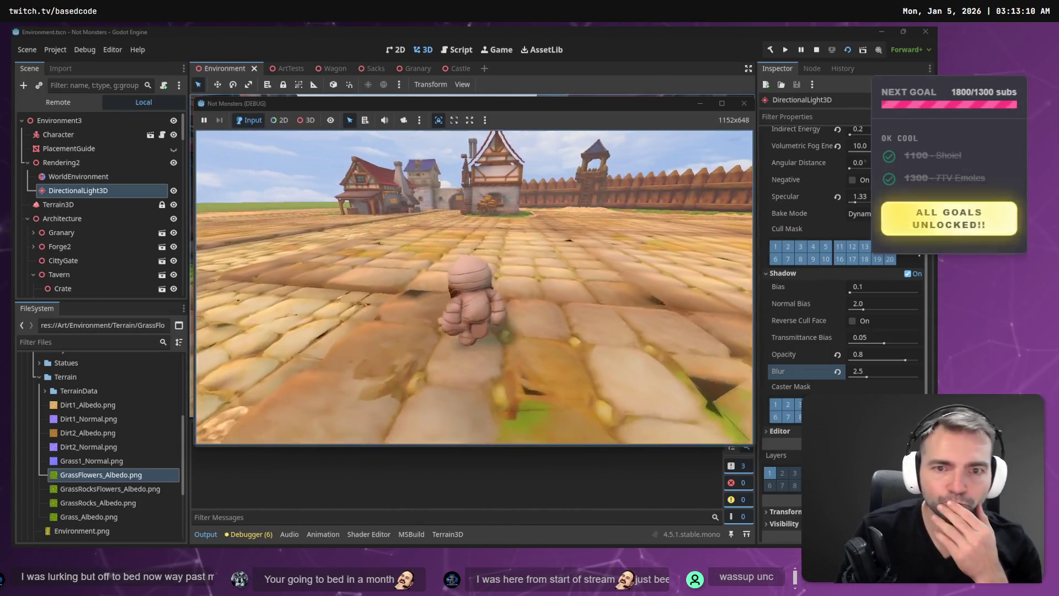
key("w")
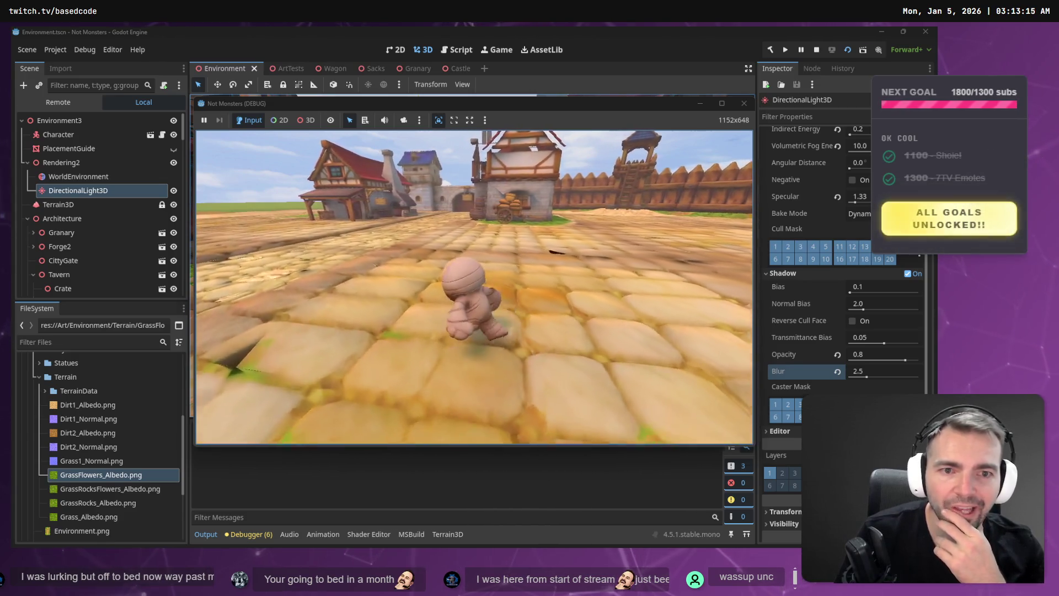
key("w")
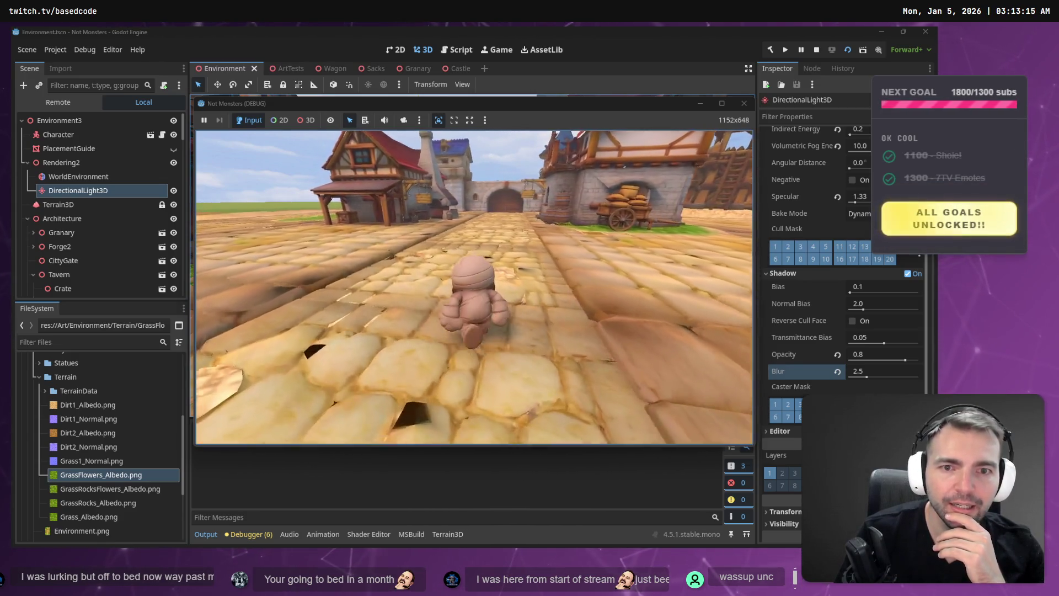
key("w")
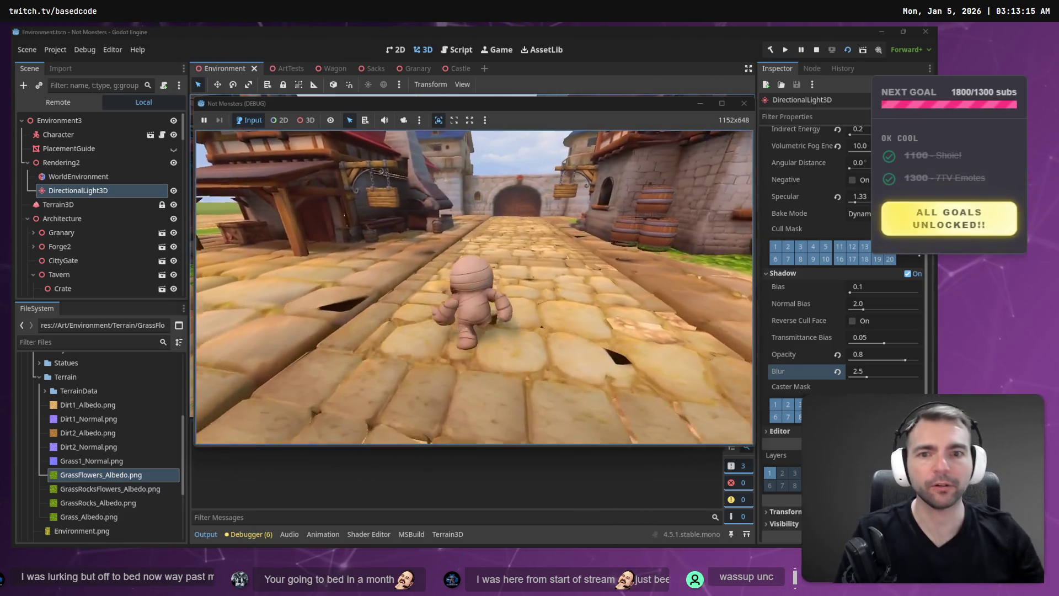
key("a")
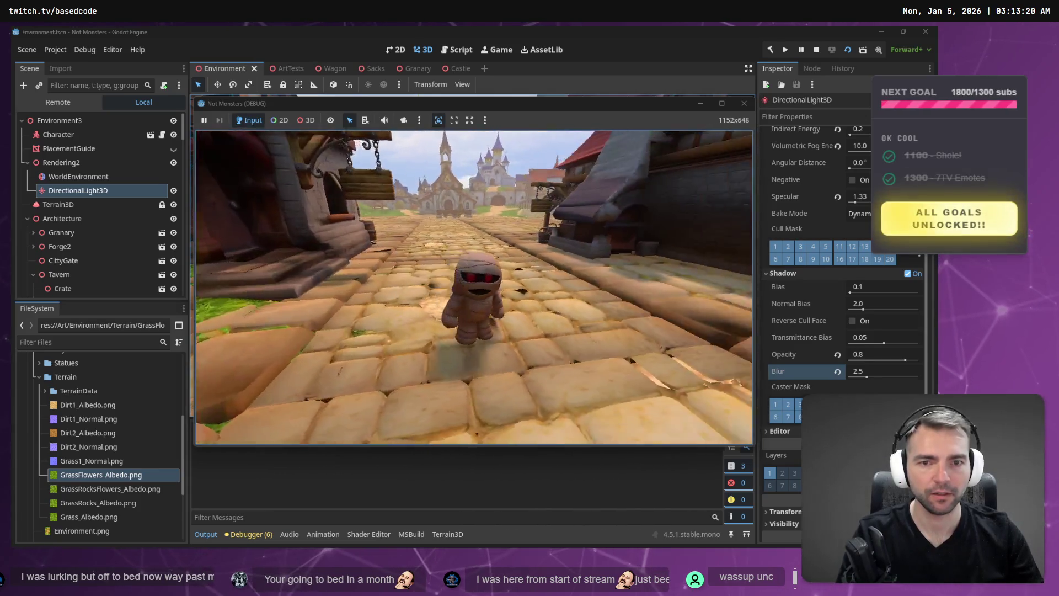
key("s")
key("w")
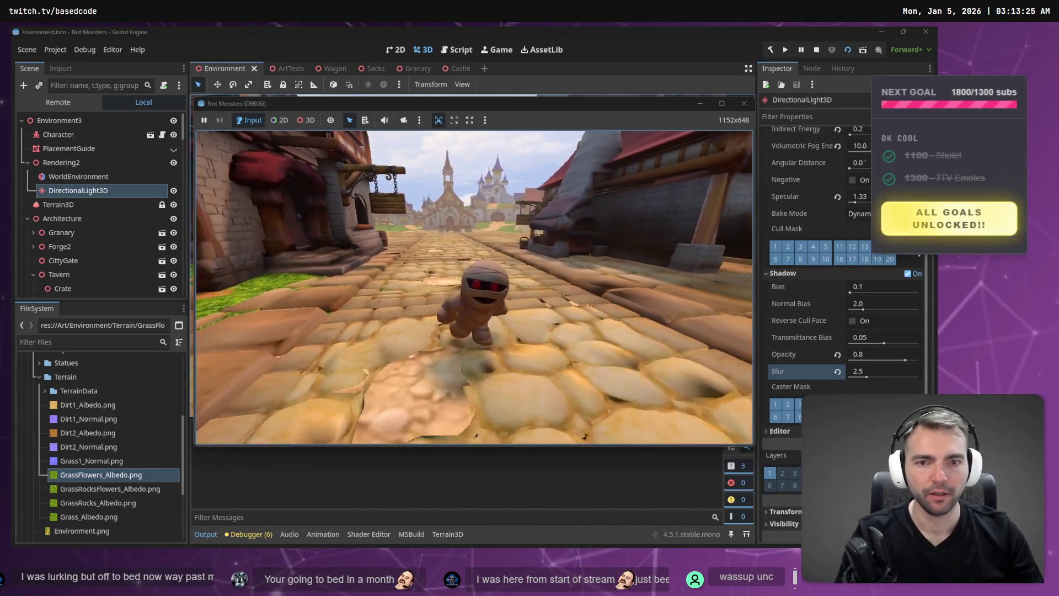
key("d")
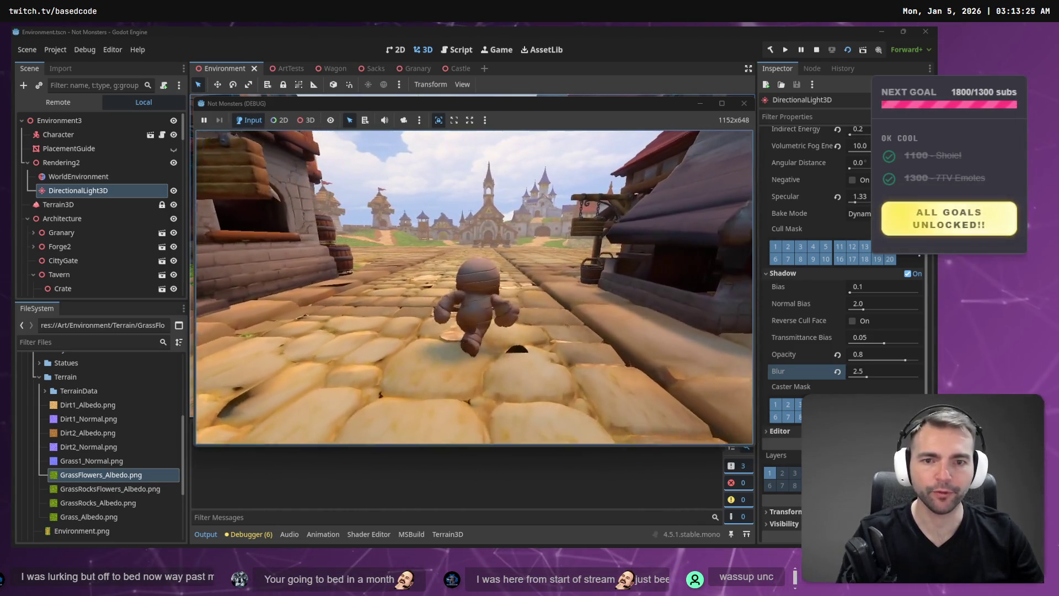
key("Escape")
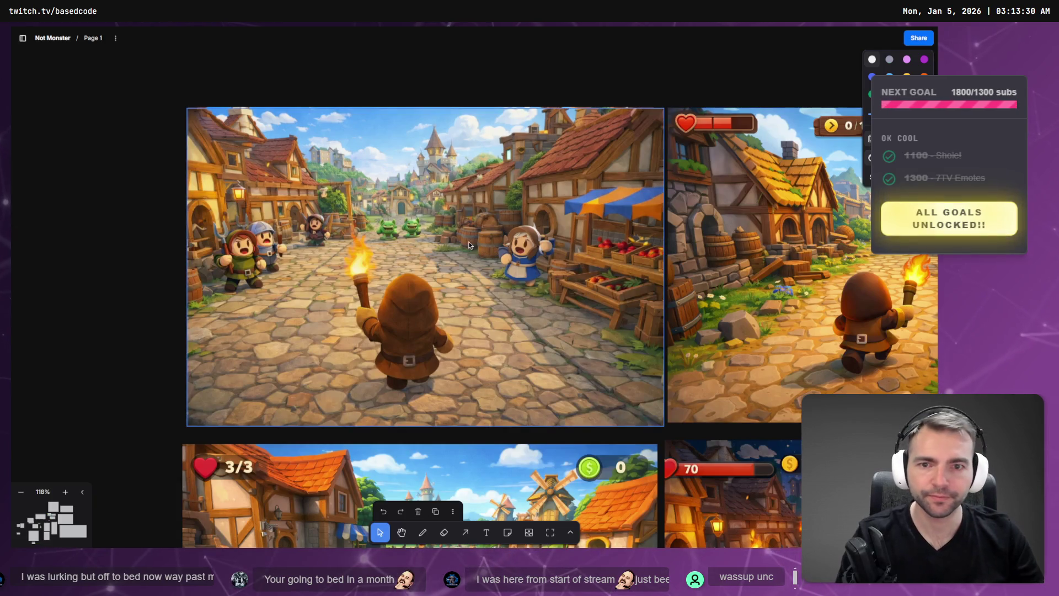
right_click(464, 242)
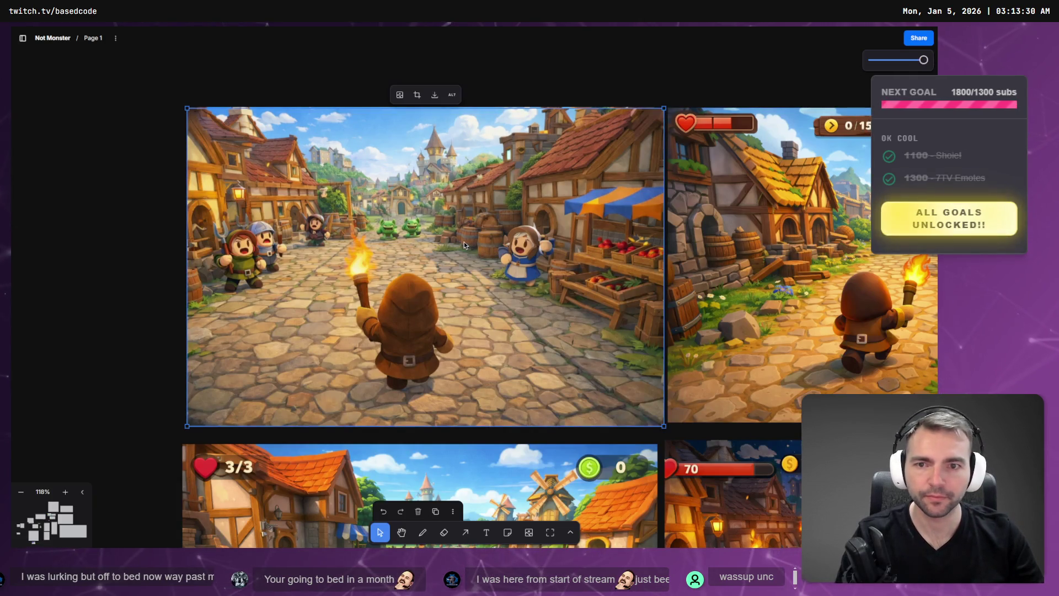
Inspect the torch-bearer and night-time village mockups on the tldraw board, then go to the Terrain3D chat
left_click(672, 97)
scroll(673, 221, "down", 6)
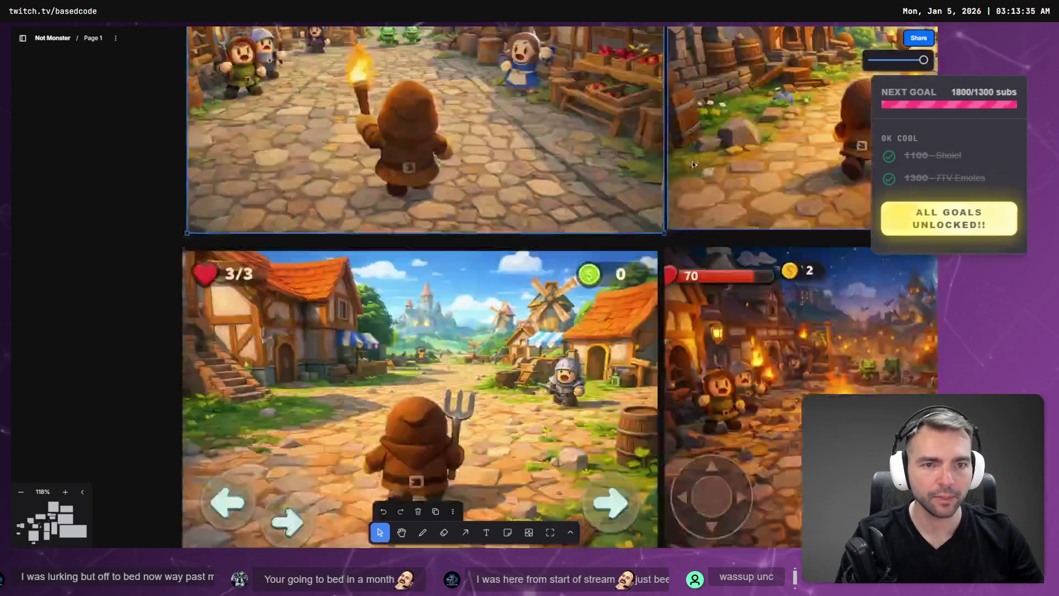
scroll(674, 448, "right", 7)
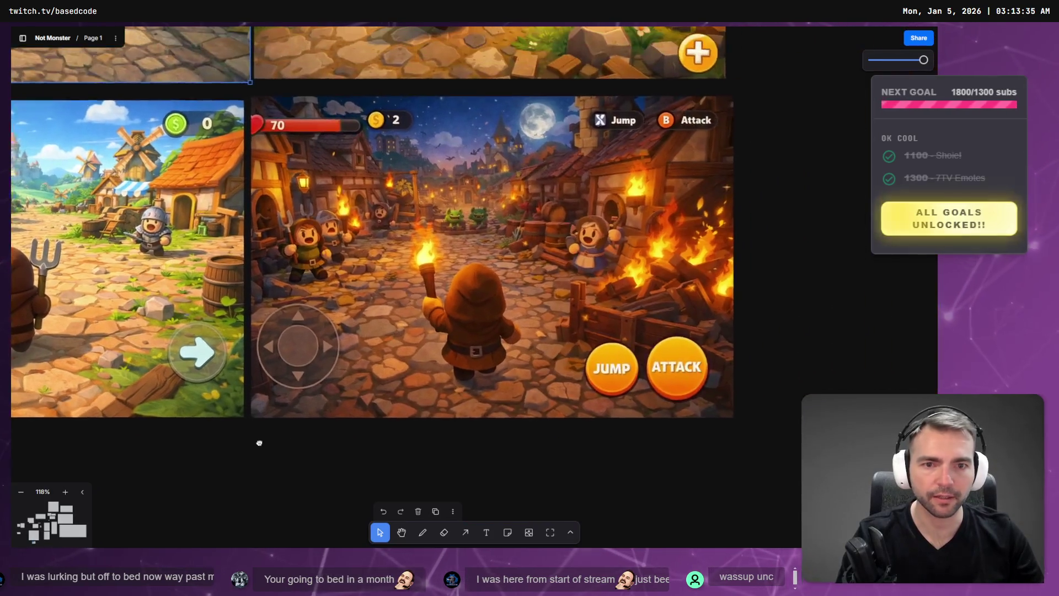
left_click(442, 319)
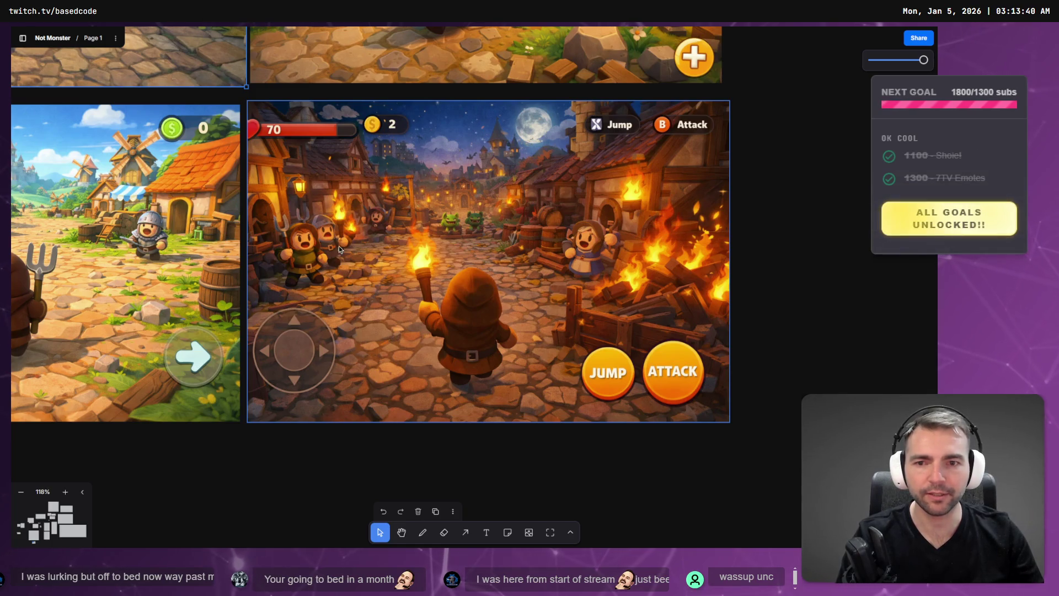
scroll(437, 224, "down", 5)
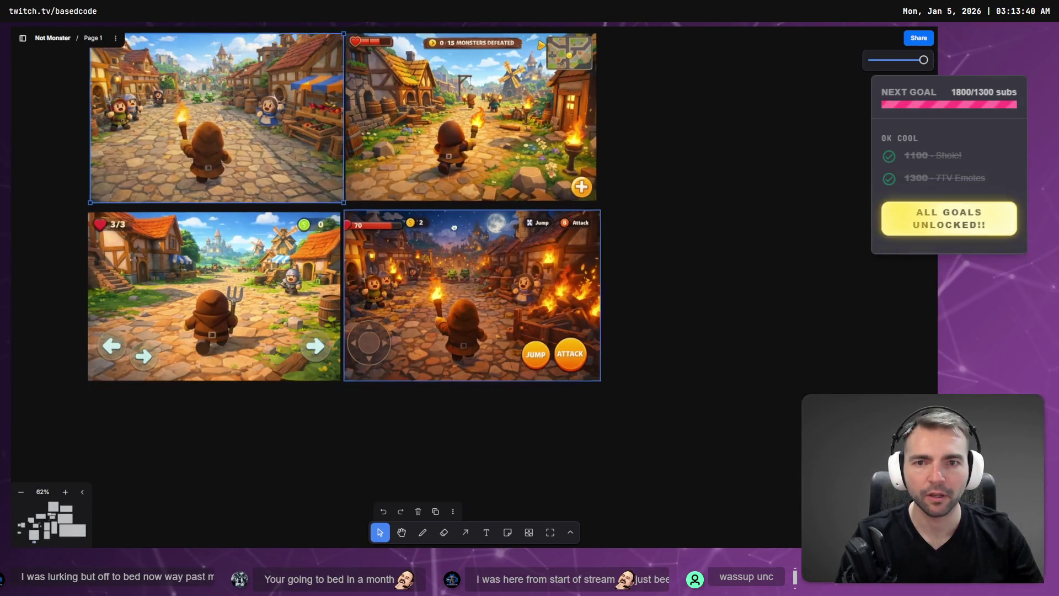
scroll(531, 169, "up", 5)
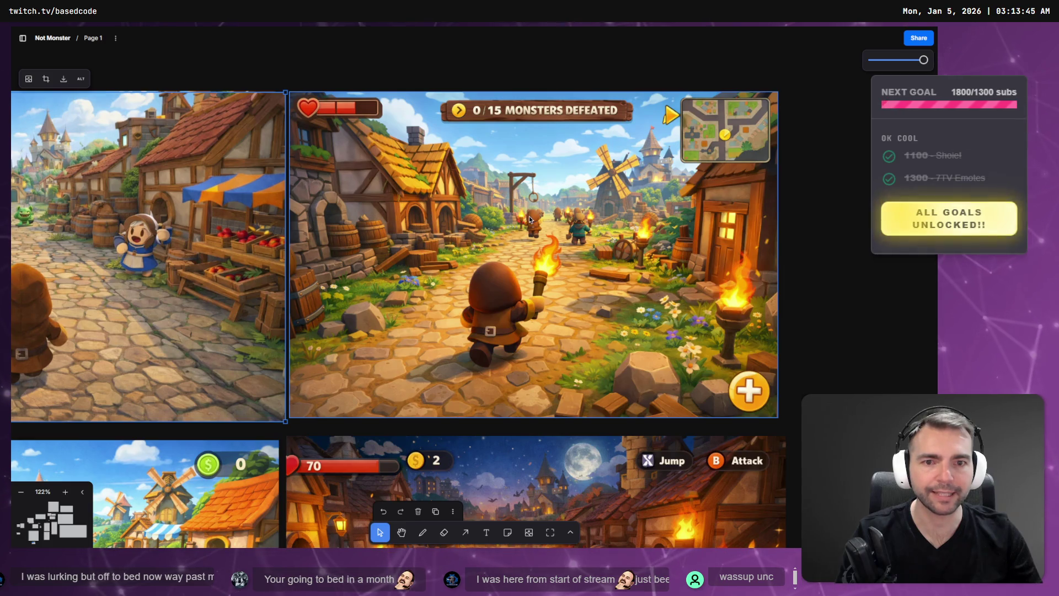
scroll(497, 220, "left", 7)
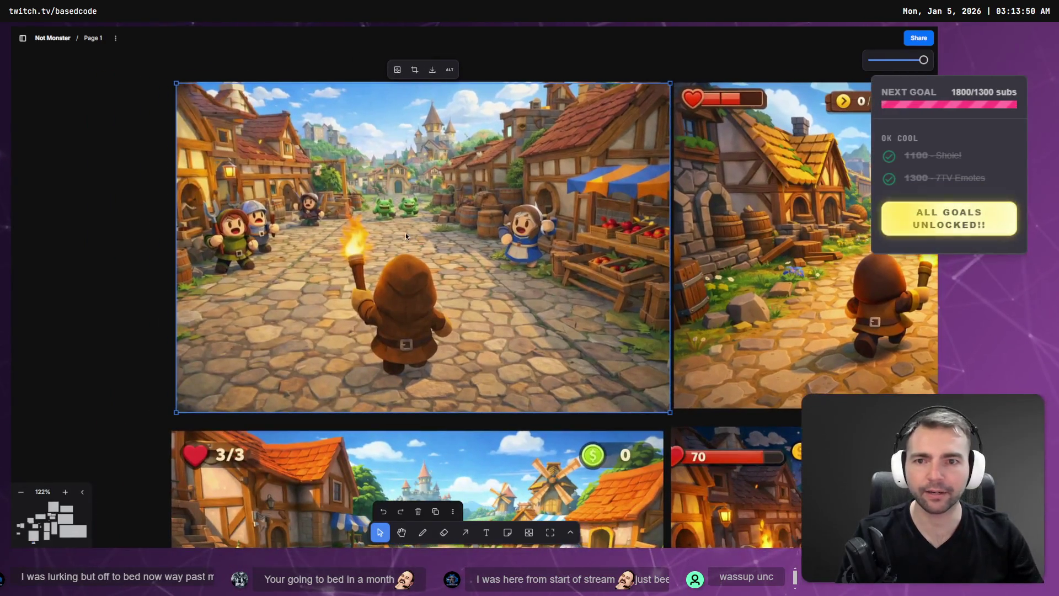
scroll(405, 236, "down", 5)
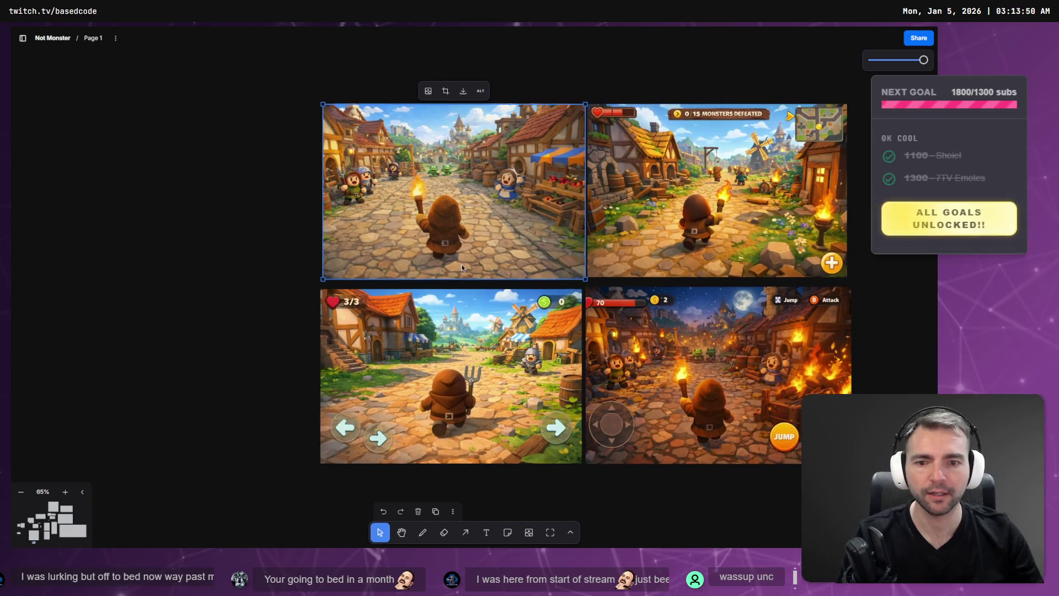
scroll(488, 288, "down", 2)
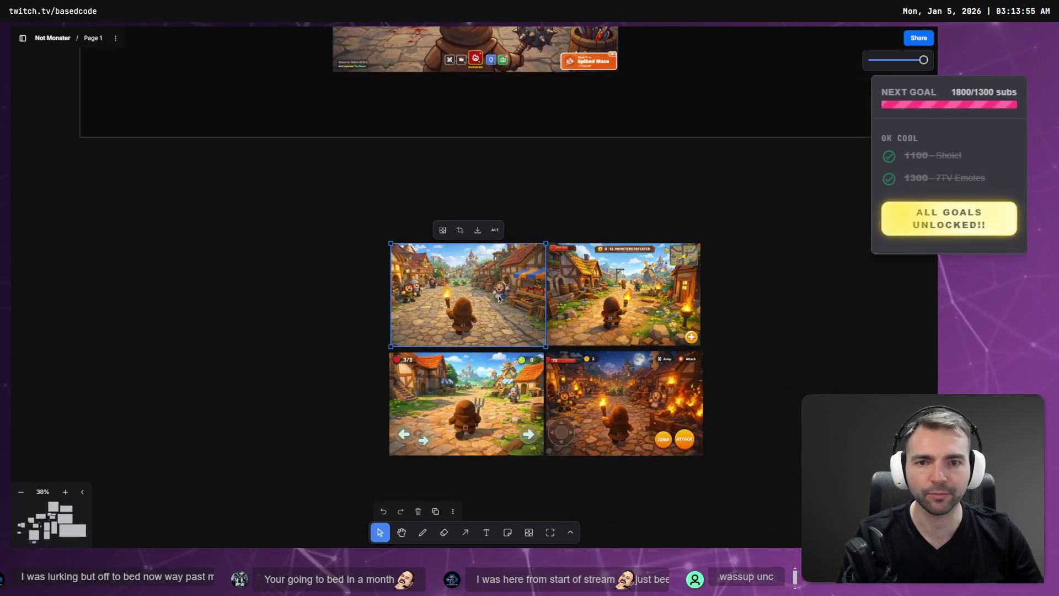
scroll(498, 295, "up", 6)
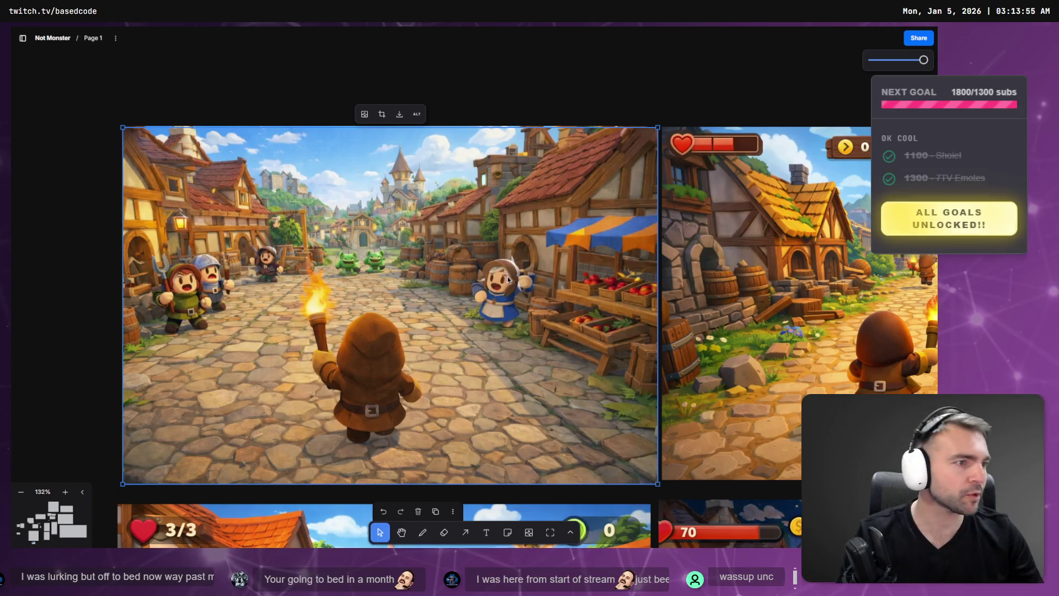
key("alt+Tab")
key("ctrl+w")
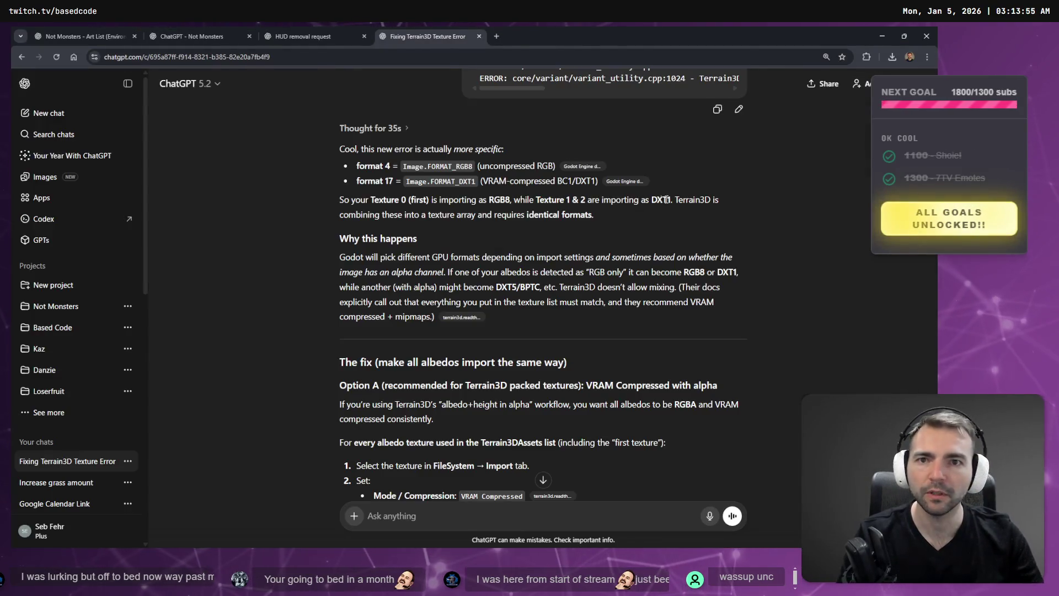
Close the 'Fixing Terrain3D Texture Error' chat tab and go to ChatGPT's Images page
middle_click(405, 38)
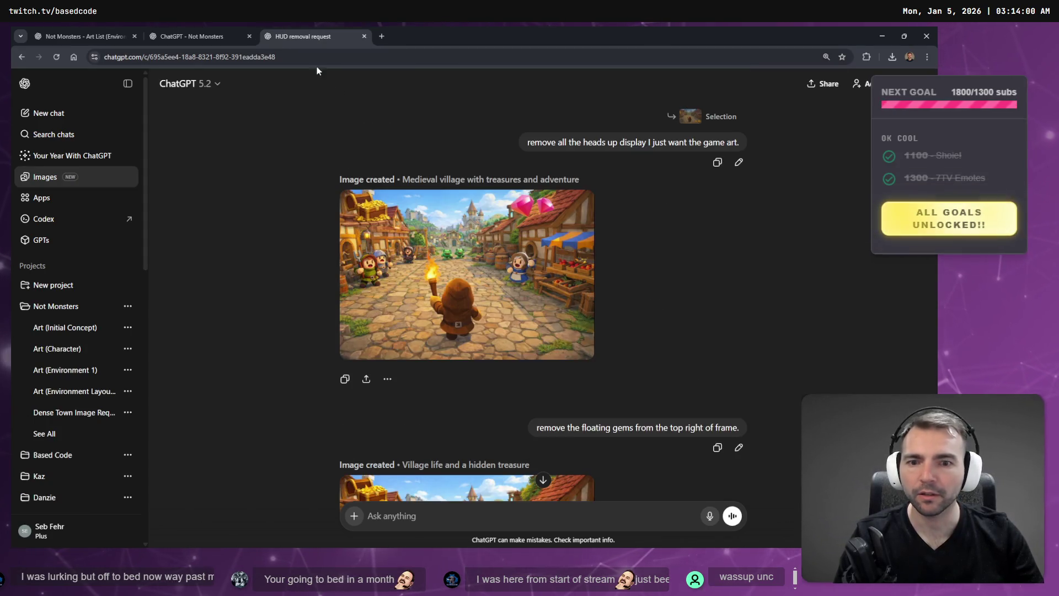
scroll(488, 267, "up", 5)
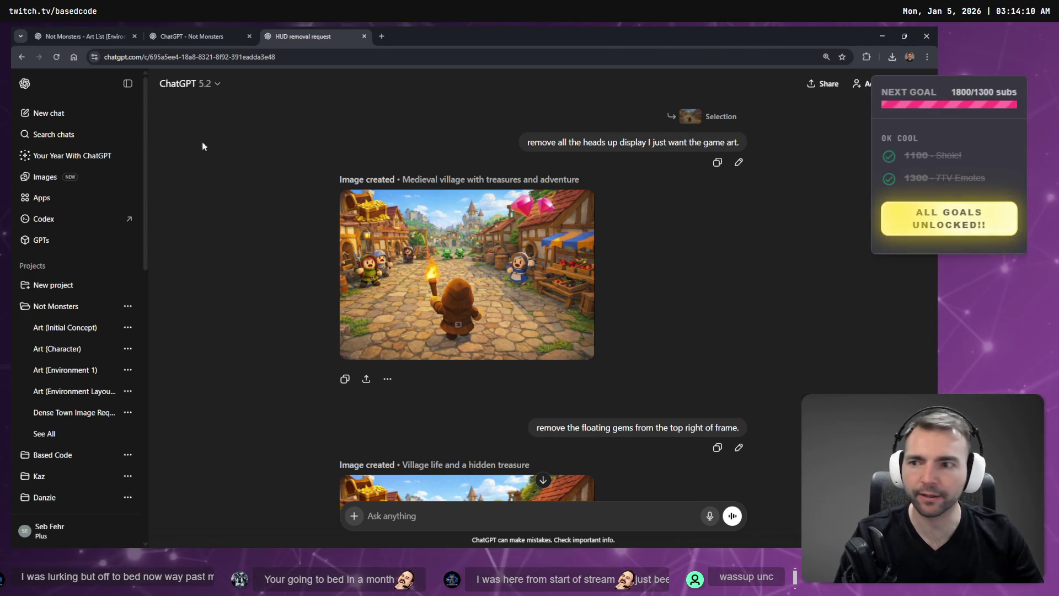
left_click(51, 179)
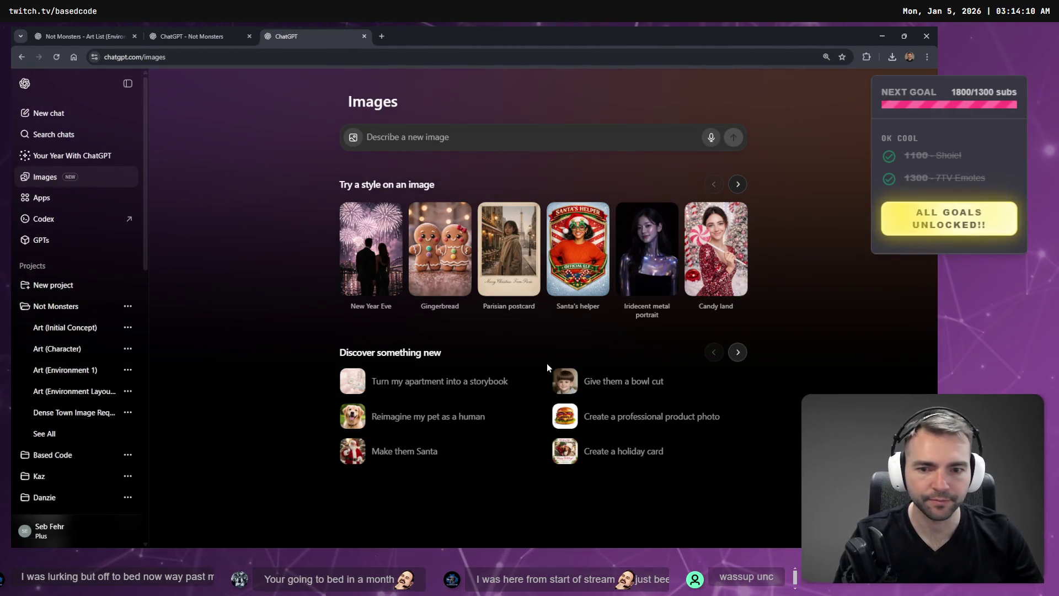
Browse down to the My images grid of castles and village scenes, then open the Not Monsters project
scroll(529, 359, "down", 6)
scroll(513, 318, "down", 5)
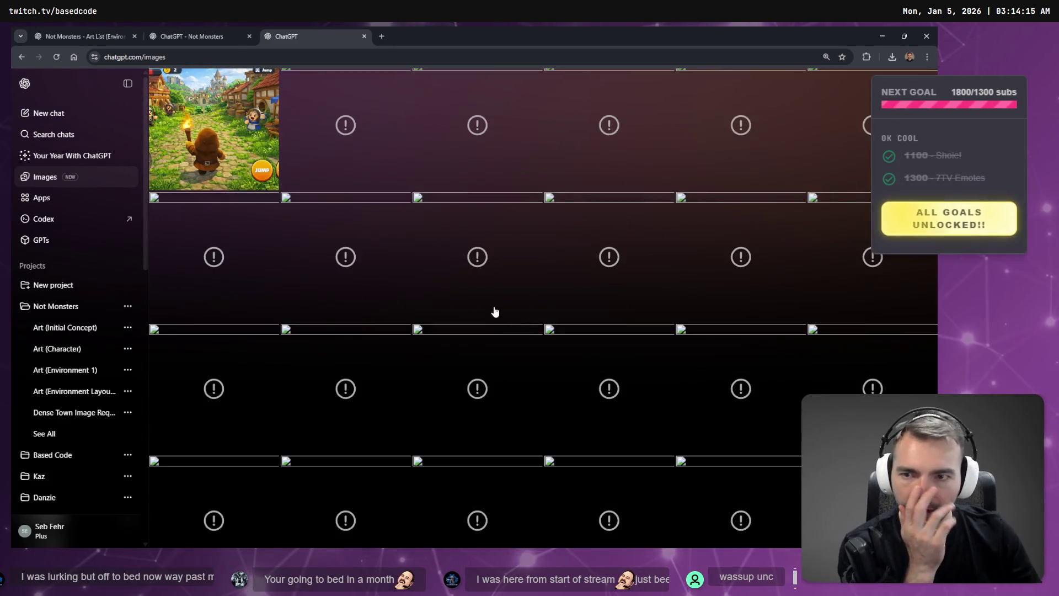
scroll(494, 303, "up", 4)
scroll(660, 268, "down", 3)
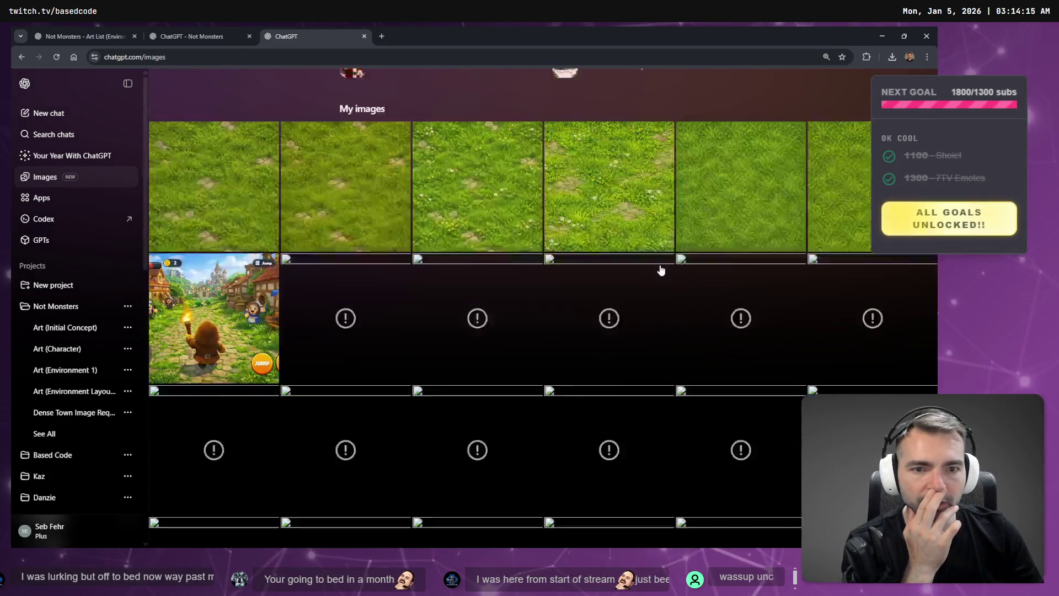
scroll(591, 263, "up", 4)
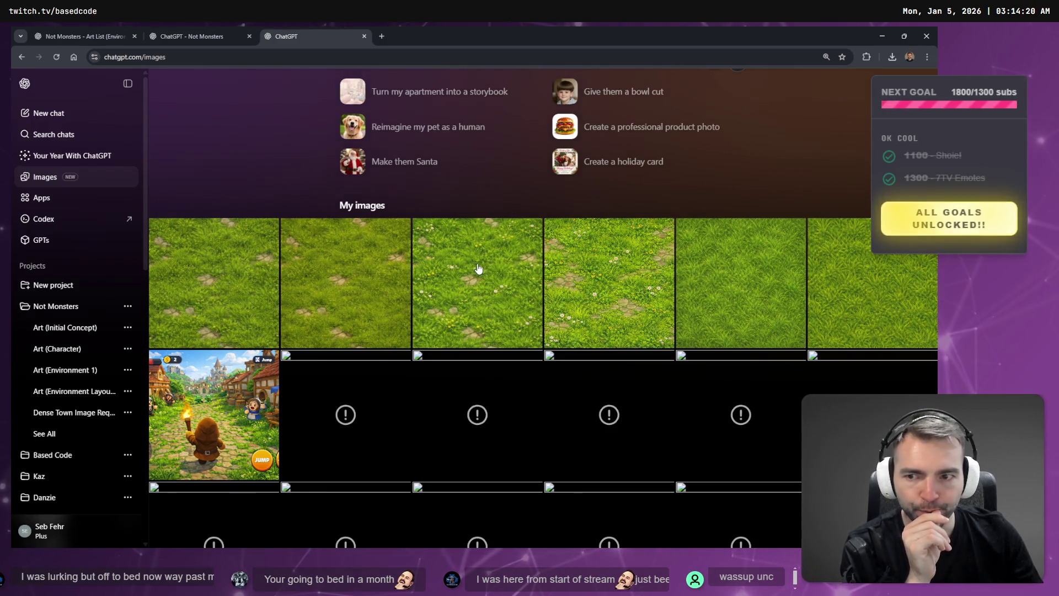
scroll(479, 269, "down", 3)
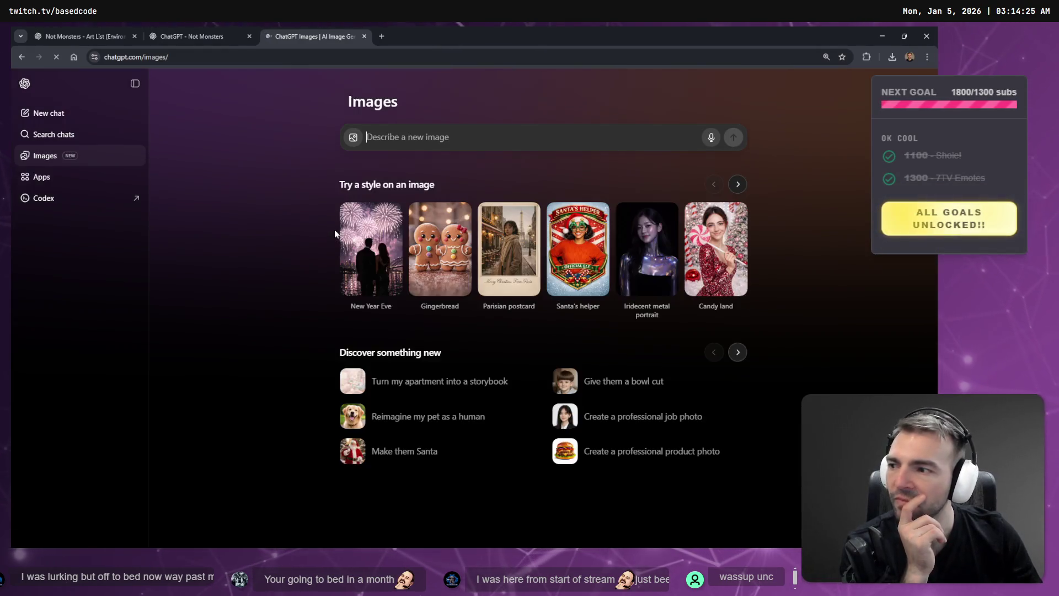
scroll(315, 283, "down", 10)
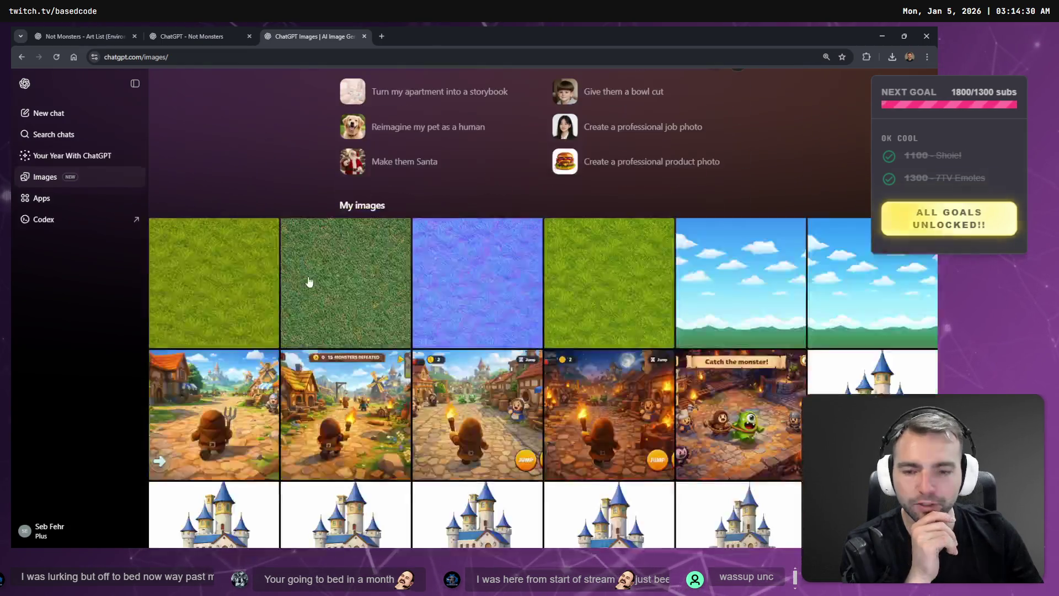
scroll(353, 302, "up", 5)
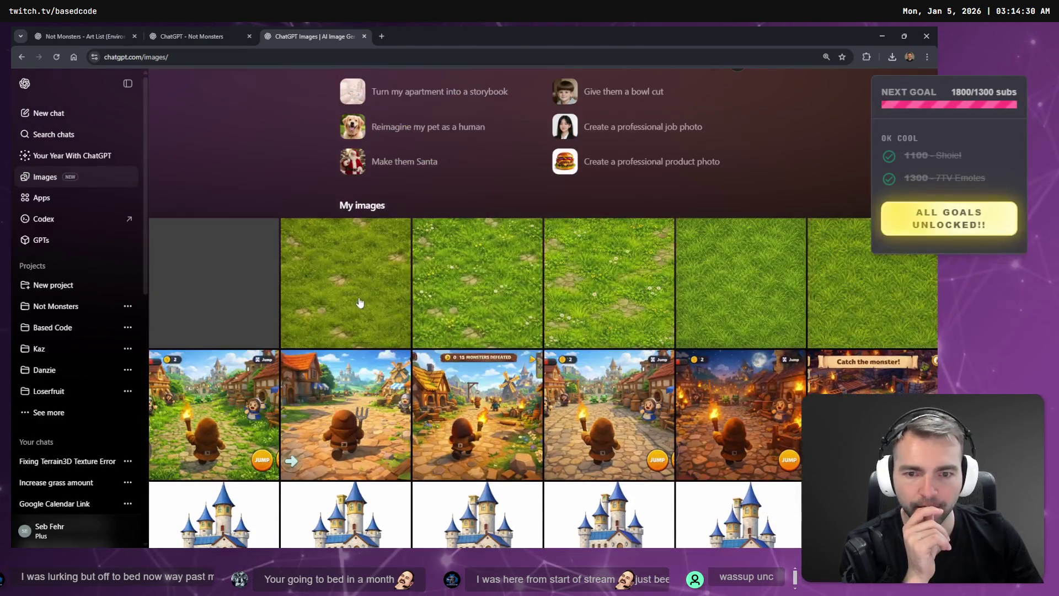
scroll(356, 301, "down", 1)
scroll(346, 322, "down", 10)
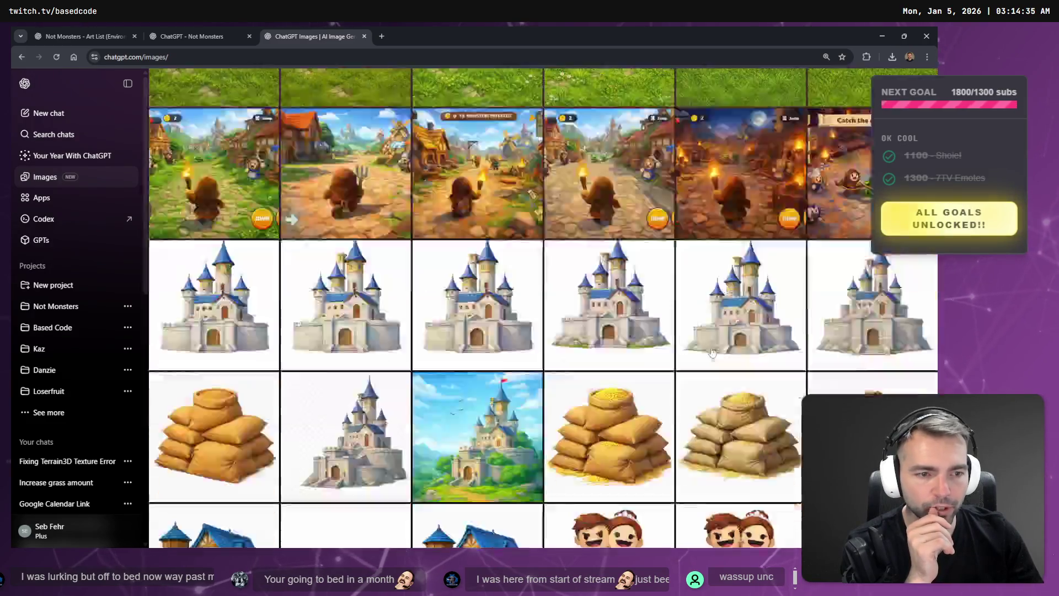
scroll(162, 184, "up", 6)
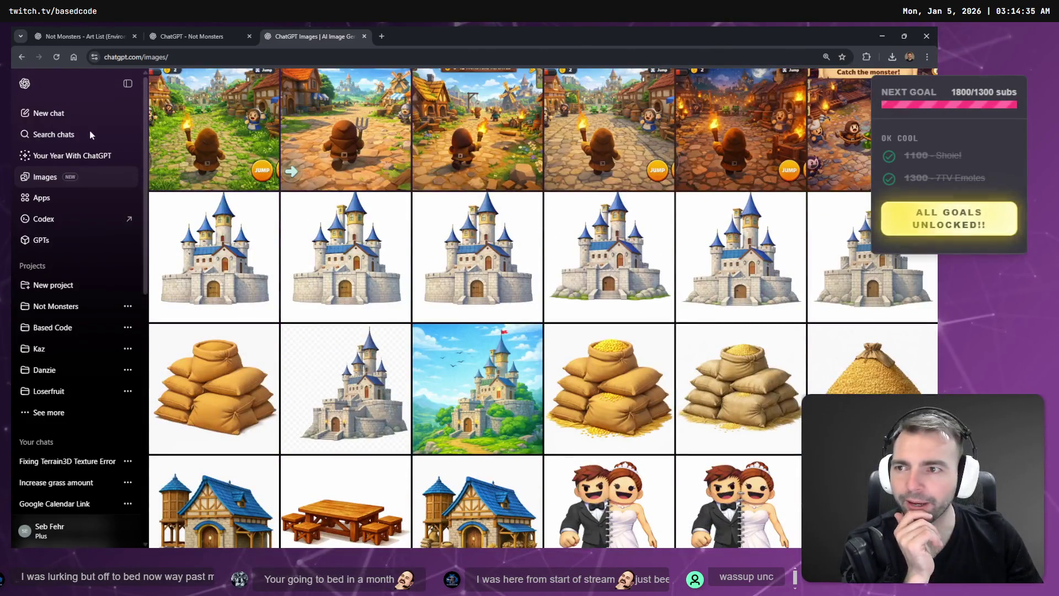
left_click(182, 33)
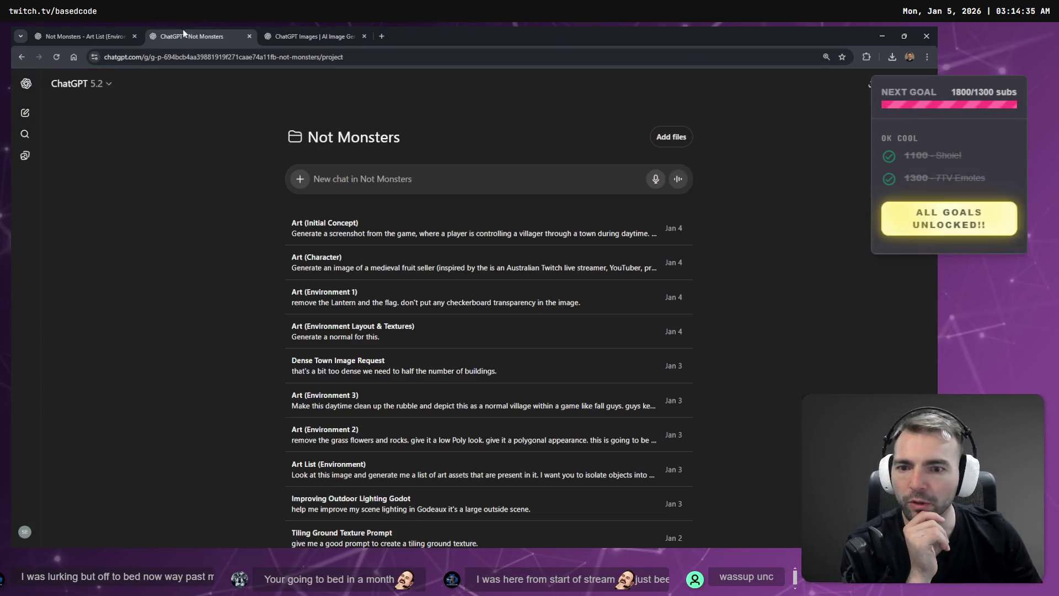
Open the Art (Initial Concept) chat in a new tab
middle_click(332, 239)
left_click(309, 35)
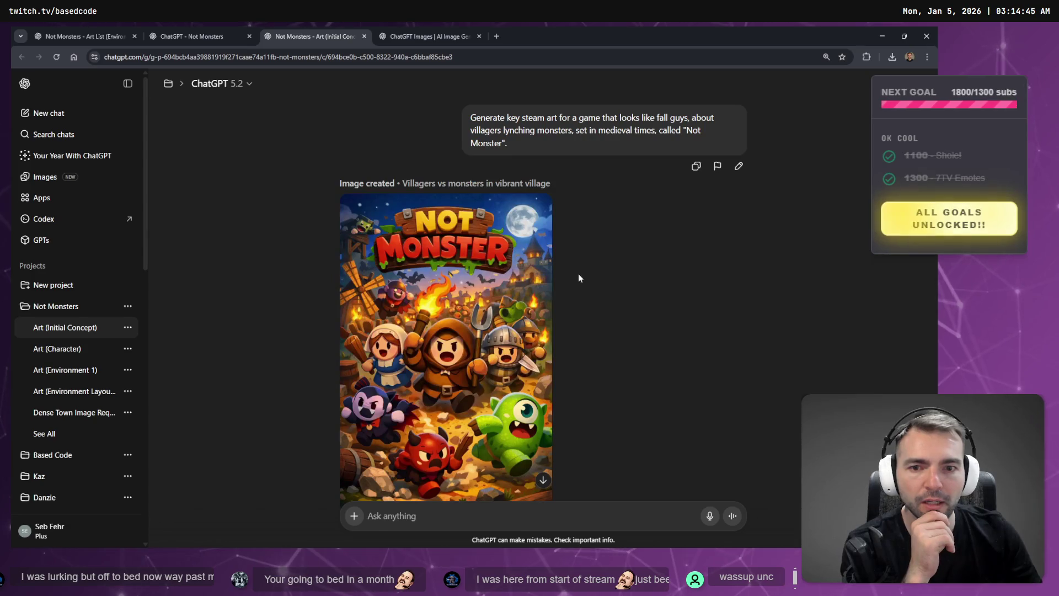
scroll(519, 251, "up", 3)
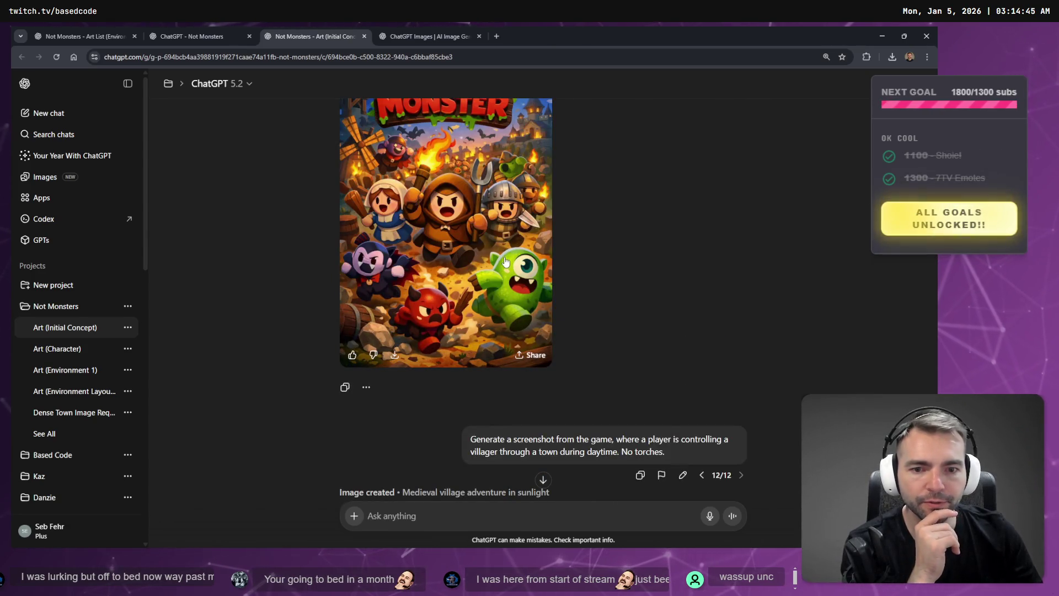
View the Not Monster key art full size, then go back to the Images gallery
left_click(472, 255)
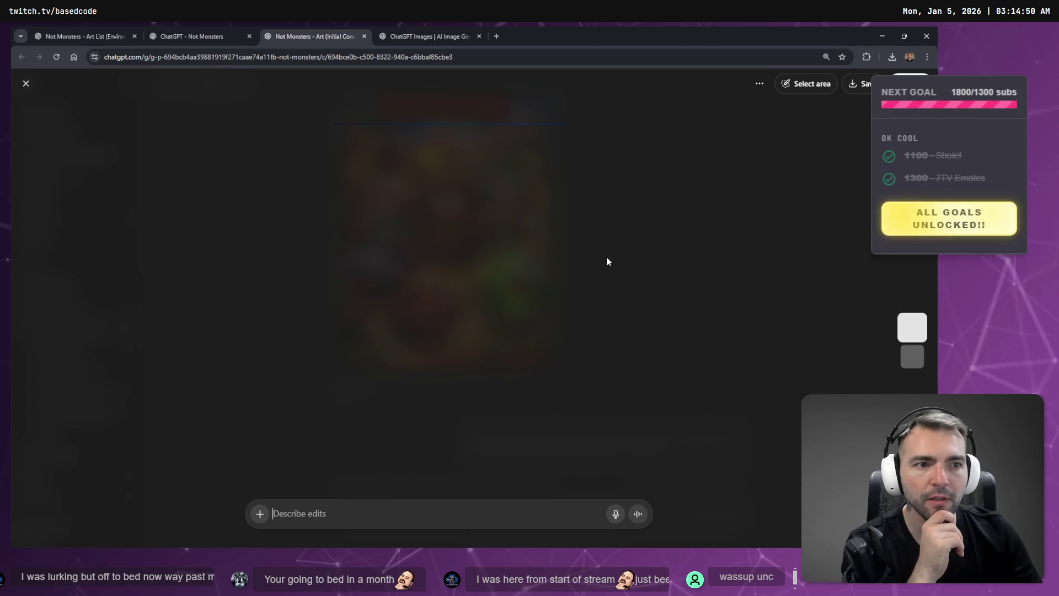
left_click(759, 83)
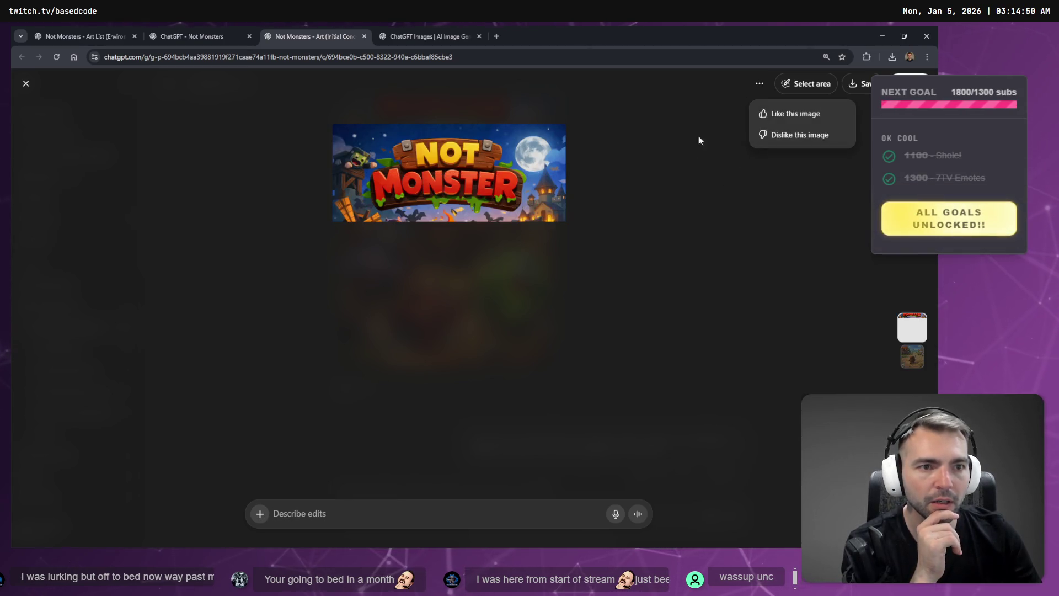
left_click(806, 115)
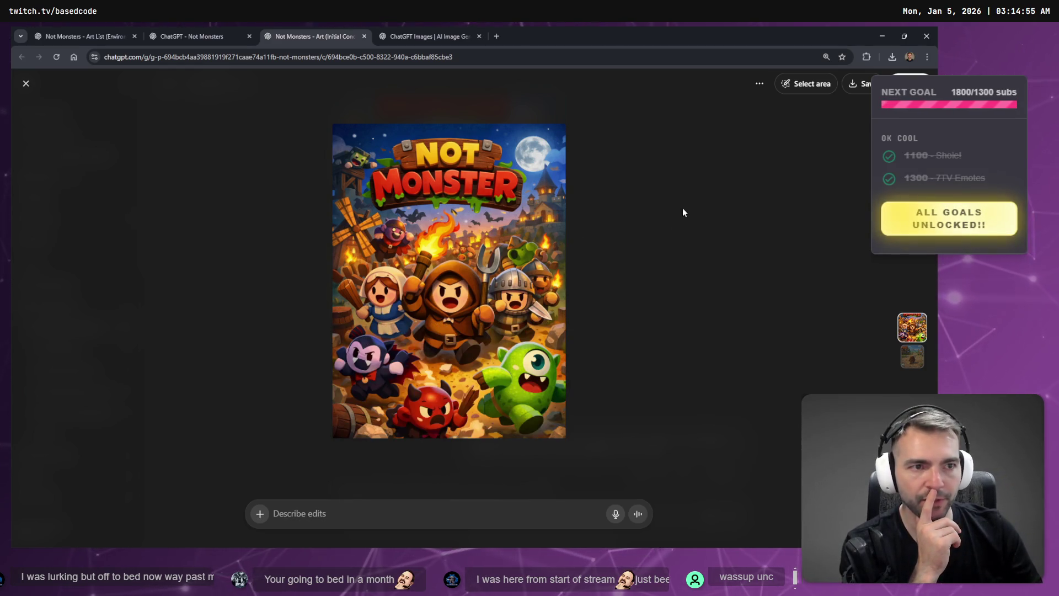
left_click(26, 82)
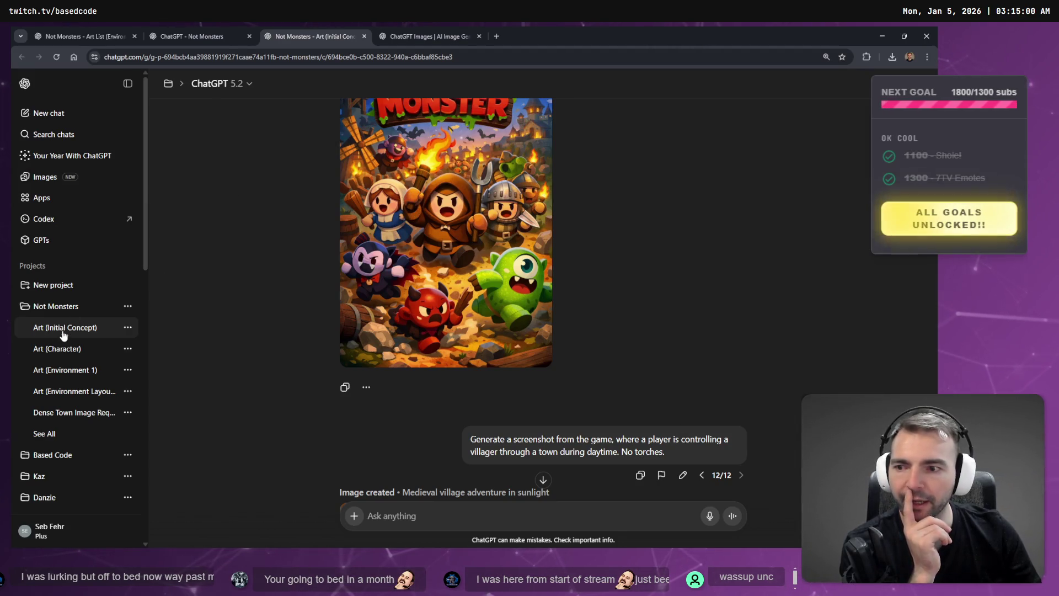
left_click(58, 175)
scroll(563, 255, "down", 6)
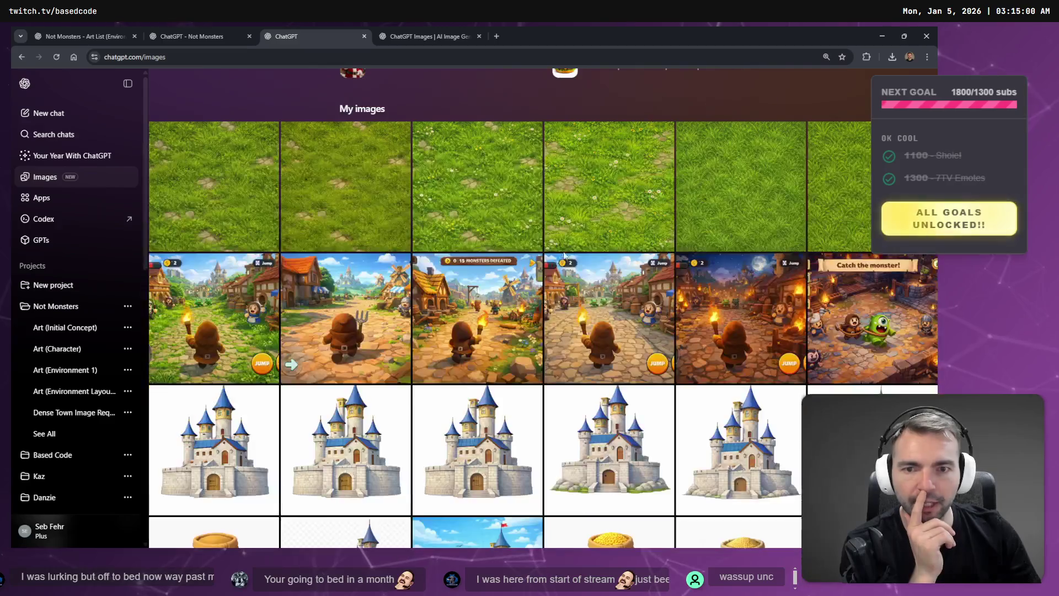
scroll(564, 255, "down", 5)
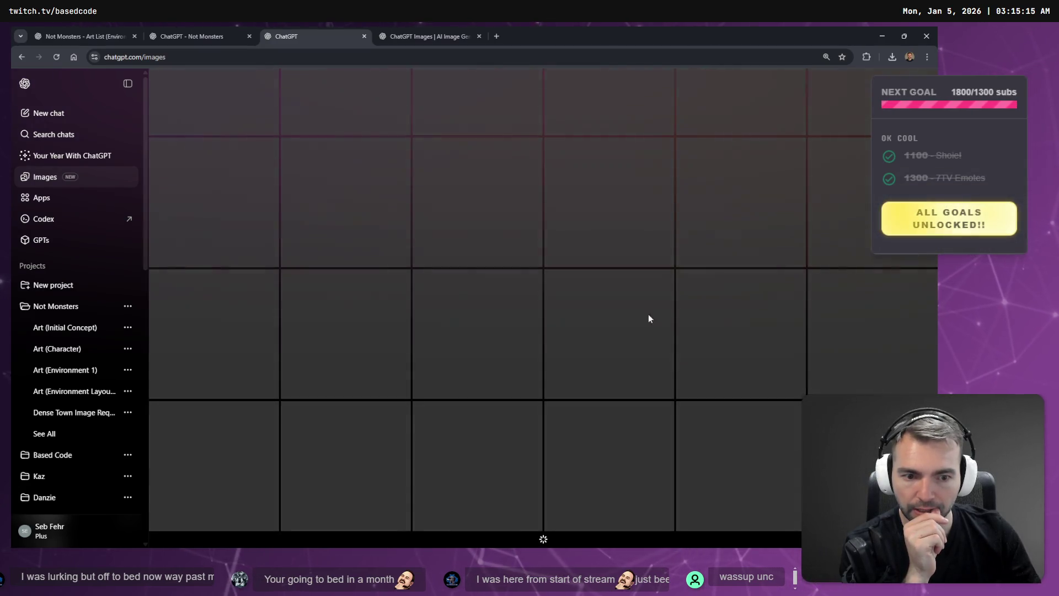
scroll(795, 434, "up", 1)
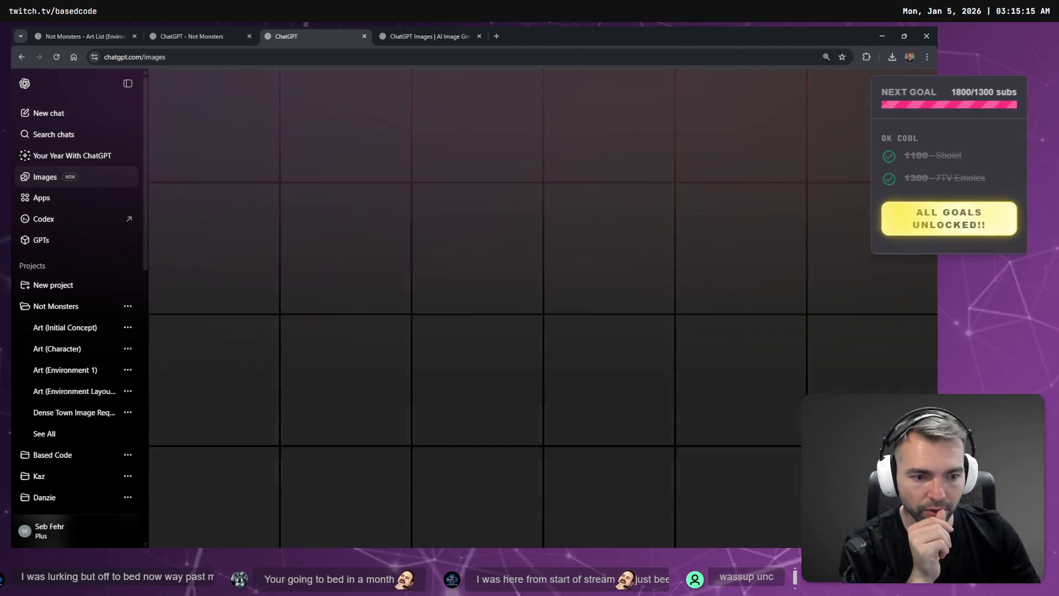
scroll(543, 309, "up", 4)
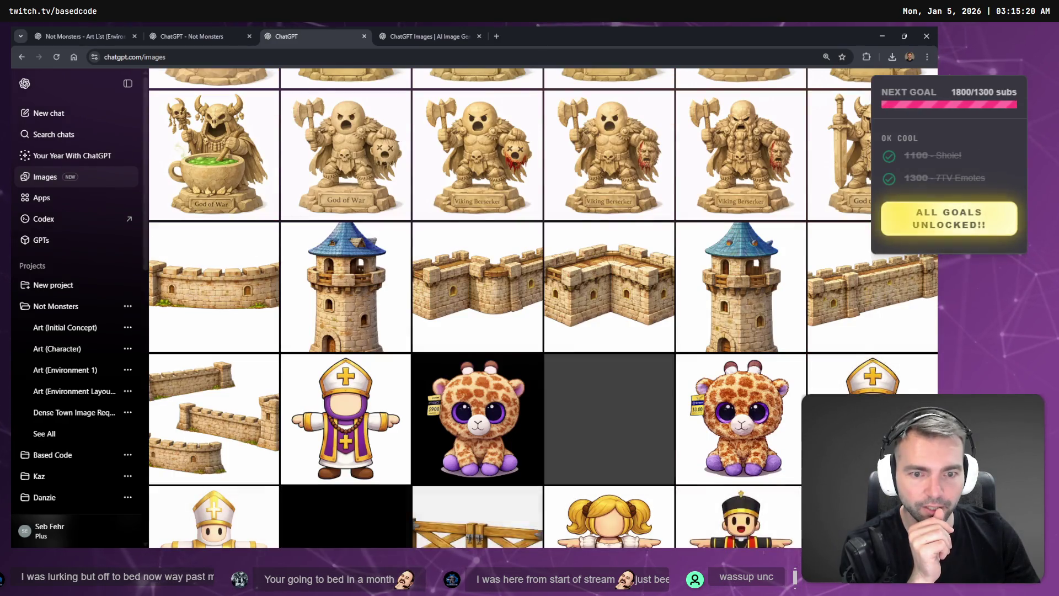
scroll(544, 309, "down", 10)
scroll(544, 309, "down", 4)
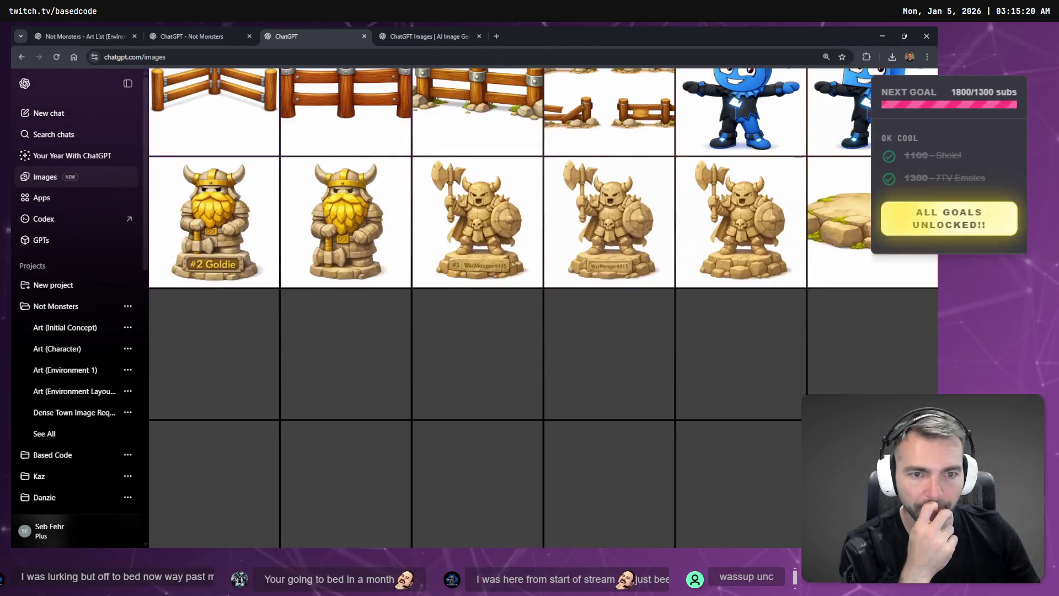
scroll(797, 409, "down", 2)
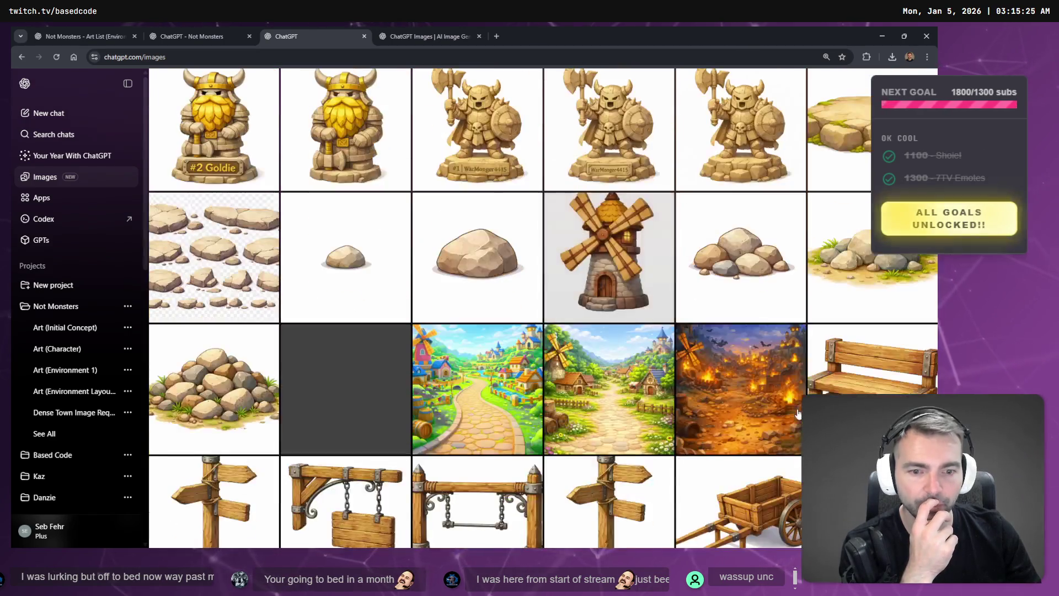
scroll(796, 409, "down", 5)
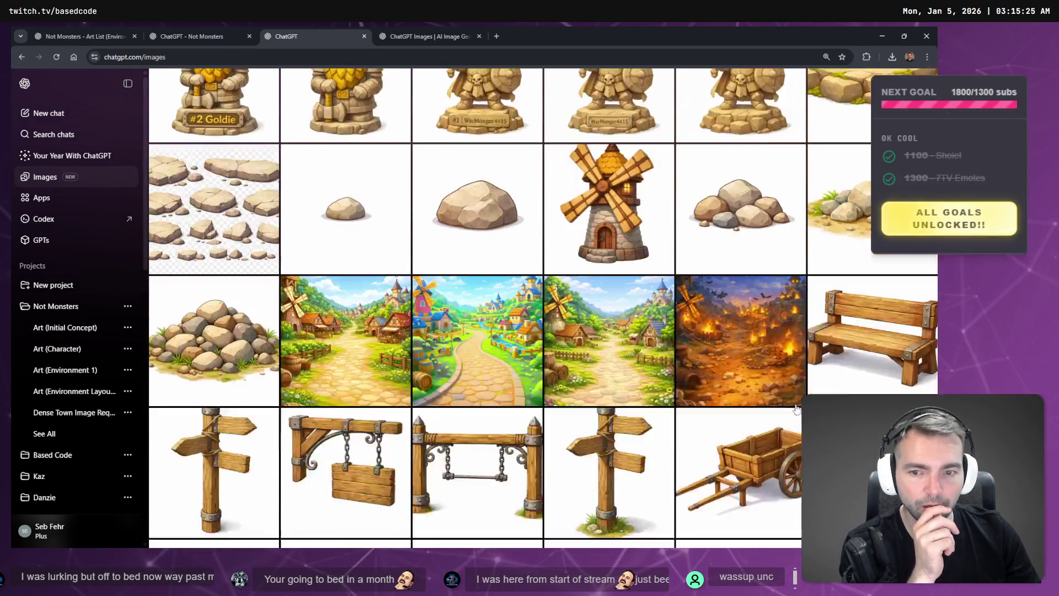
scroll(797, 408, "down", 2)
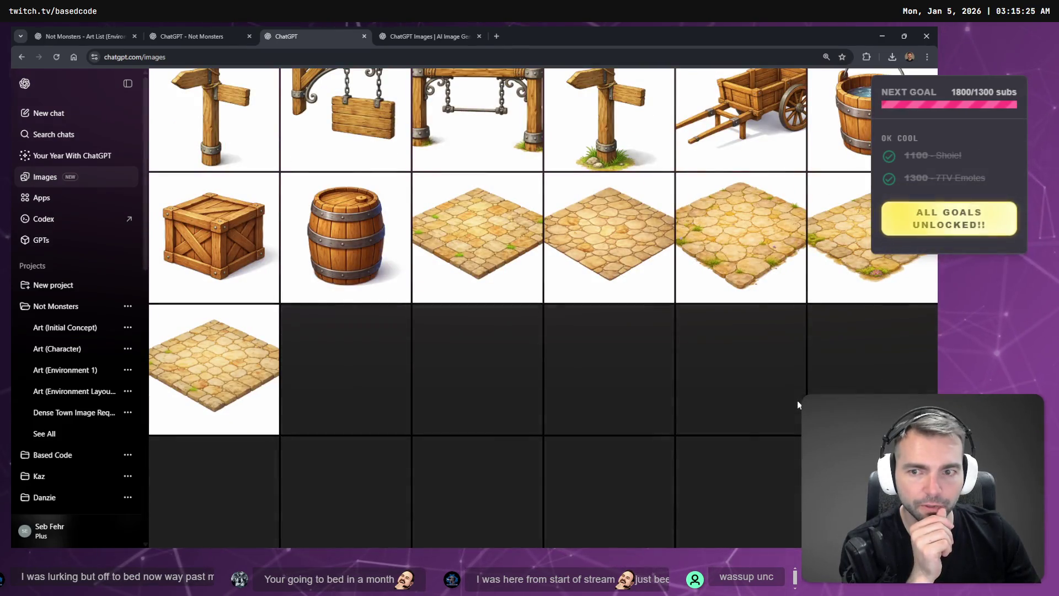
scroll(798, 406, "up", 3)
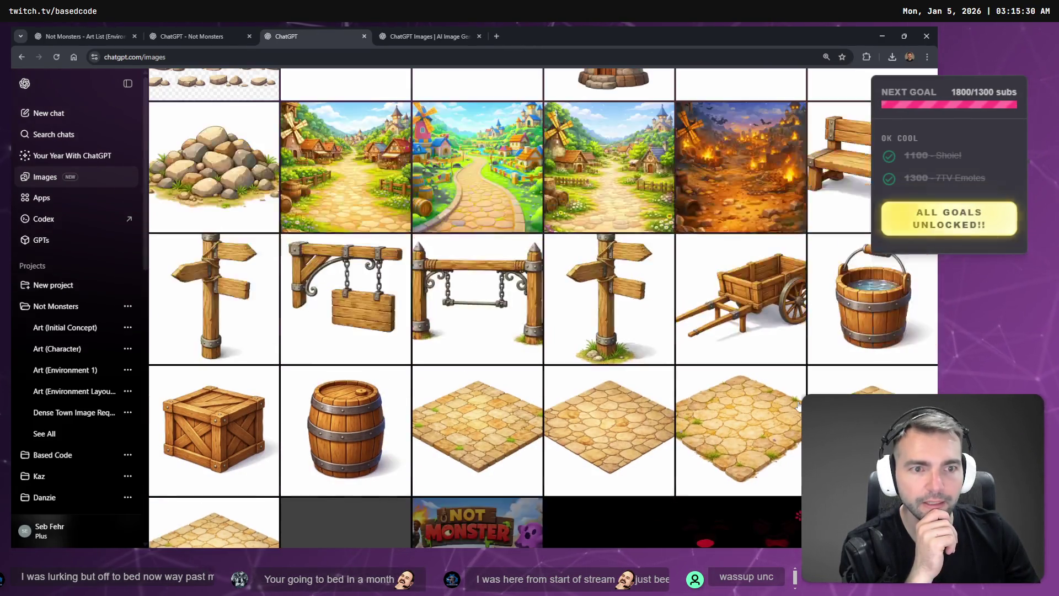
scroll(798, 407, "down", 3)
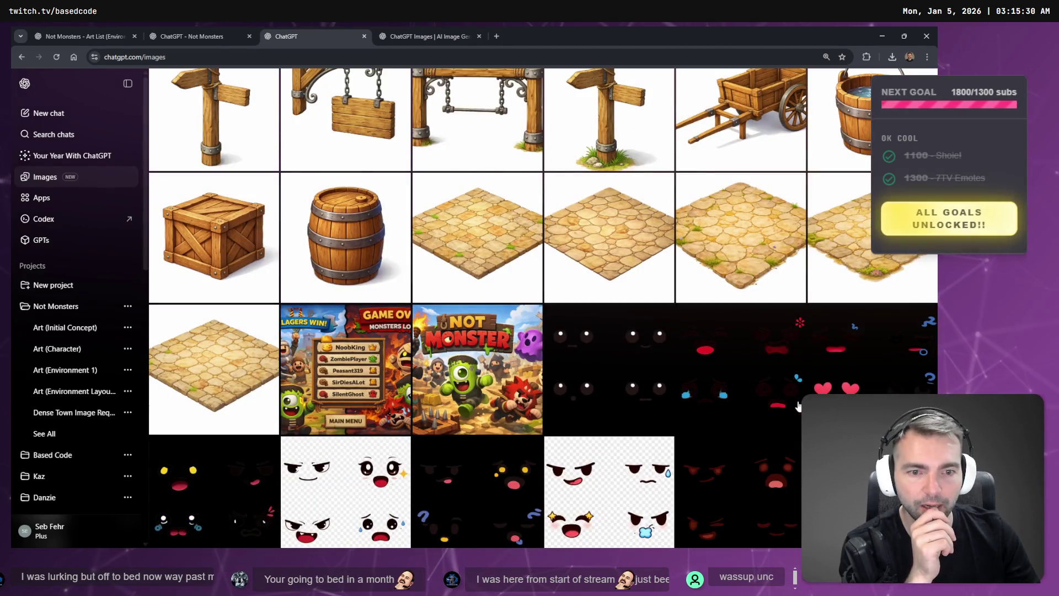
scroll(798, 406, "down", 6)
scroll(577, 324, "down", 5)
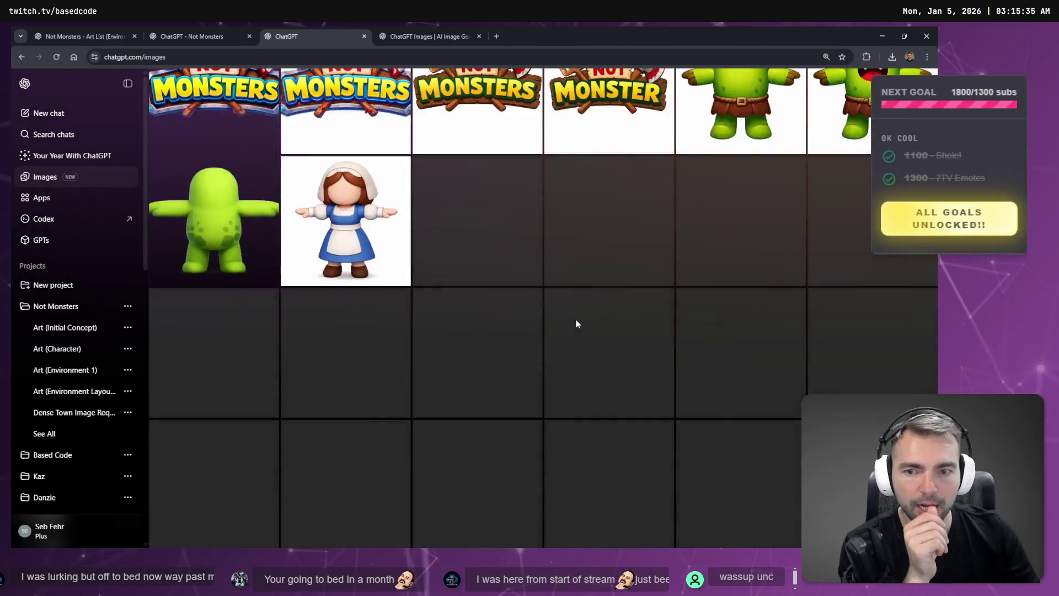
scroll(580, 302, "up", 3)
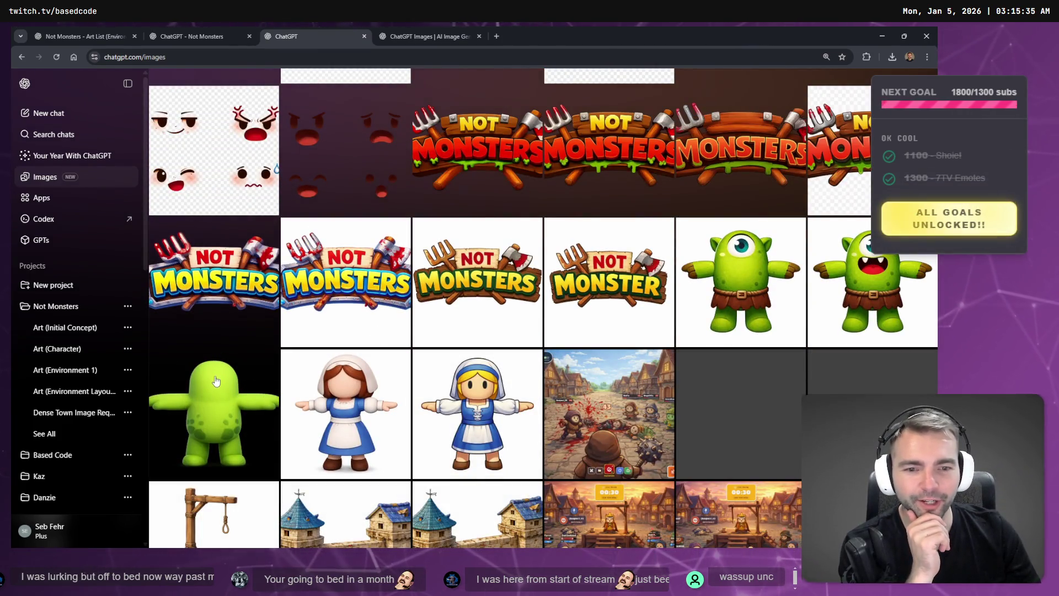
scroll(481, 329, "down", 5)
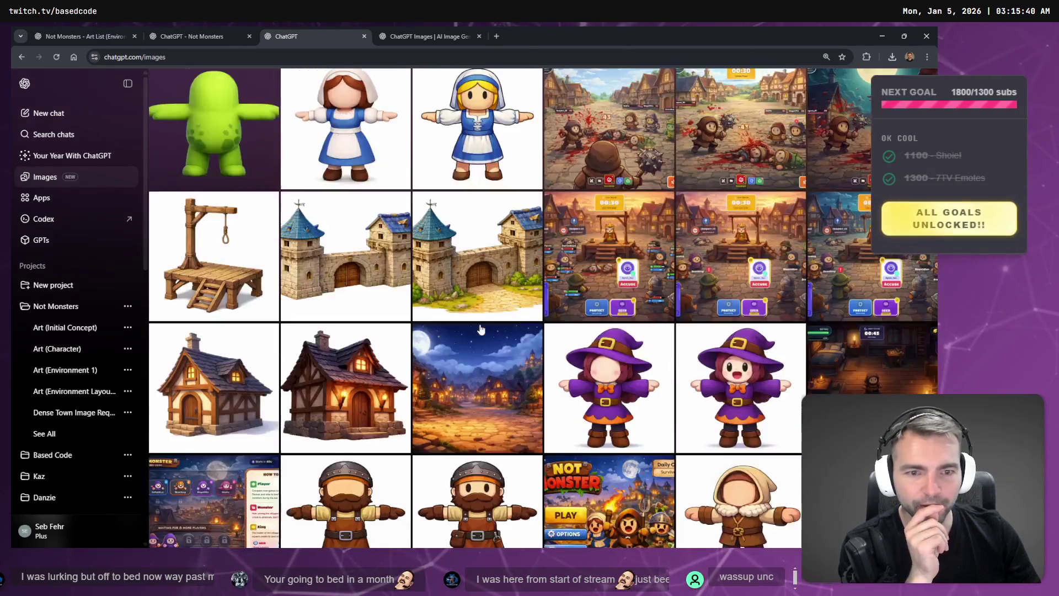
scroll(480, 329, "down", 1)
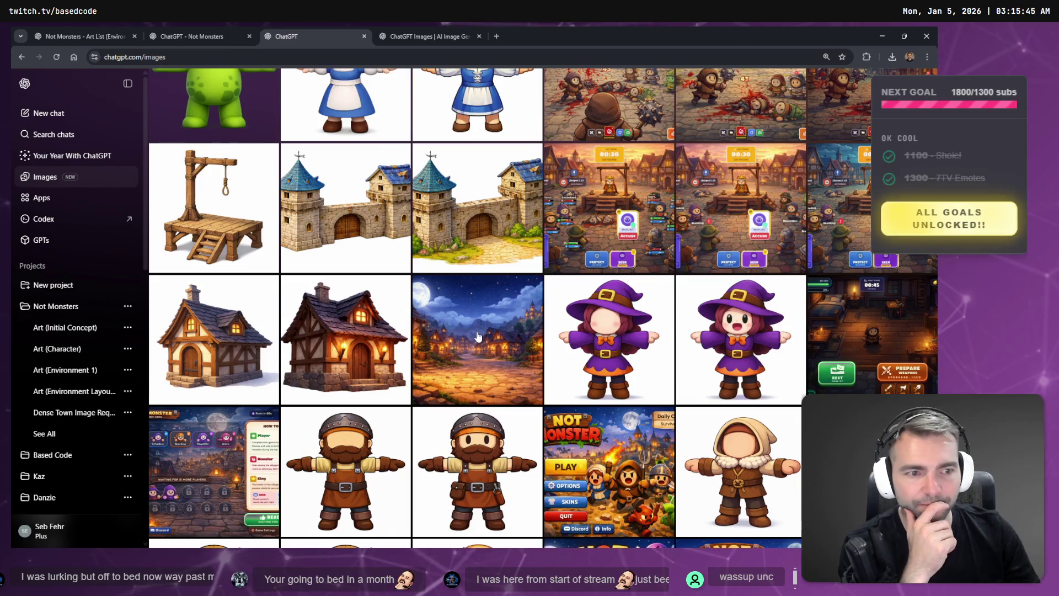
scroll(505, 335, "down", 15)
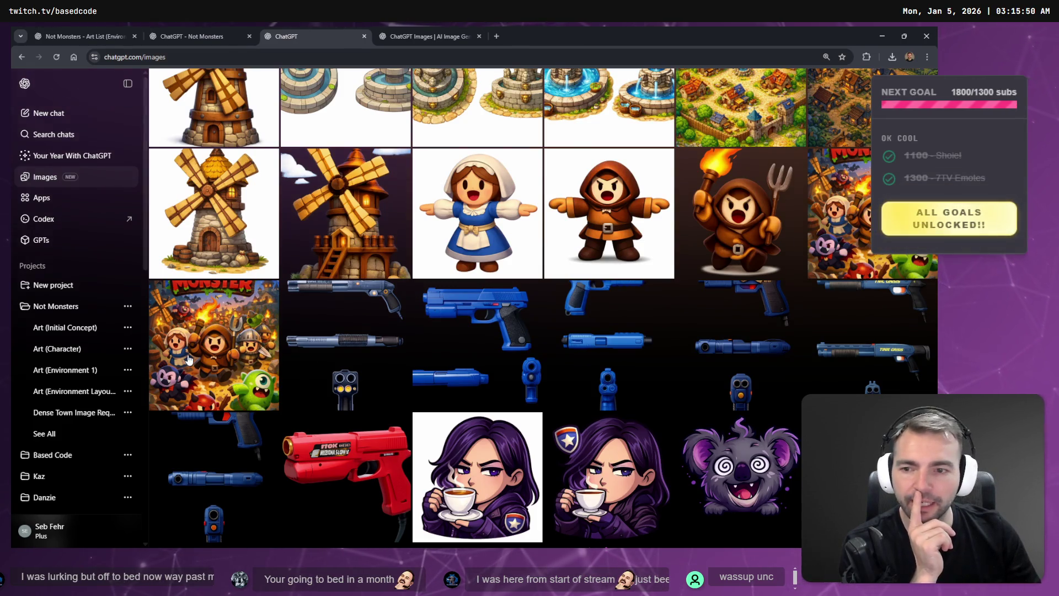
left_click(235, 372)
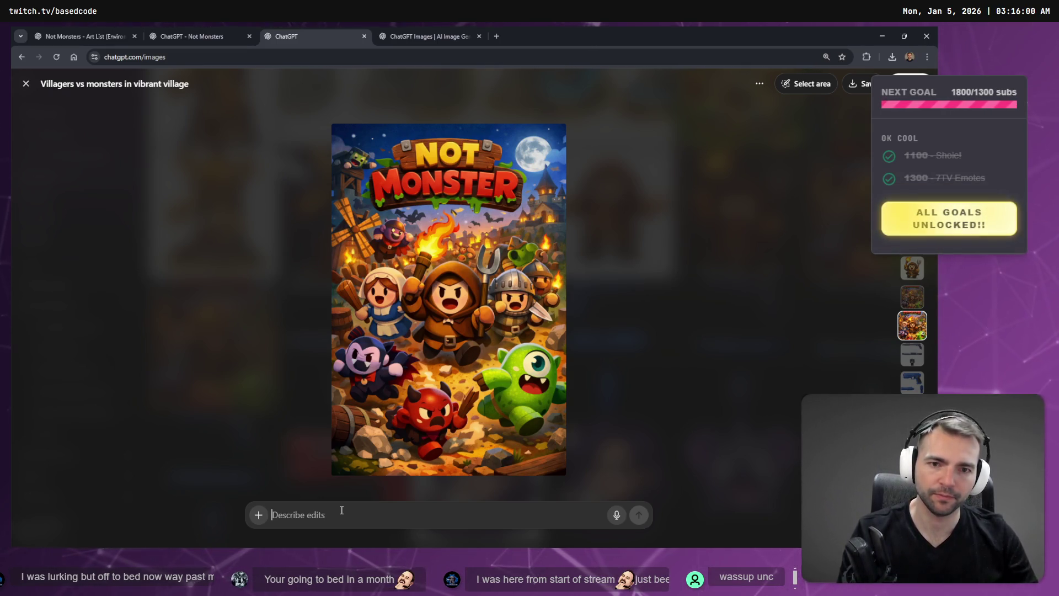
Dictate and send the edit prompt 'Generate POV Gameplay of a character walking through the city.'
key("super+h")
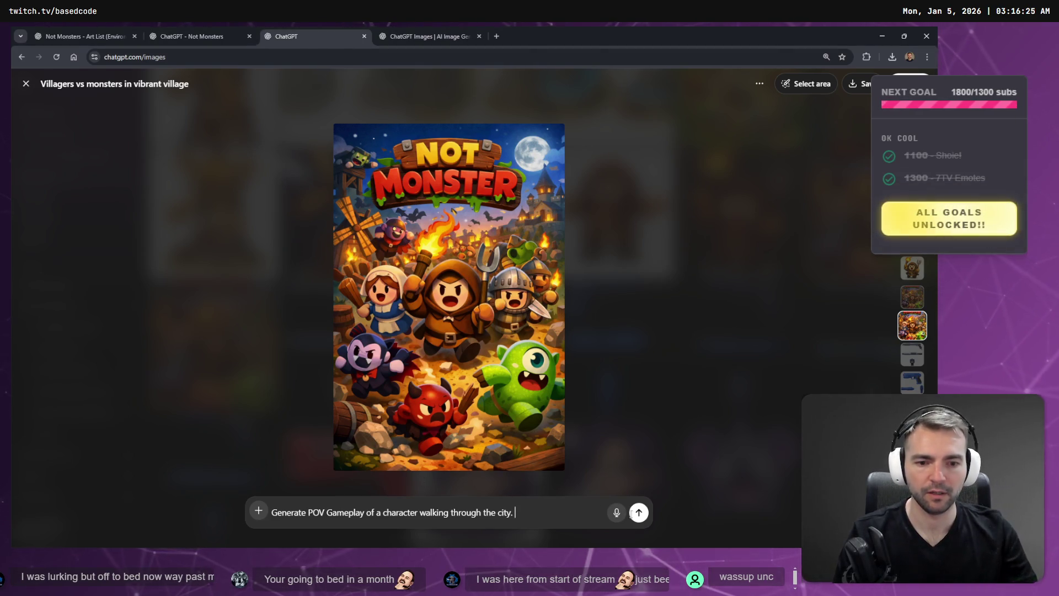
left_click(639, 512)
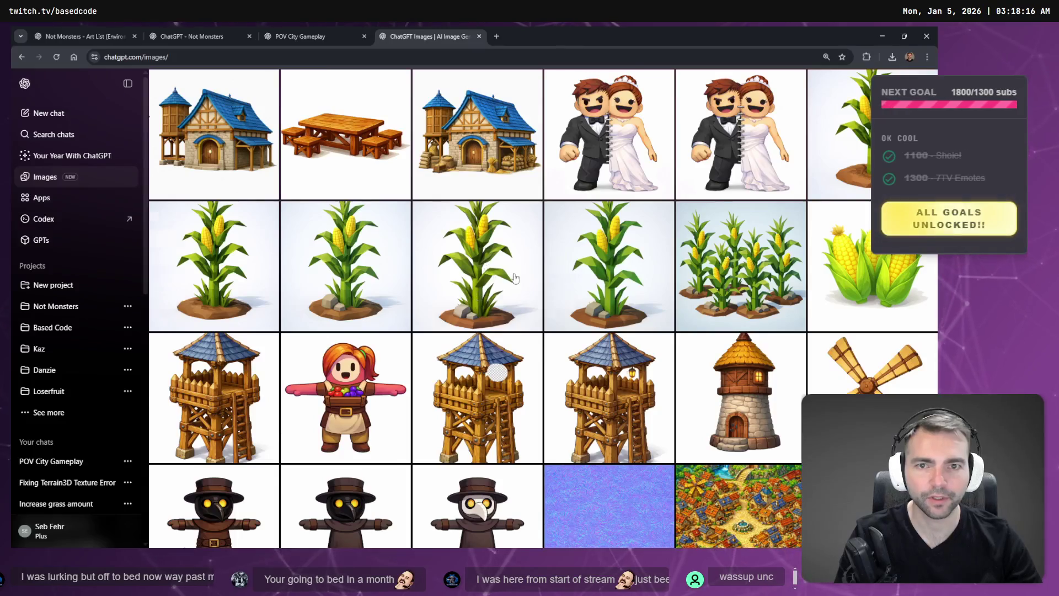
Scroll through the Images gallery down to the medieval house and tavern tiles
scroll(514, 278, "up", 3)
scroll(529, 299, "up", 3)
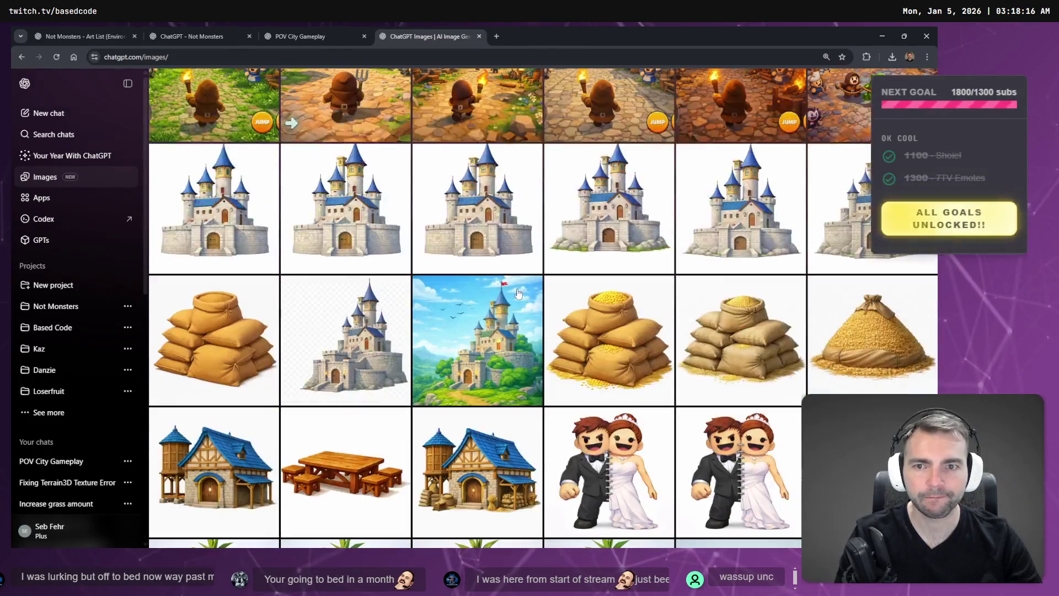
scroll(524, 298, "down", 2)
scroll(521, 297, "up", 2)
scroll(519, 296, "down", 1)
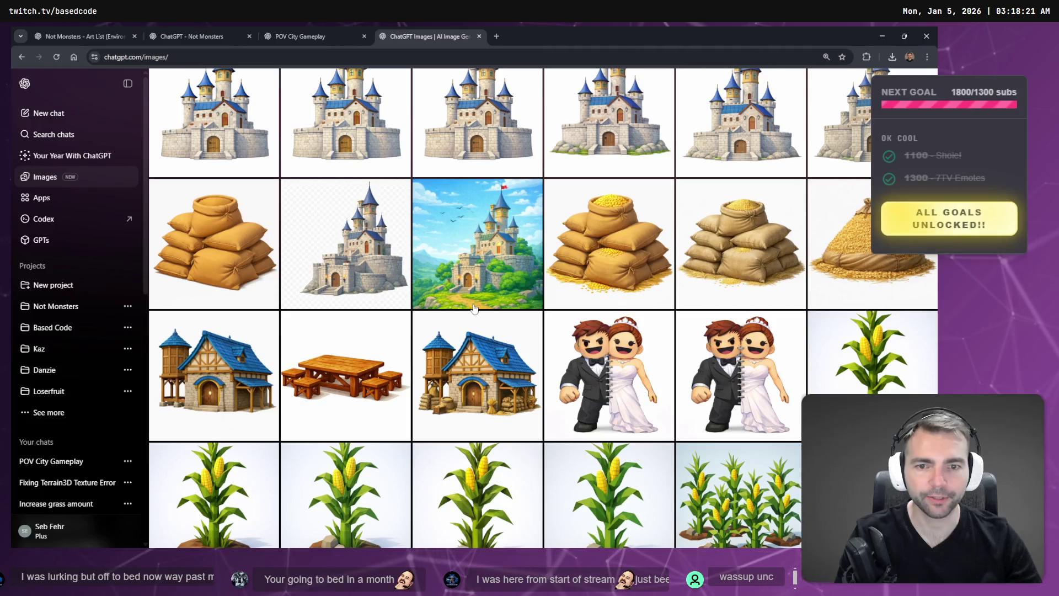
scroll(521, 309, "down", 10)
scroll(526, 348, "down", 4)
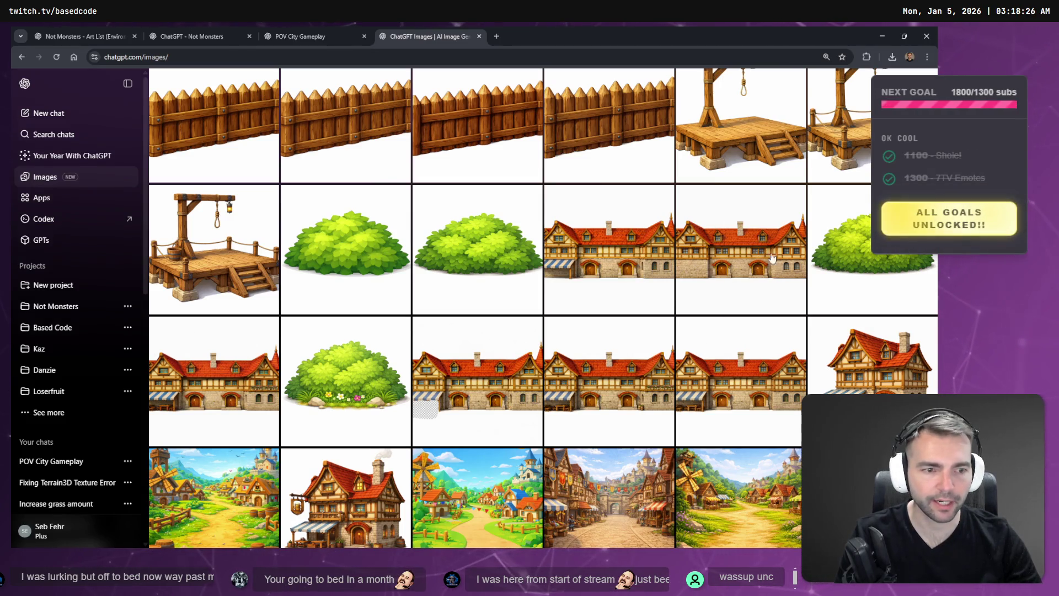
scroll(474, 309, "down", 4)
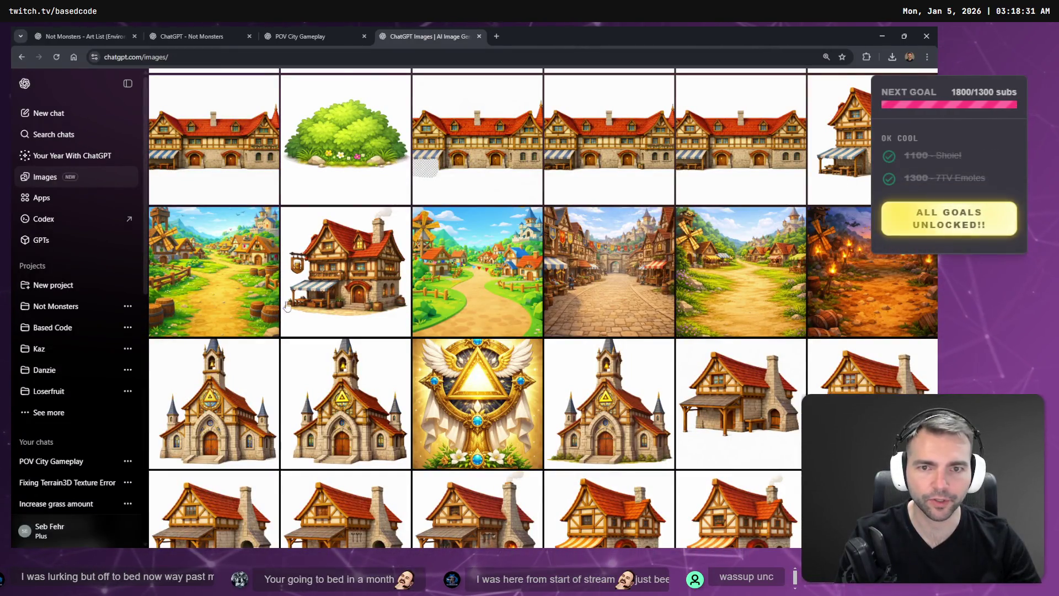
scroll(287, 306, "down", 6)
scroll(432, 291, "up", 10)
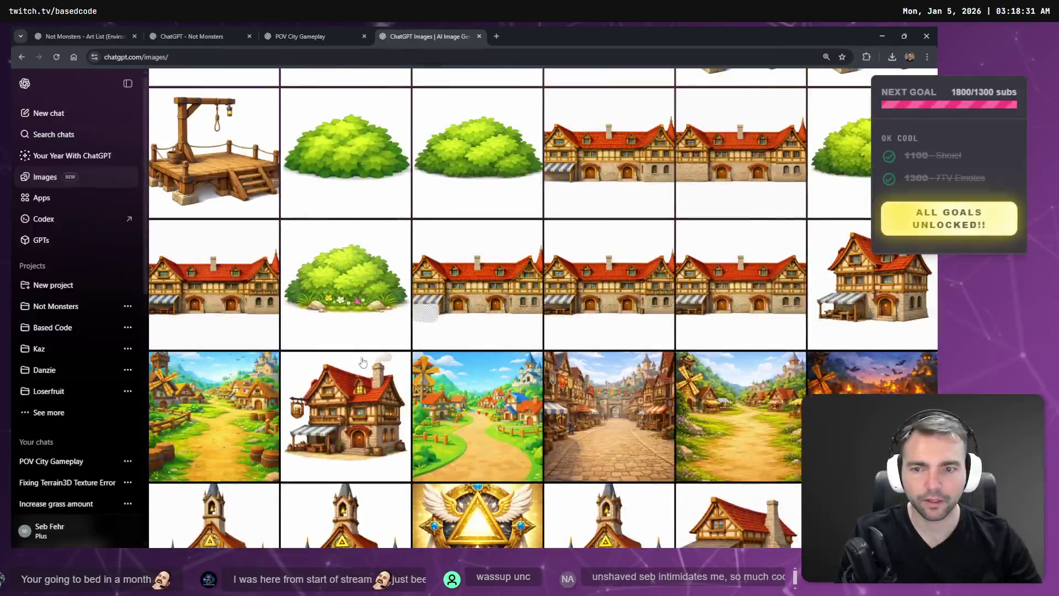
scroll(363, 362, "down", 7)
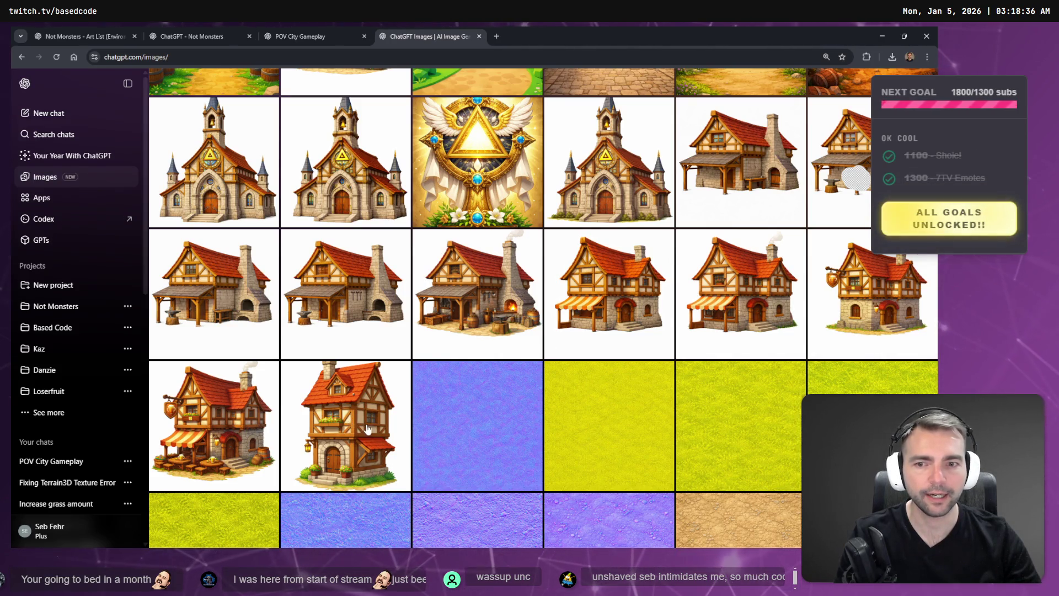
scroll(368, 429, "up", 6)
scroll(369, 408, "down", 5)
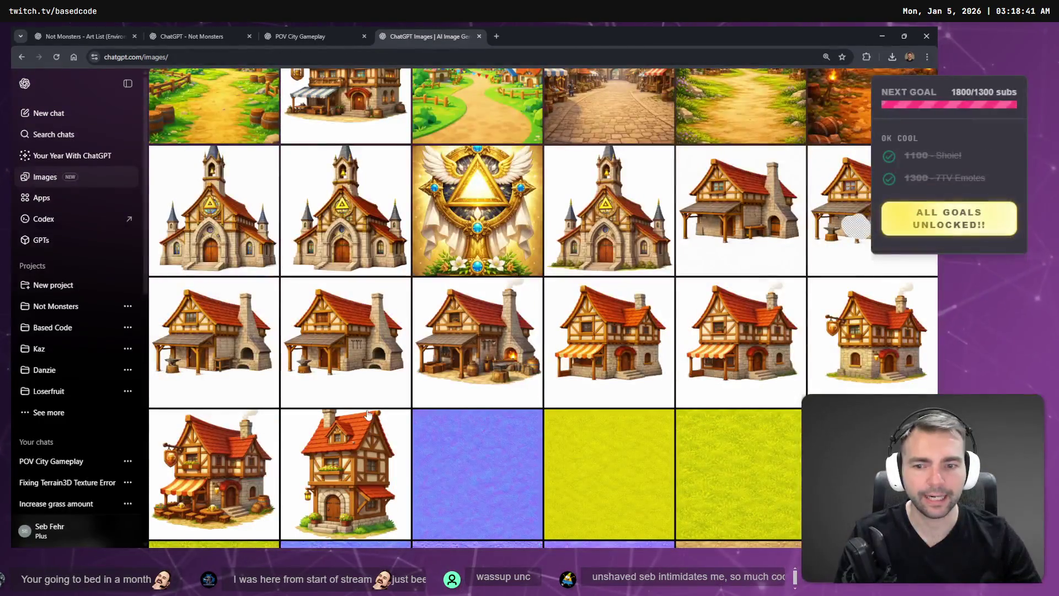
scroll(353, 463, "up", 6)
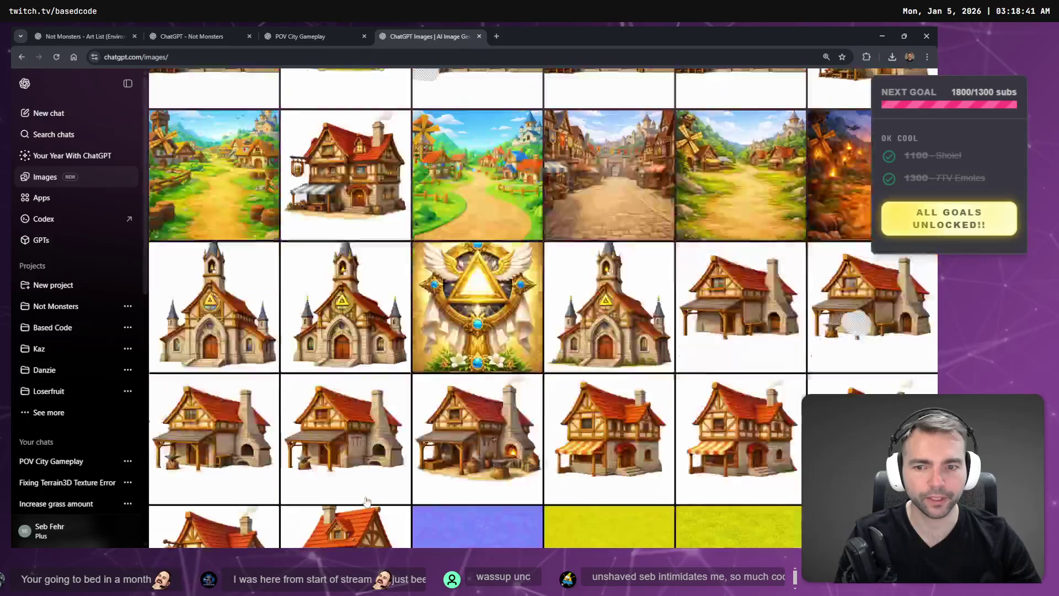
scroll(369, 419, "down", 4)
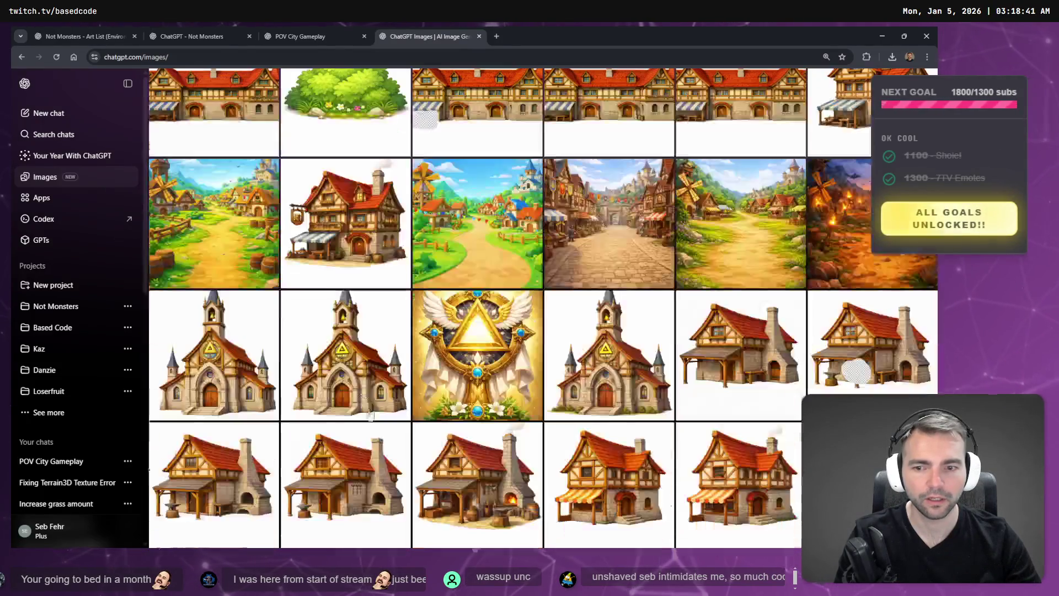
scroll(534, 319, "up", 4)
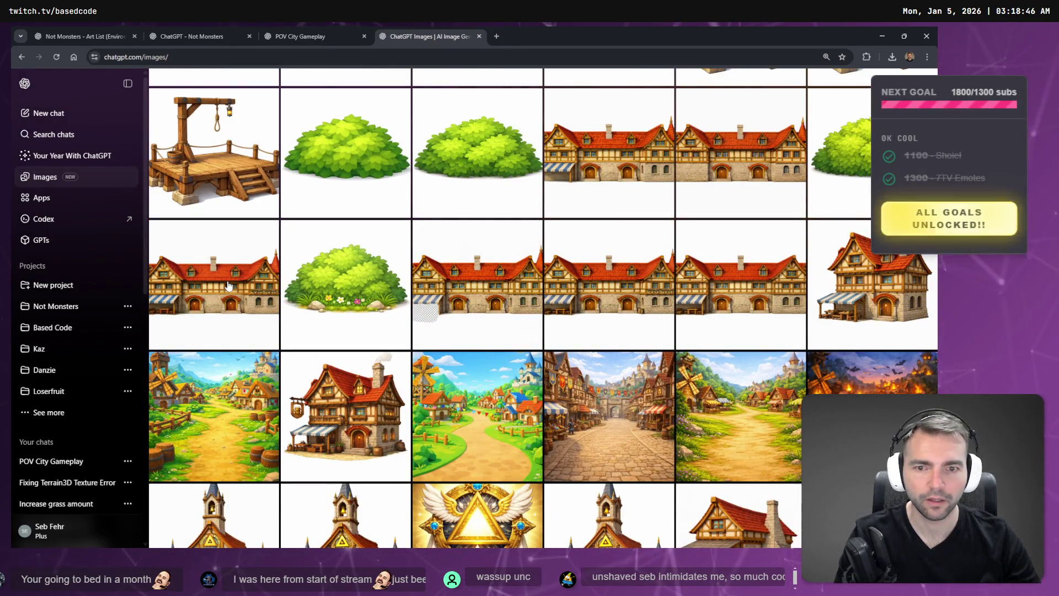
scroll(868, 284, "down", 1)
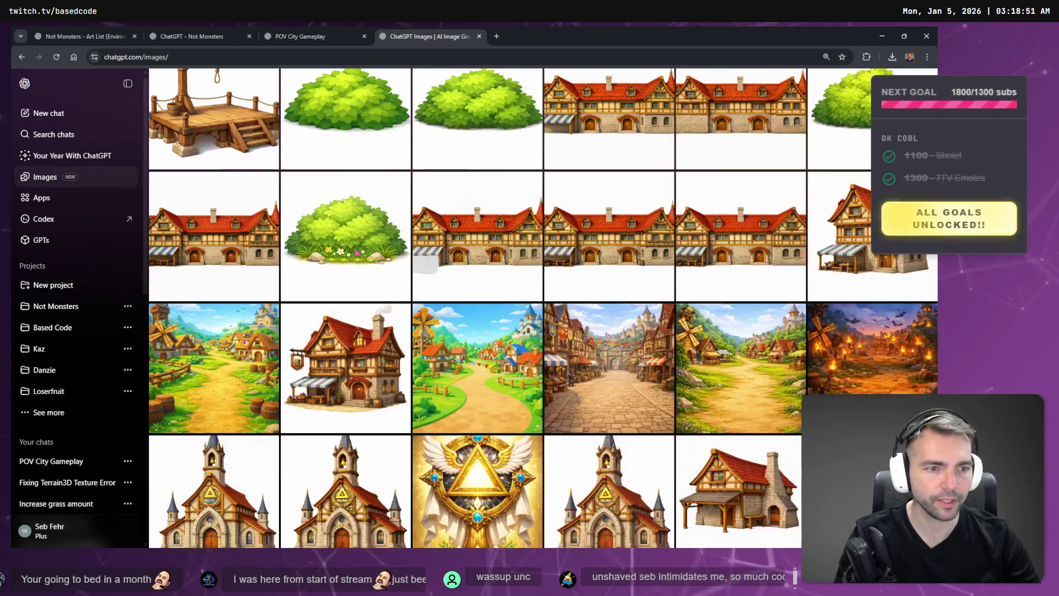
scroll(462, 175, "down", 4)
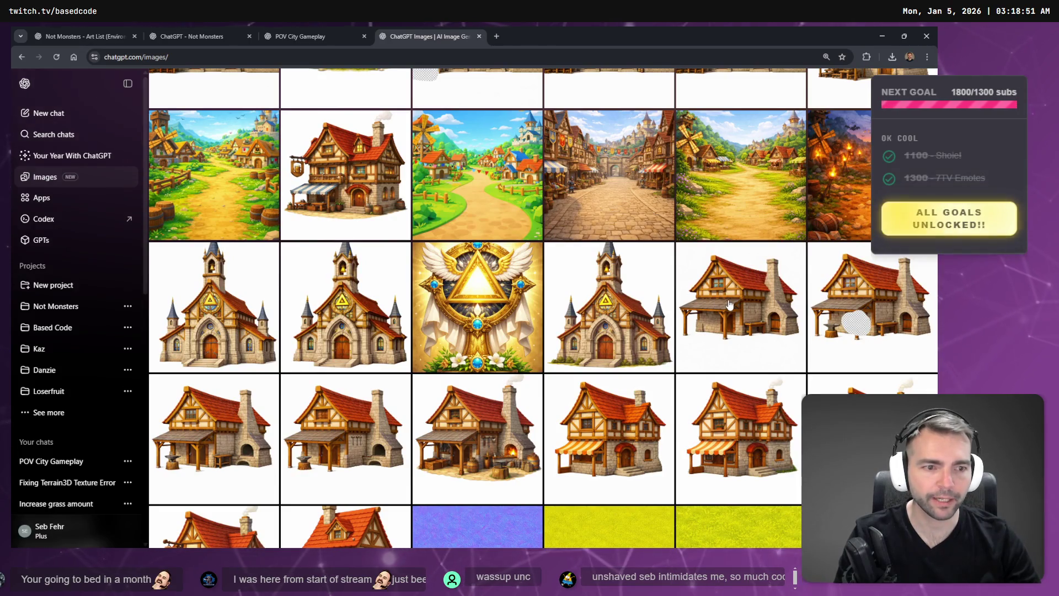
scroll(634, 281, "down", 3)
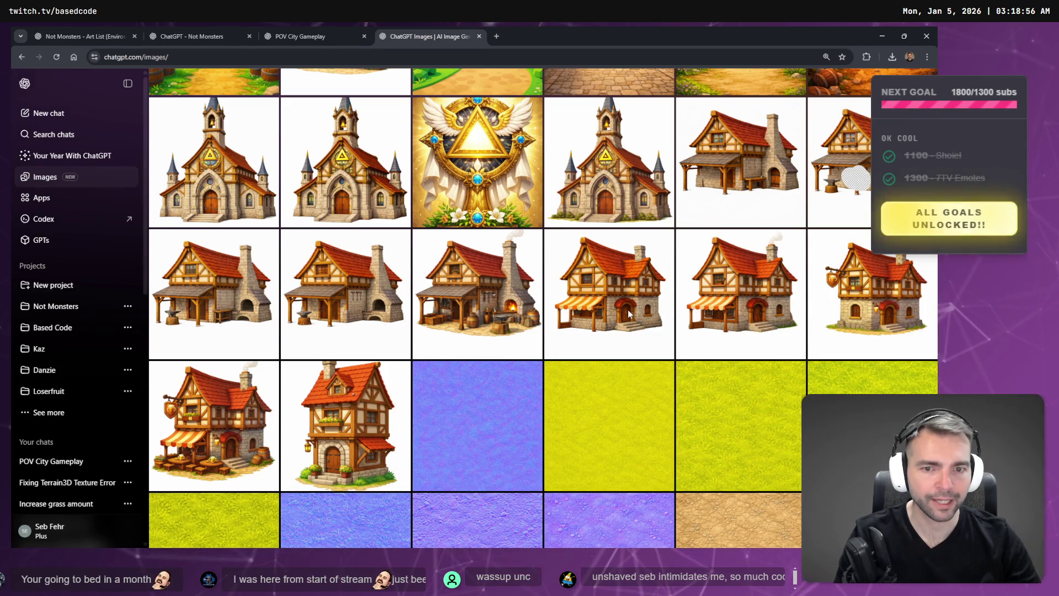
Open the half-timbered tavern image, then leave the viewer for its chat page
left_click(628, 311)
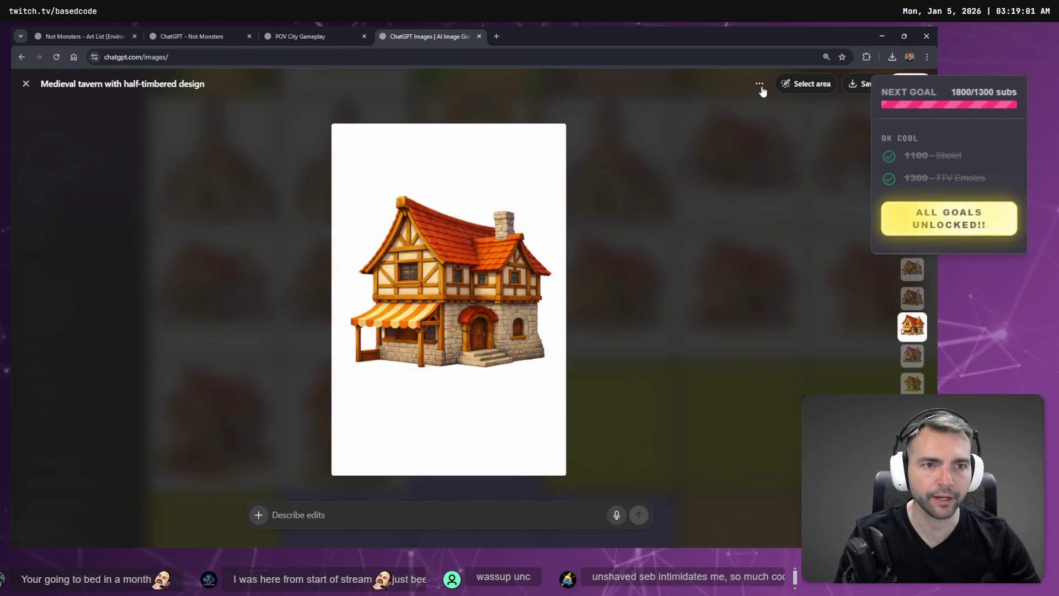
left_click(759, 83)
left_click(772, 111)
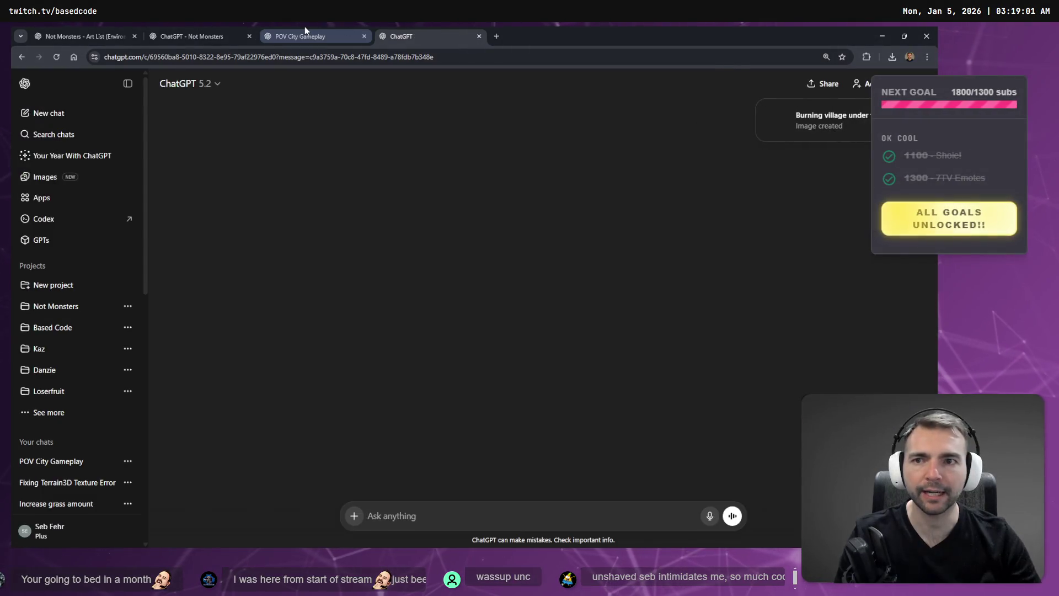
In the POV City Gameplay chat, try changing the prompt's POV to 'an Environment', then cancel the edit
left_click(305, 29)
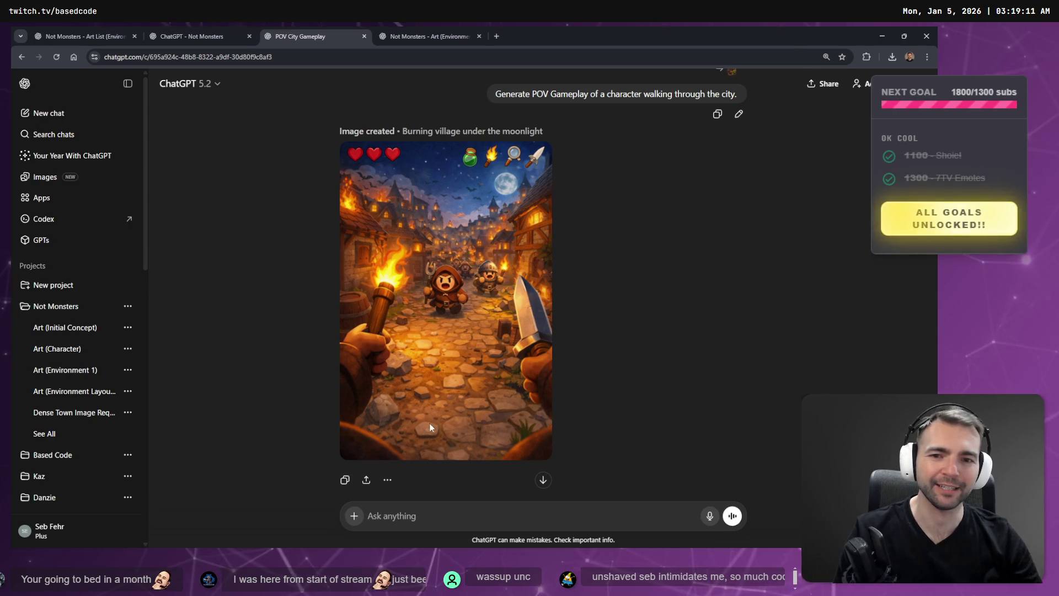
left_click(740, 115)
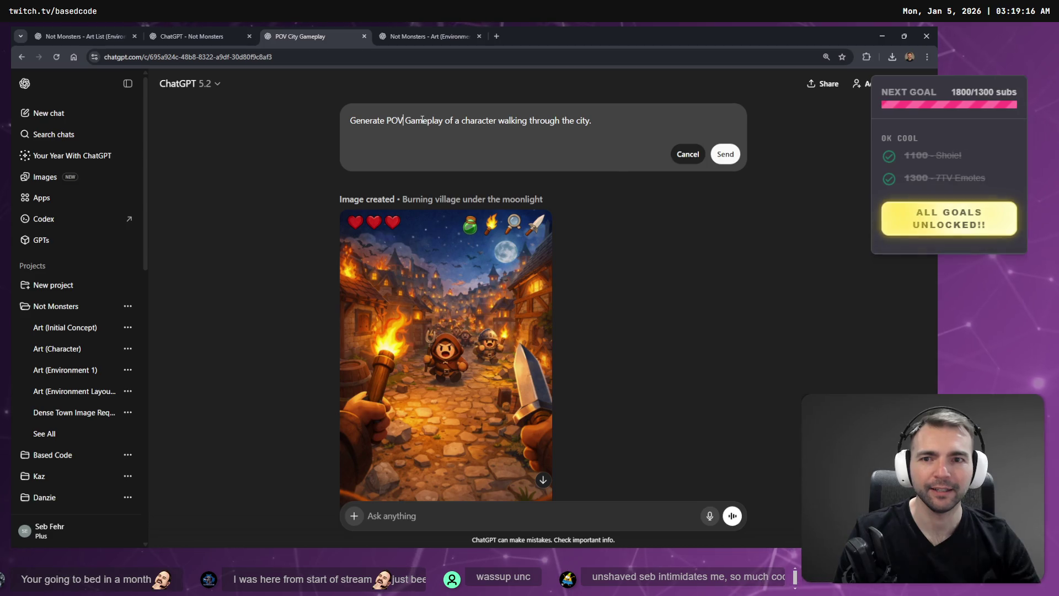
left_click_drag(406, 120, 345, 123)
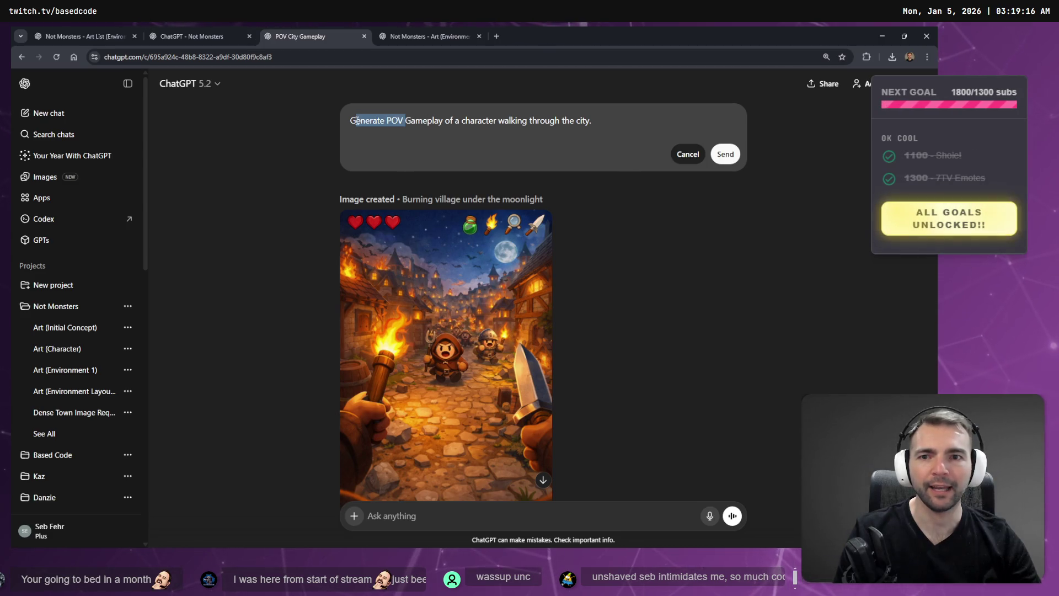
double_click(395, 121)
type("an En")
type("vironment")
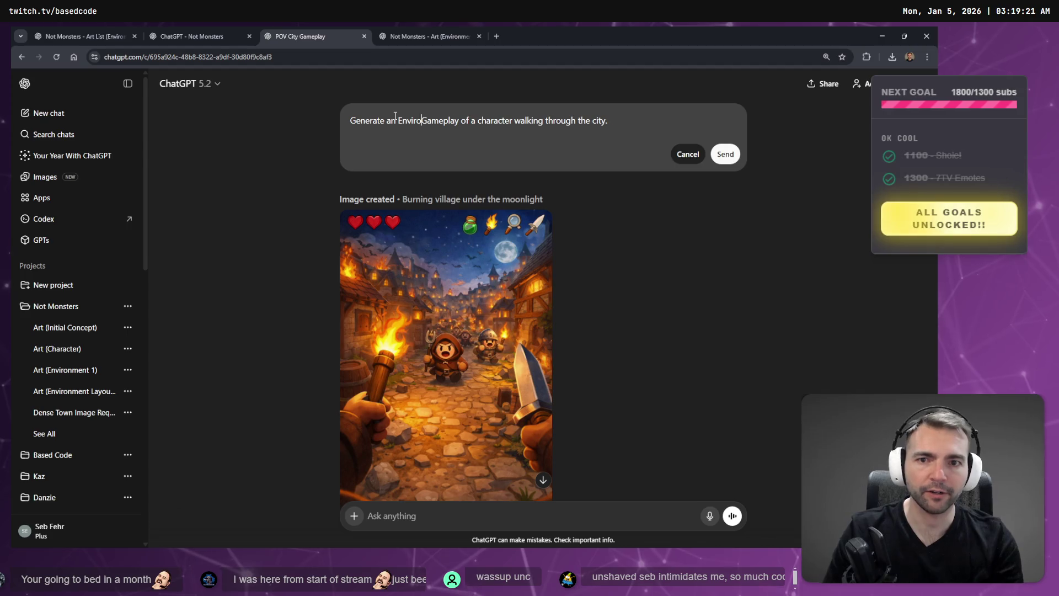
key("ctrl+shift+Right")
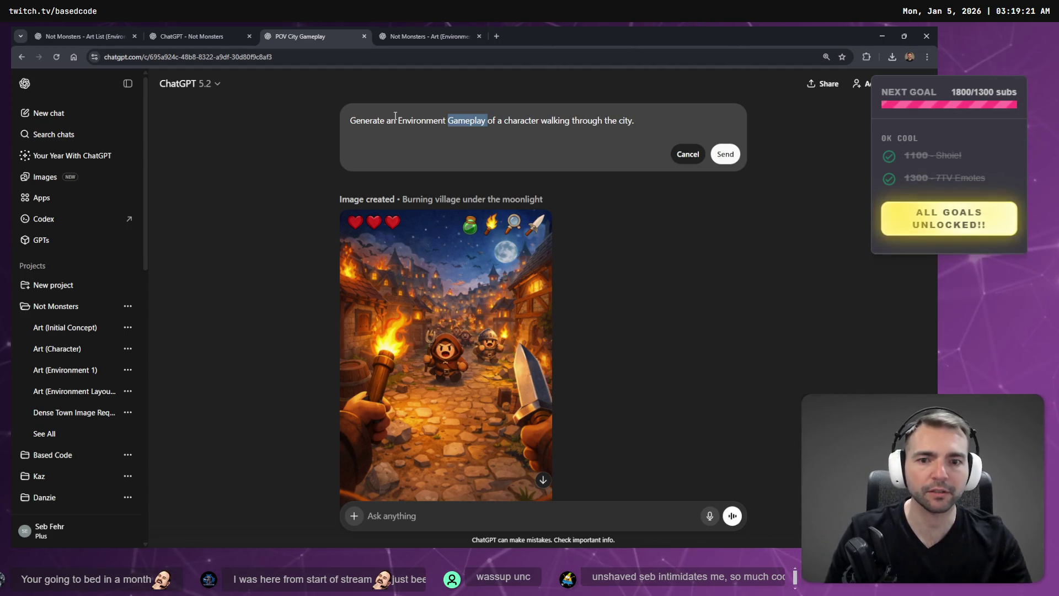
left_click(688, 155)
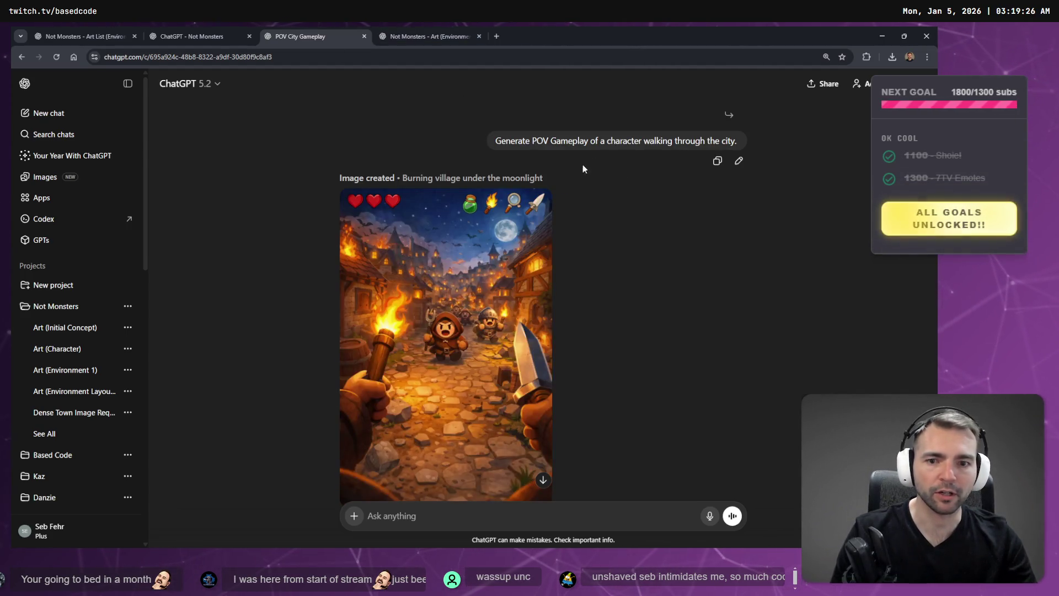
Move between the open chat tabs and go back to the new chat holding the POV prompt
left_click(213, 36)
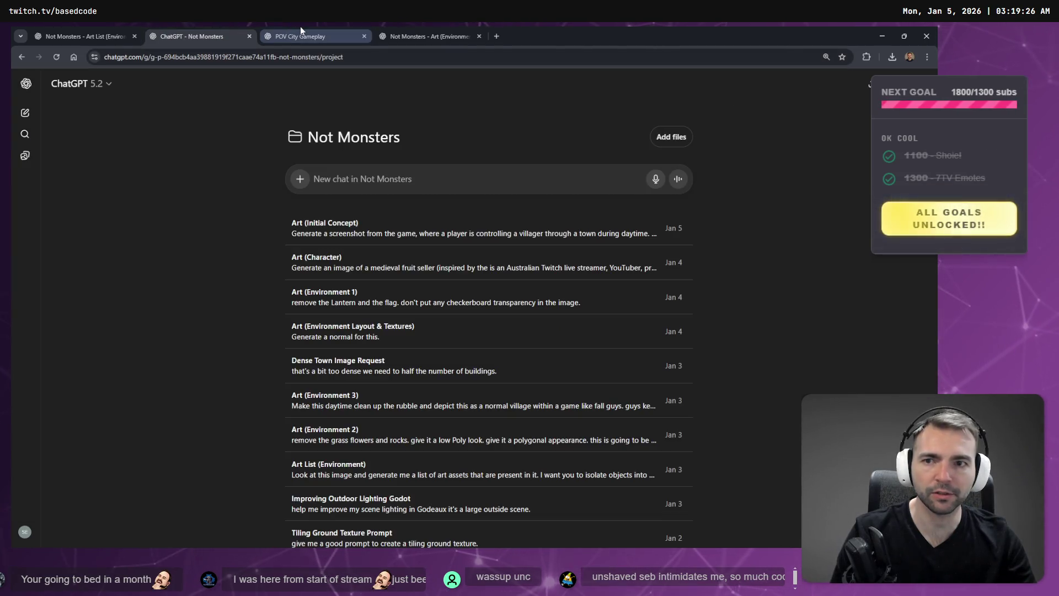
left_click(301, 34)
left_click(111, 34)
left_click(287, 36)
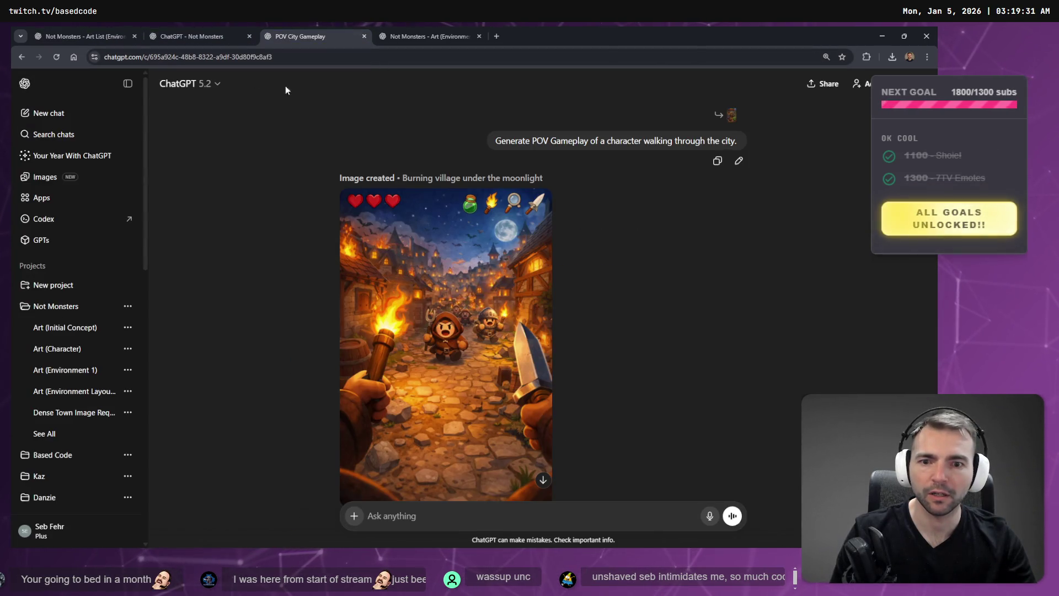
left_click(22, 57)
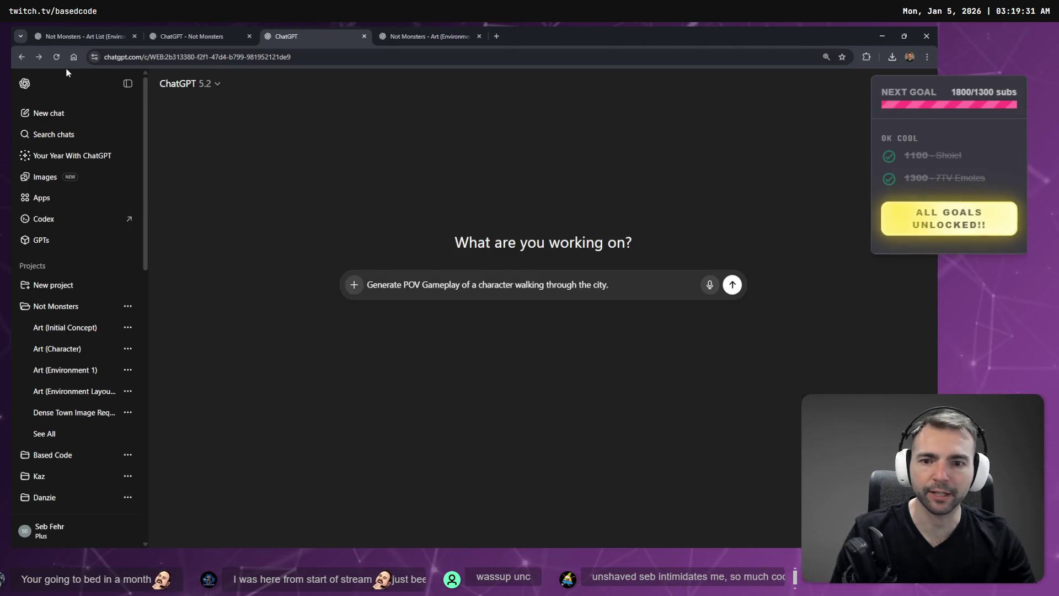
Open the Not Monsters environment art chat and briefly enlarge its poster
left_click(22, 57)
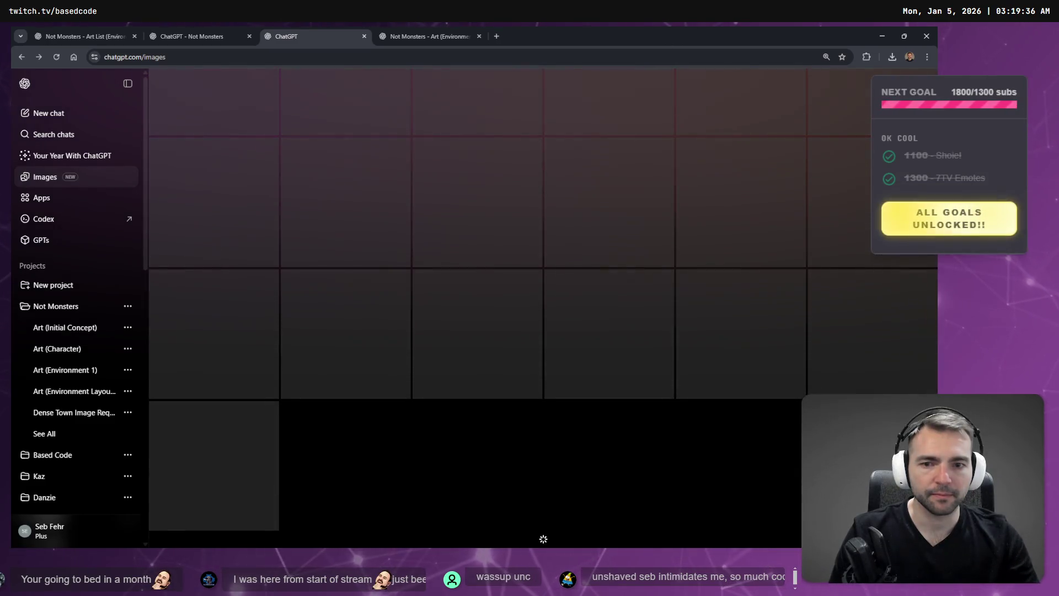
left_click(455, 36)
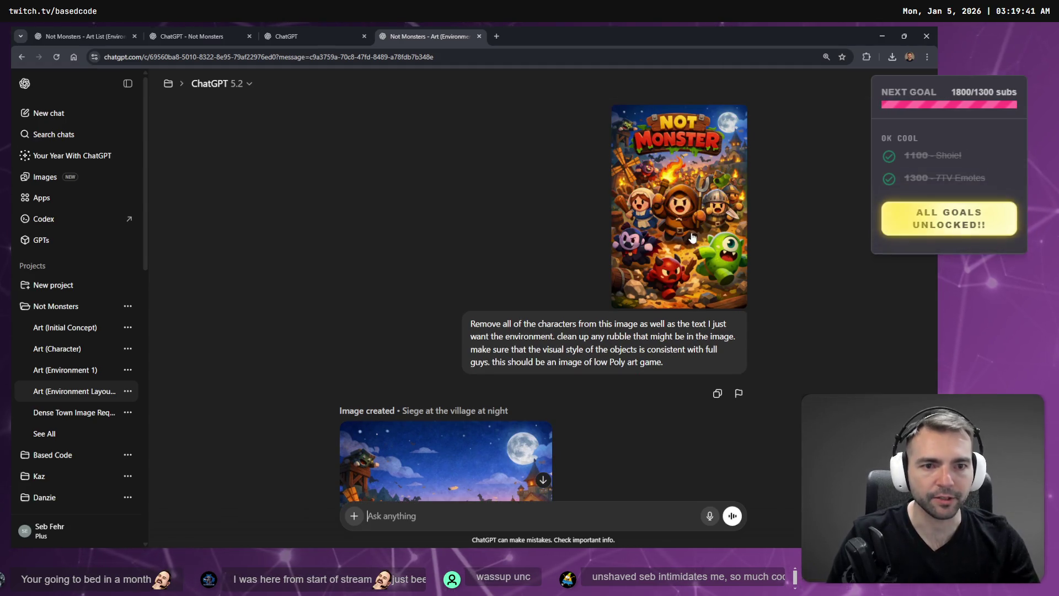
left_click(685, 177)
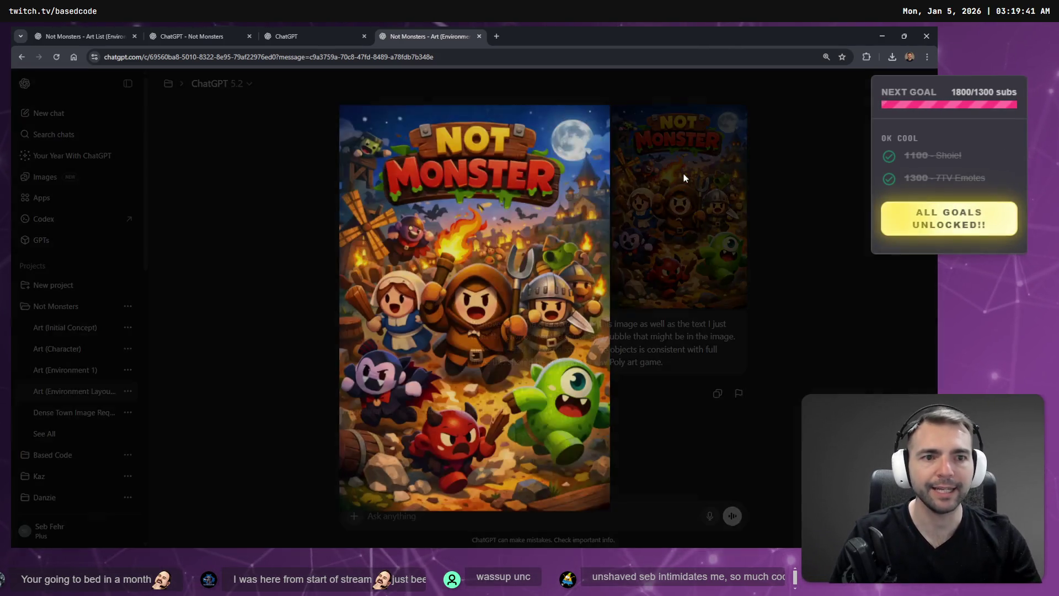
left_click(609, 302)
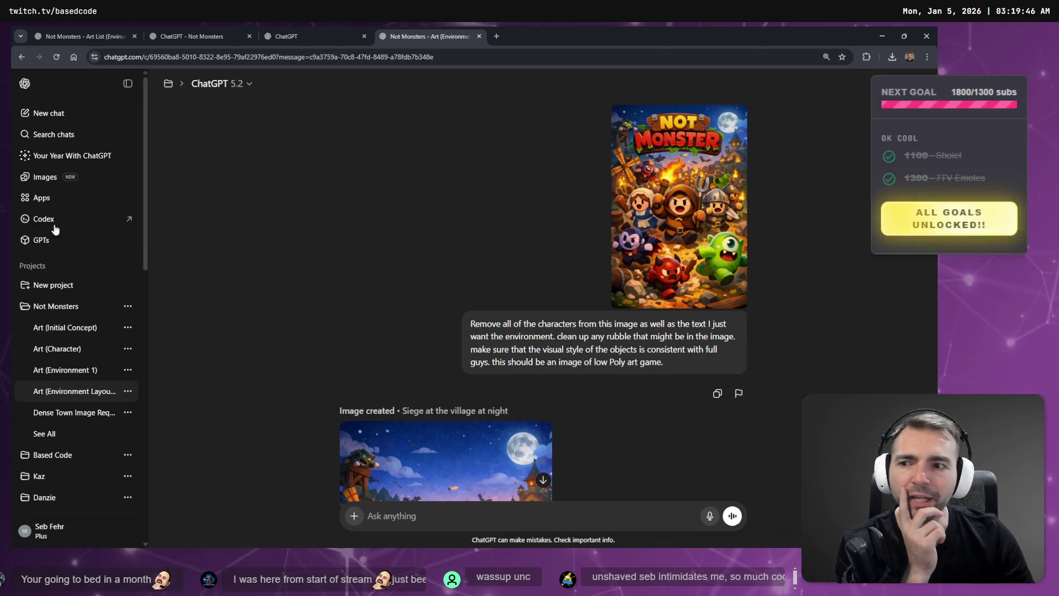
Scroll through the environment art chat, then switch to the generated images library
left_click(286, 36)
left_click(432, 39)
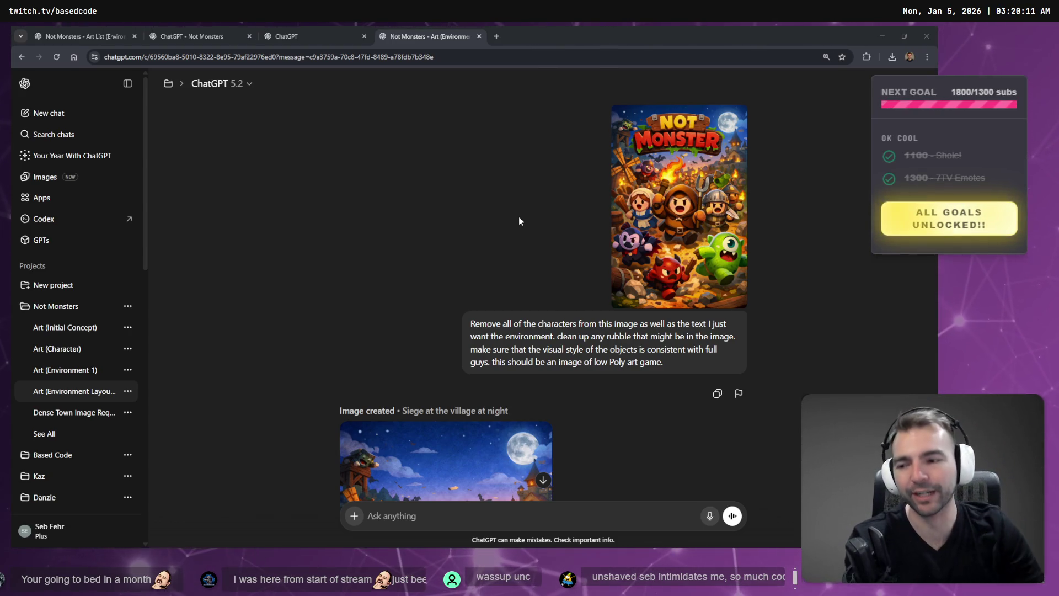
scroll(518, 221, "down", 15)
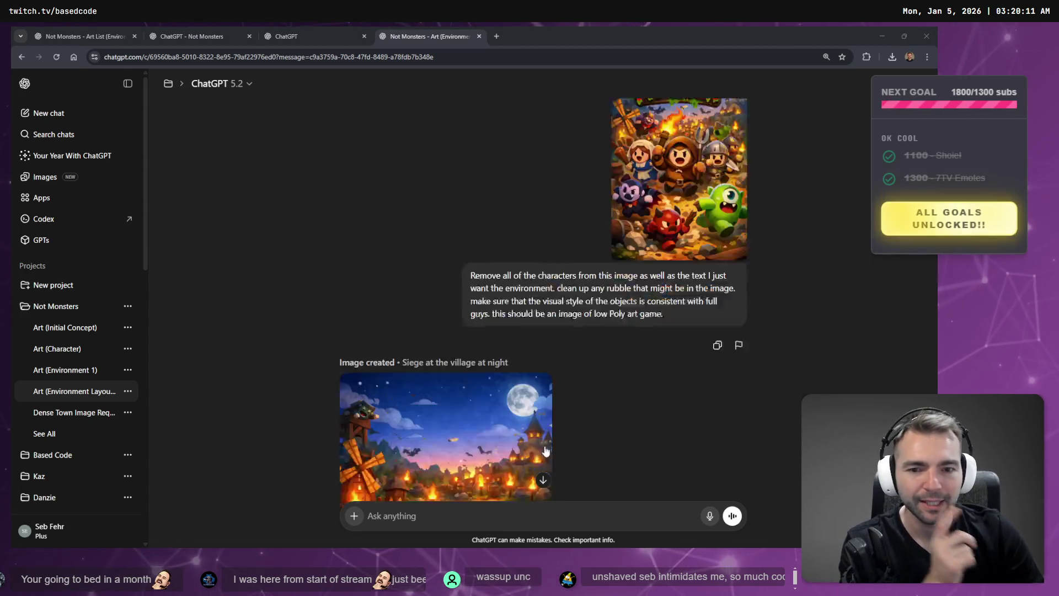
scroll(621, 275, "up", 10)
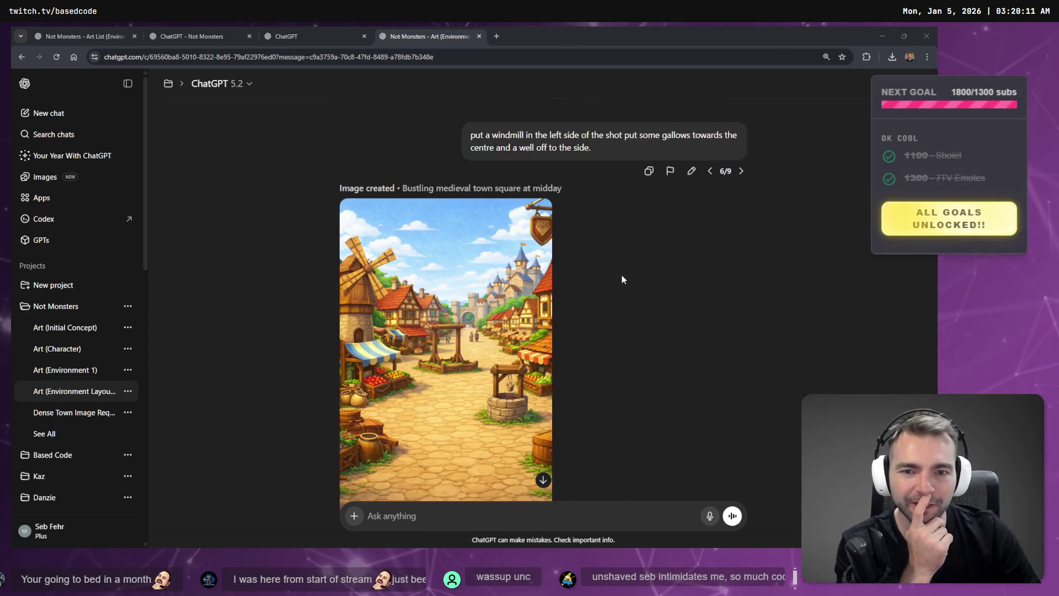
scroll(623, 276, "up", 5)
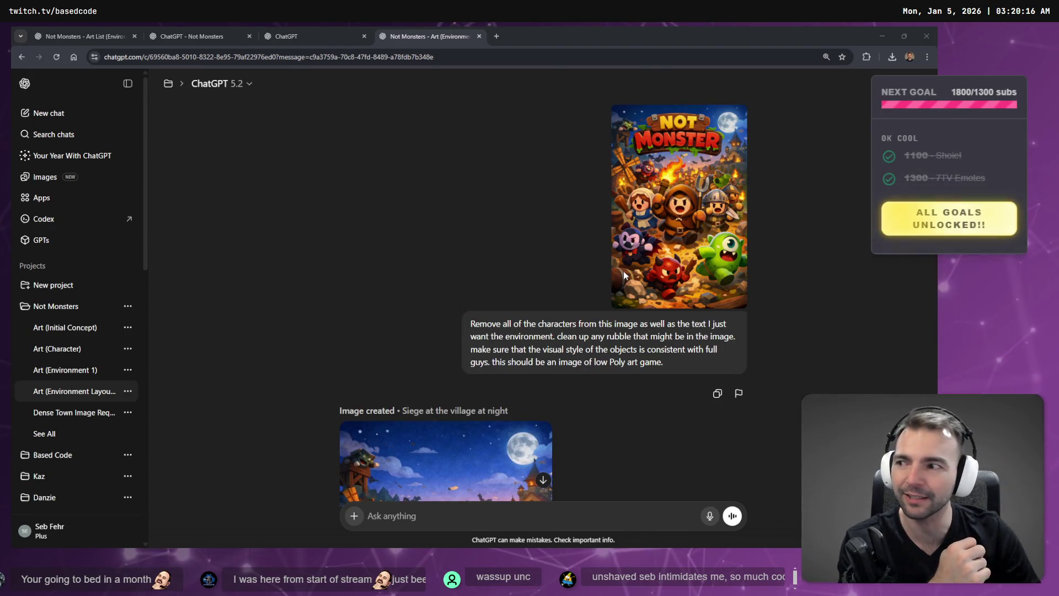
left_click(315, 35)
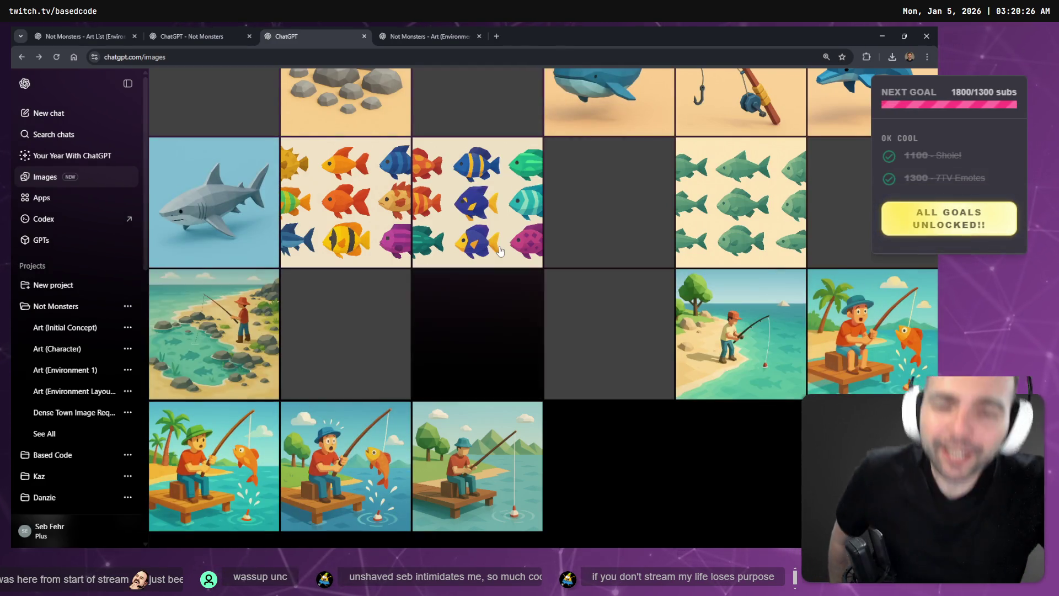
Scroll up My images to the windmill and fountain rows and open the Not Monster poster
scroll(568, 179, "up", 6)
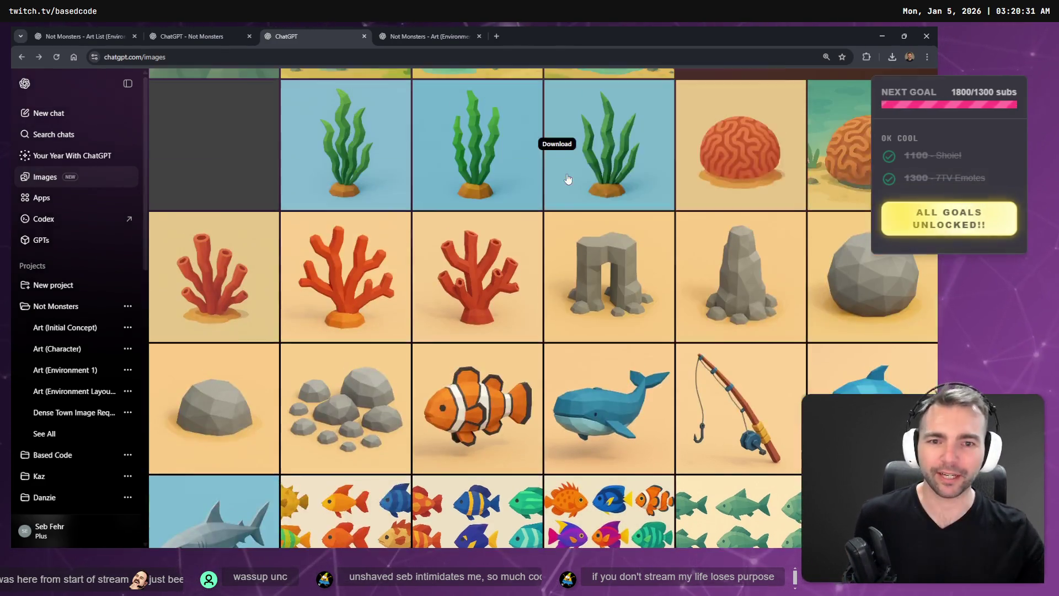
scroll(567, 178, "down", 6)
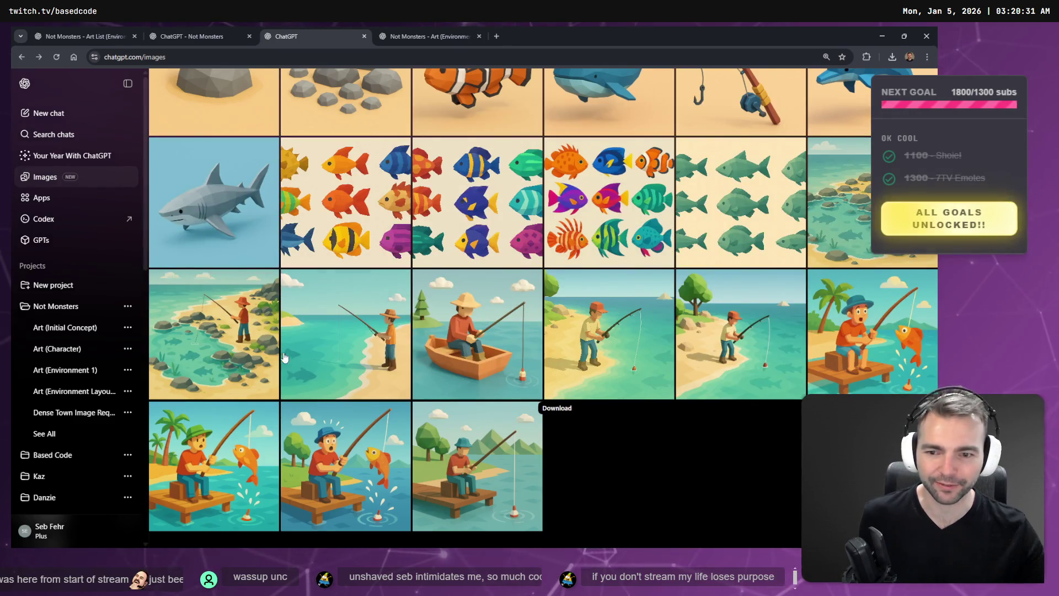
scroll(781, 348, "up", 20)
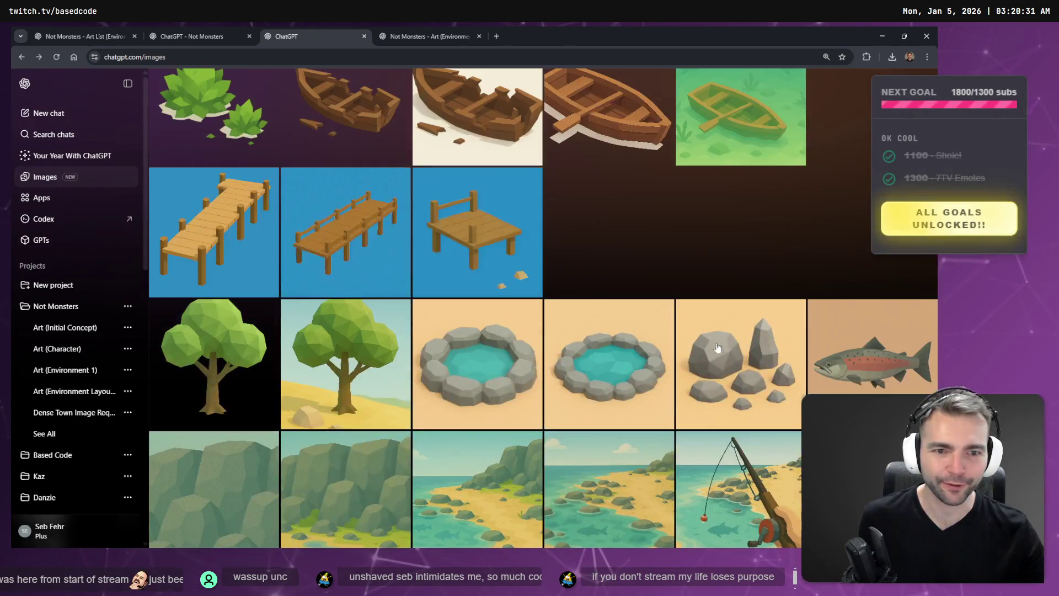
scroll(704, 335, "up", 20)
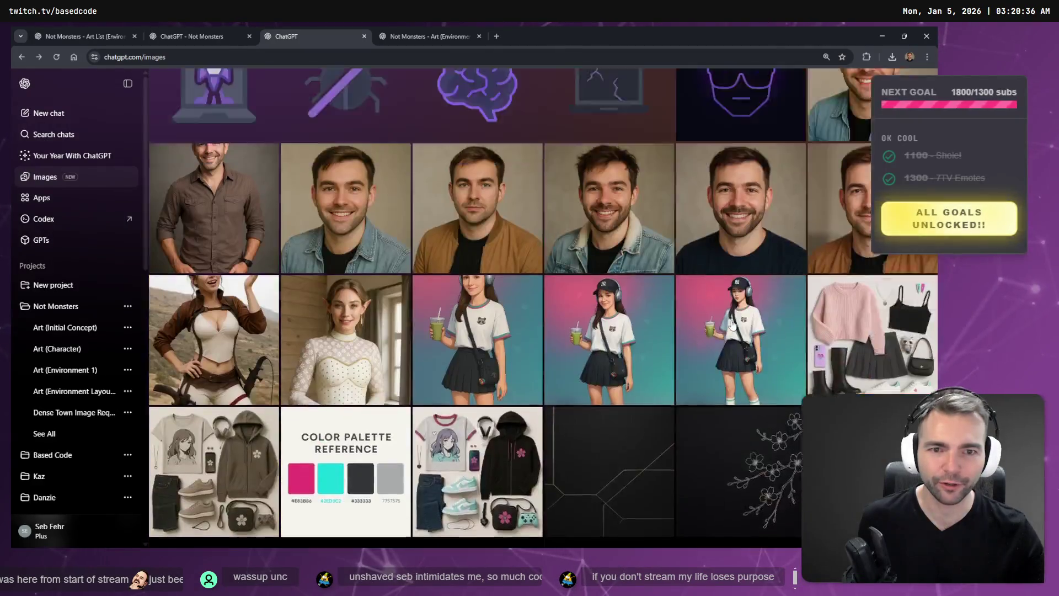
scroll(732, 325, "up", 5)
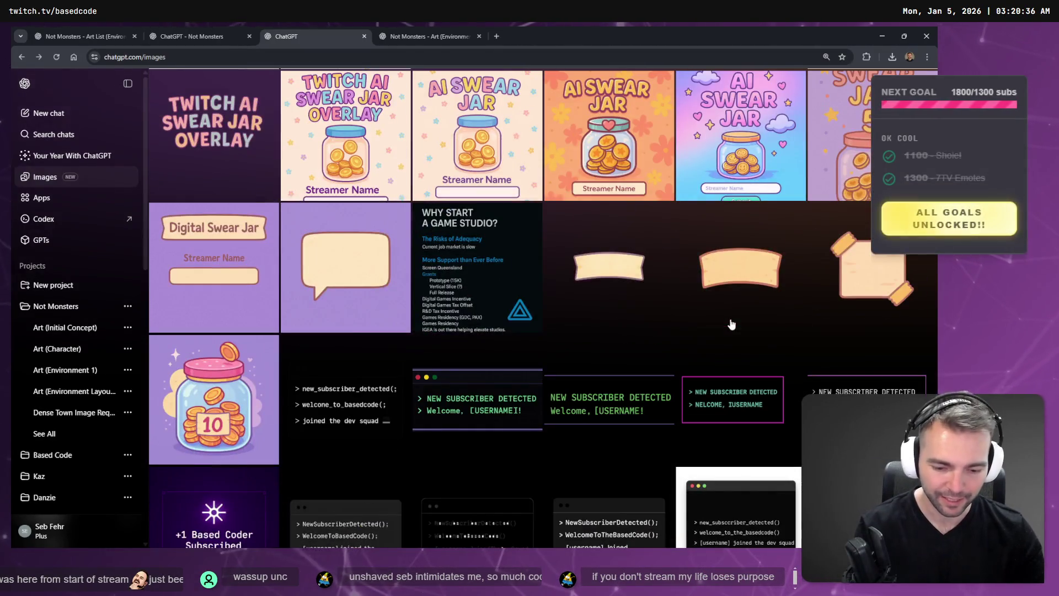
scroll(731, 325, "up", 20)
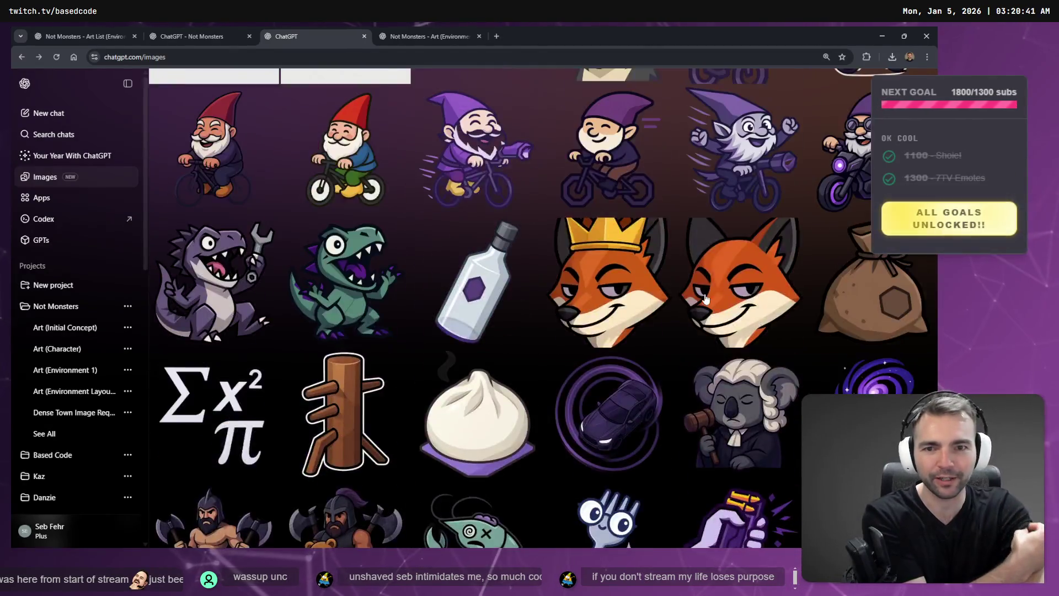
scroll(701, 293, "up", 20)
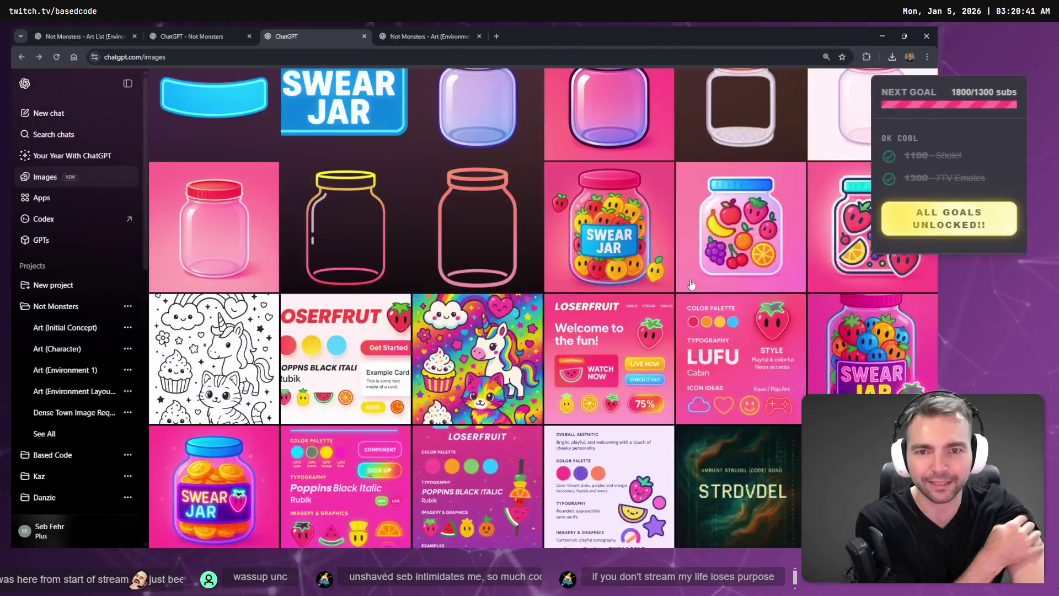
scroll(691, 285, "up", 20)
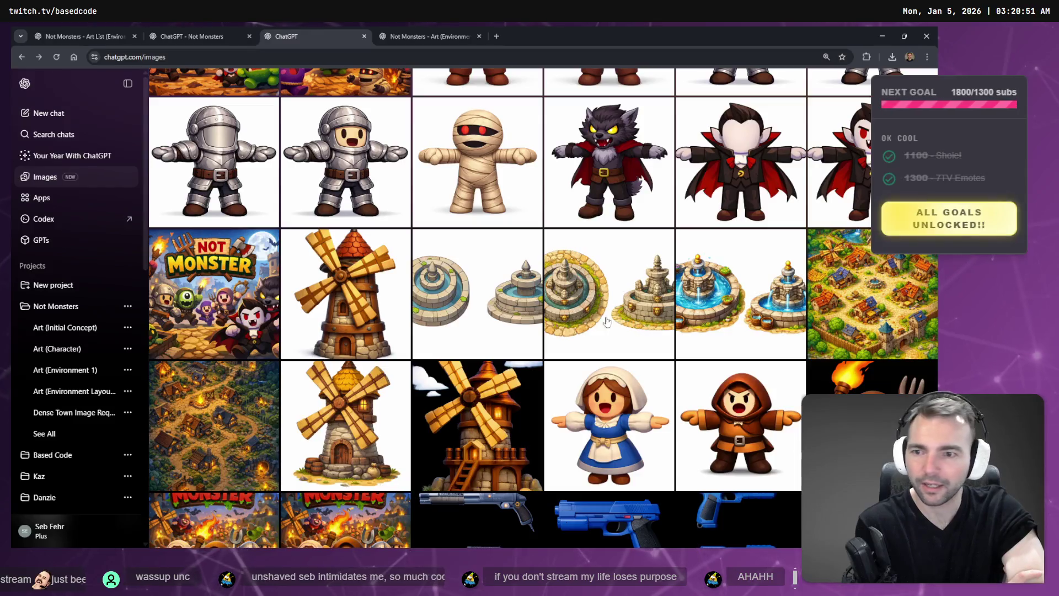
scroll(607, 321, "down", 6)
scroll(334, 369, "up", 3)
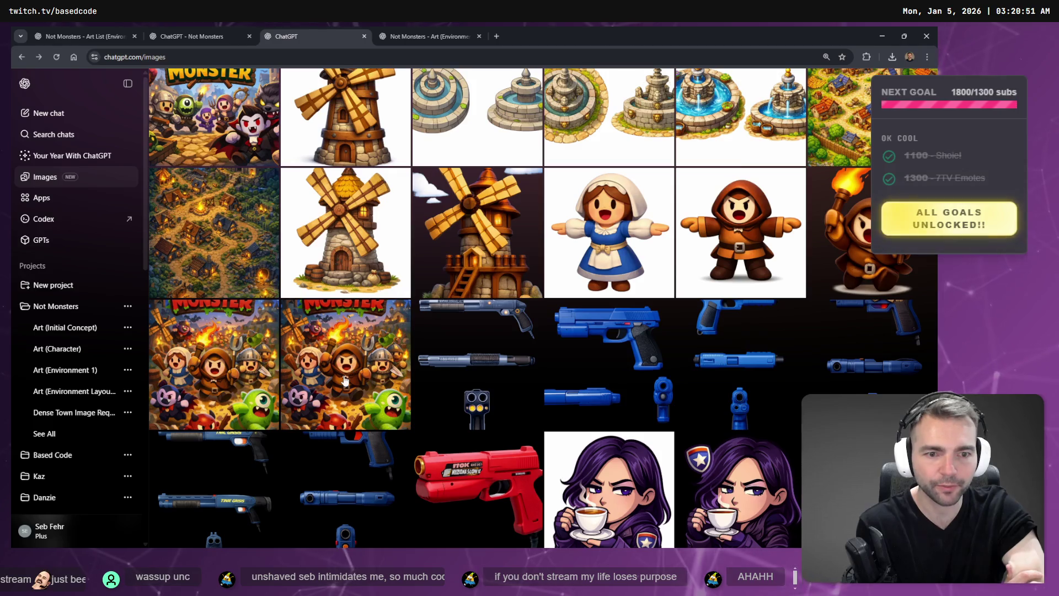
left_click(343, 375)
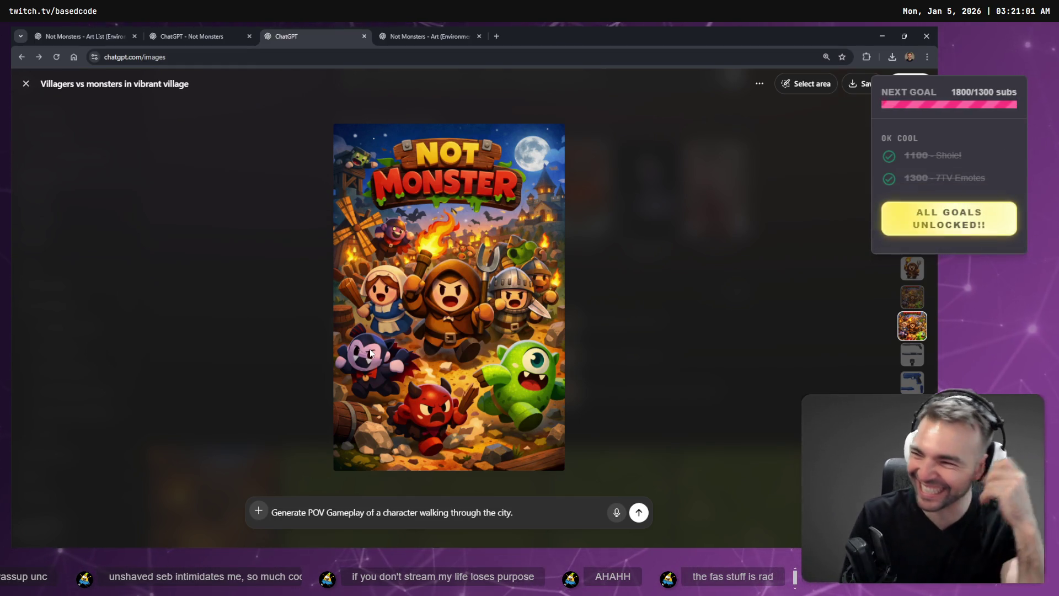
Replace the poster prompt with 'Generate an in game environment screenshot for this city.' and send it
key("ctrl+a")
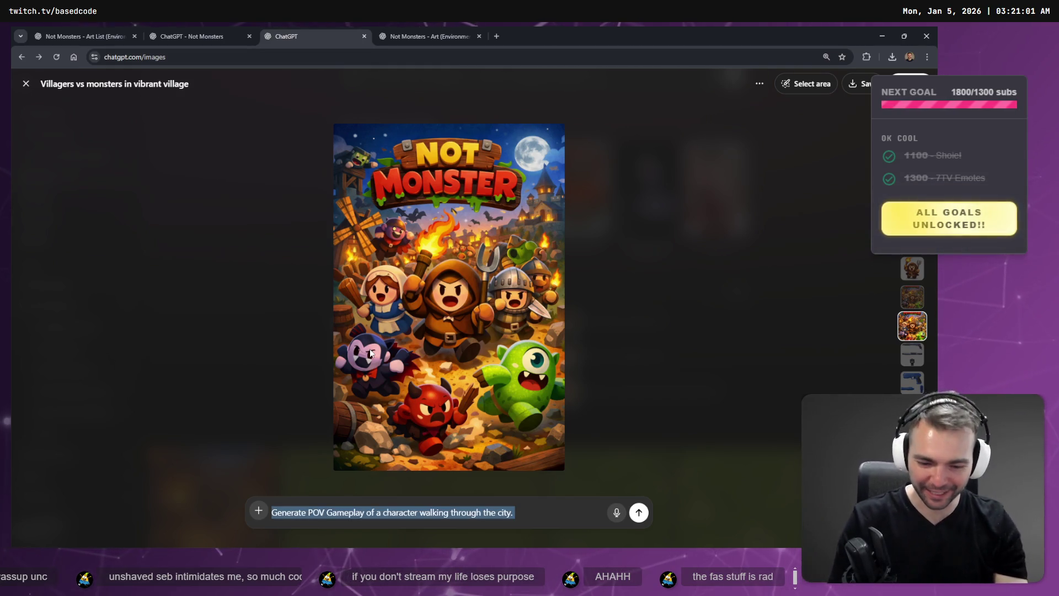
key("BackSpace")
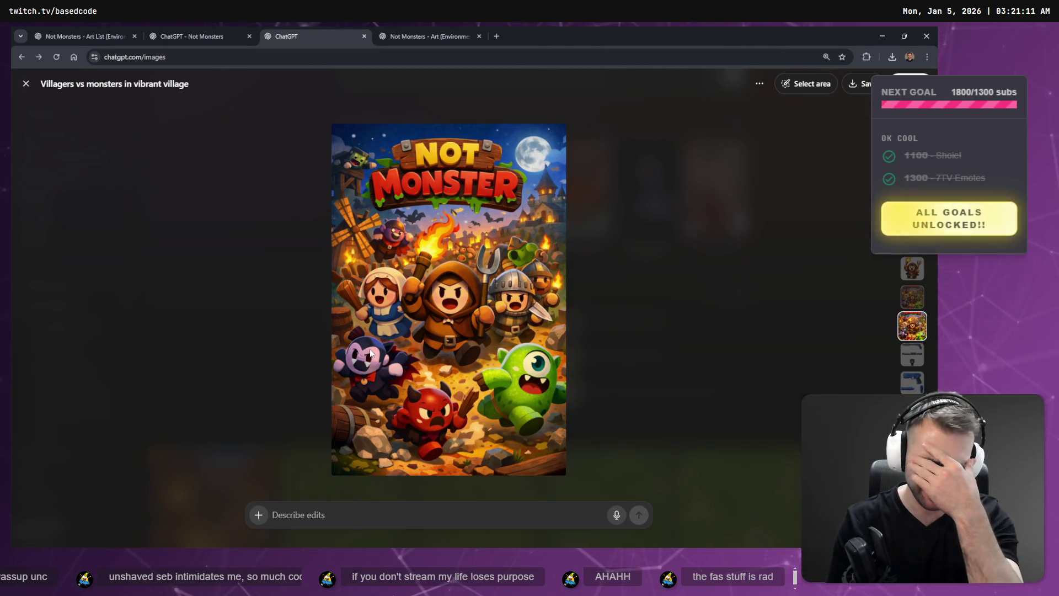
key("super+h")
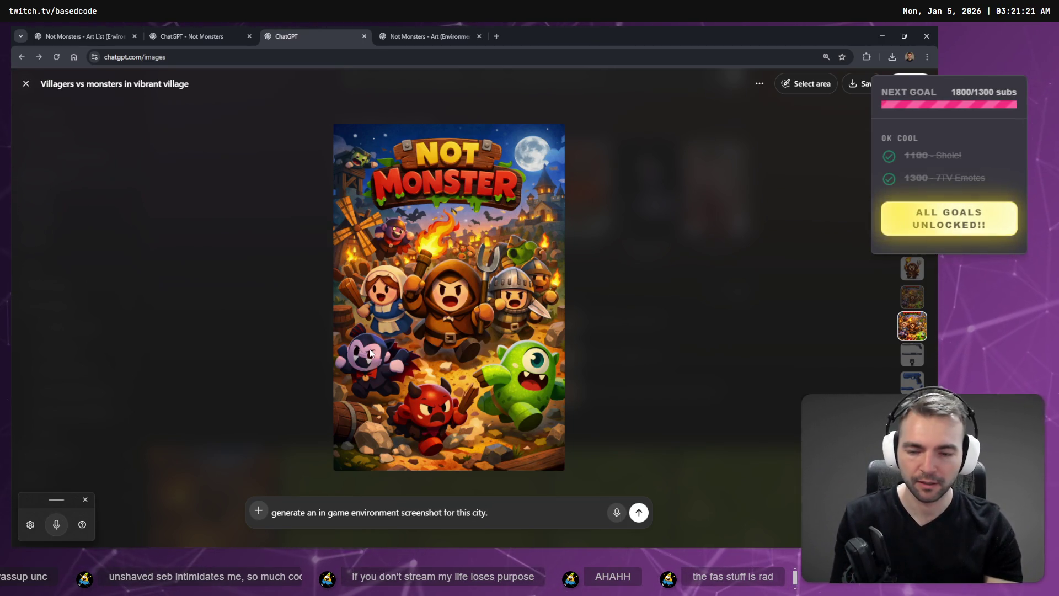
key("Home")
key("Delete")
type("G")
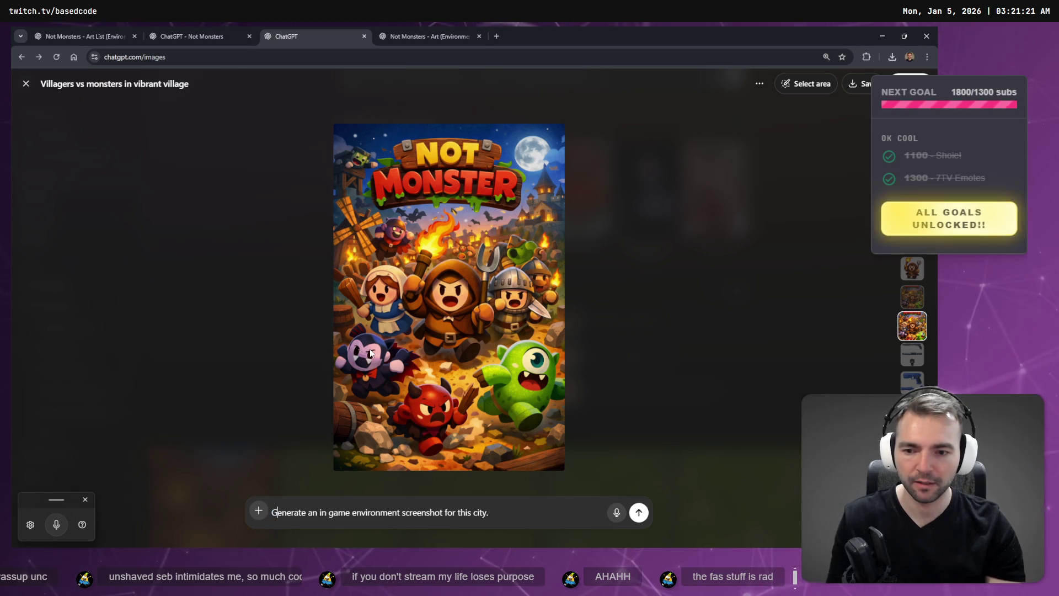
key("End")
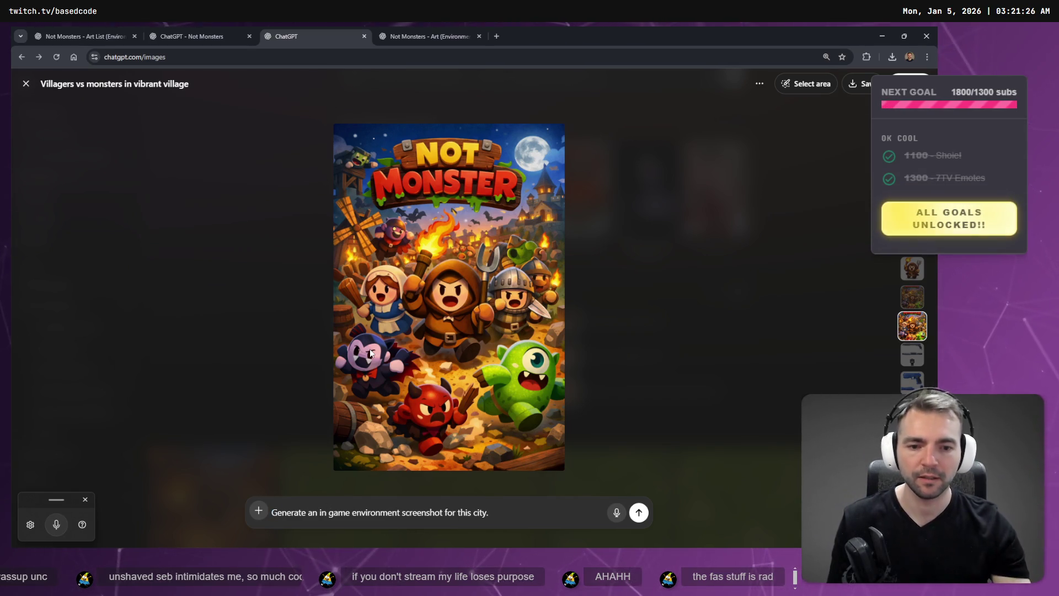
left_click(637, 516)
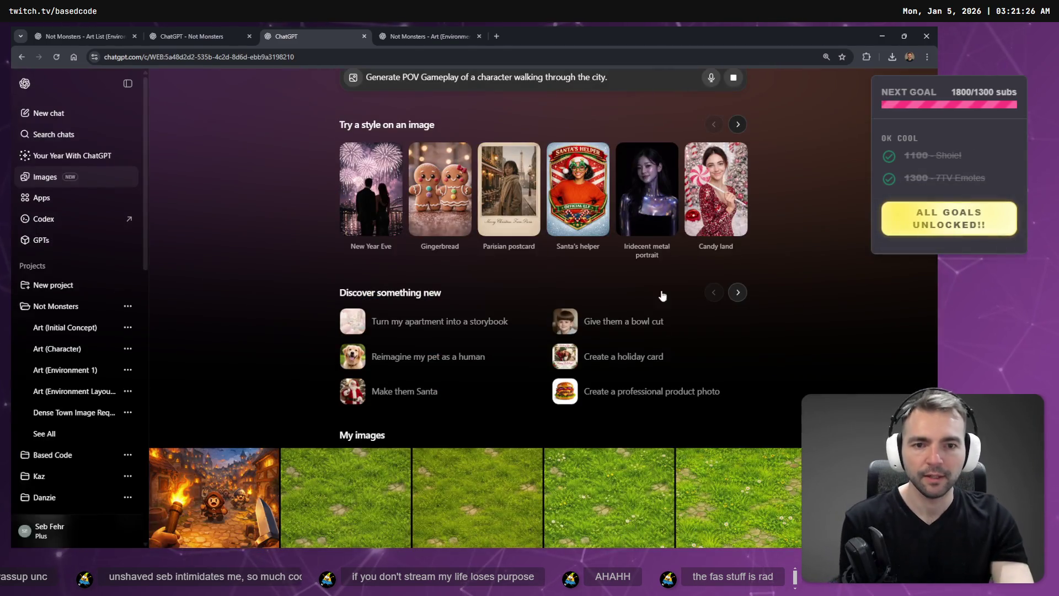
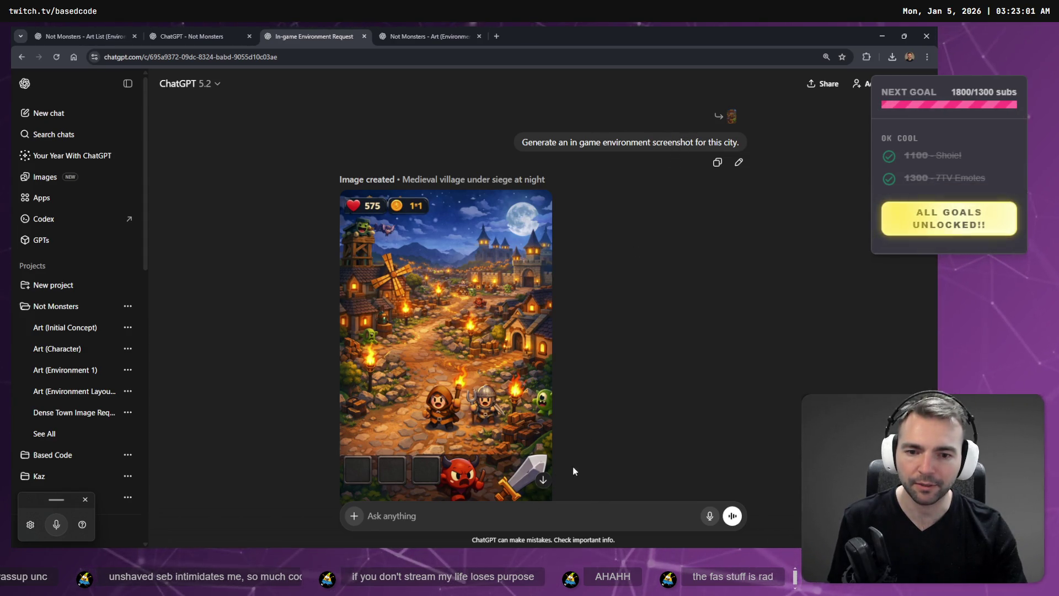
Flip through the Not Monsters chat tabs to the environment art conversation and open the Images gallery
scroll(573, 466, "down", 2)
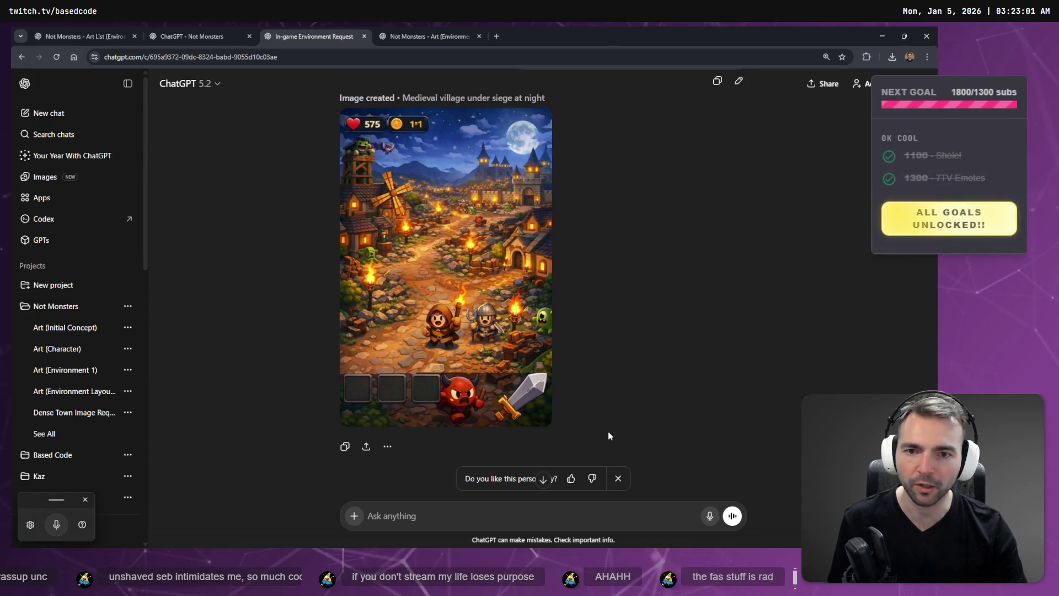
scroll(567, 333, "up", 3)
left_click(211, 34)
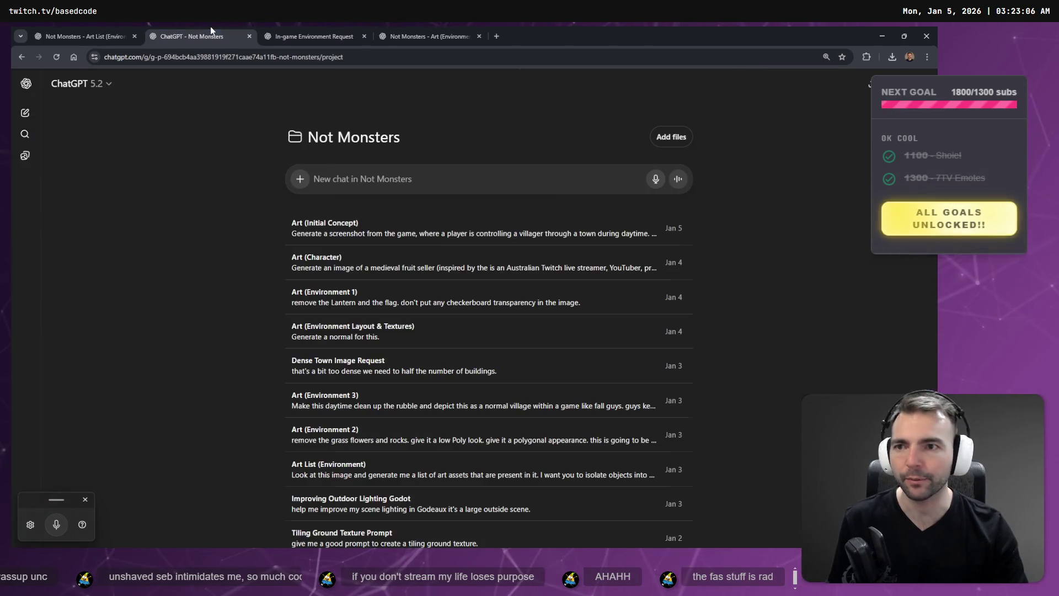
left_click(387, 27)
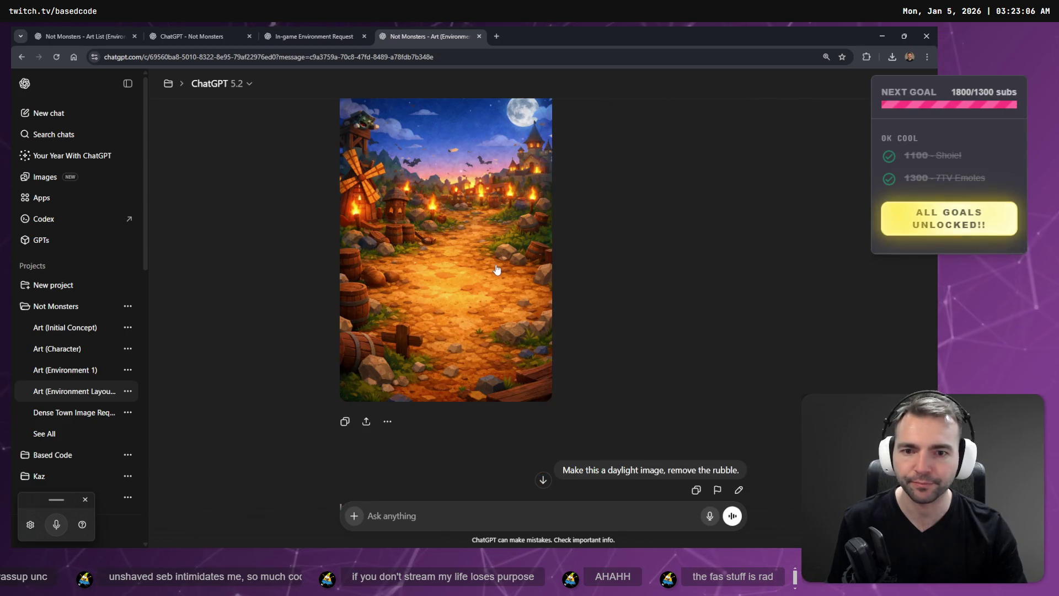
left_click(292, 34)
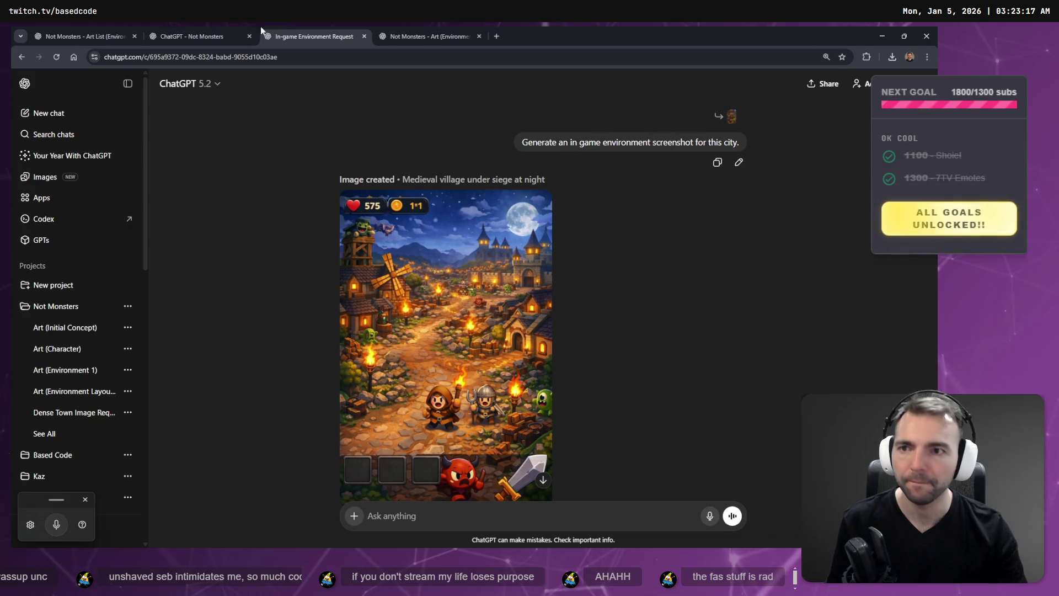
left_click(199, 35)
left_click(125, 34)
left_click(404, 35)
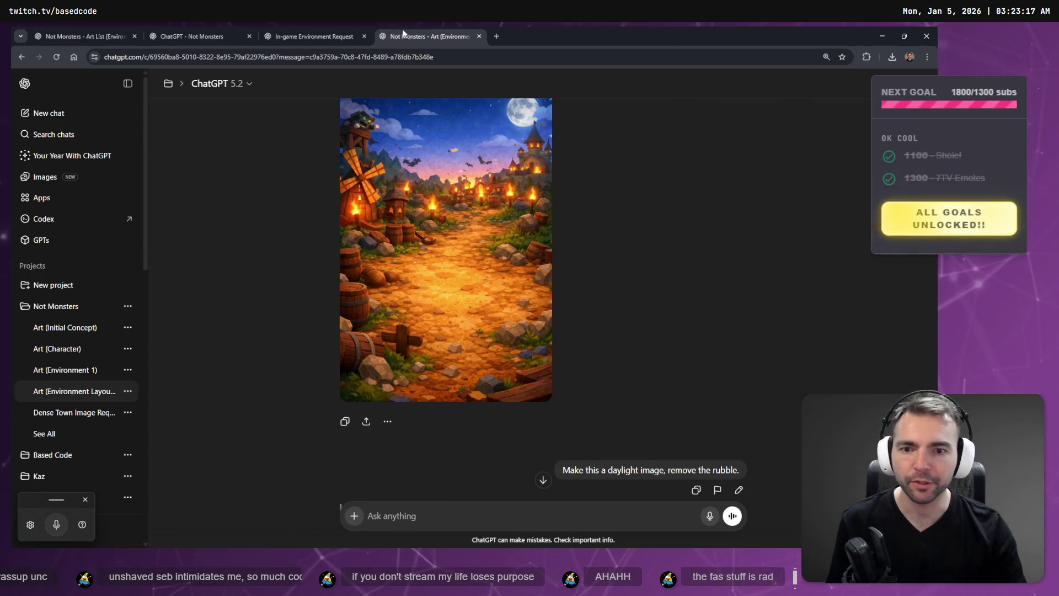
left_click(45, 176)
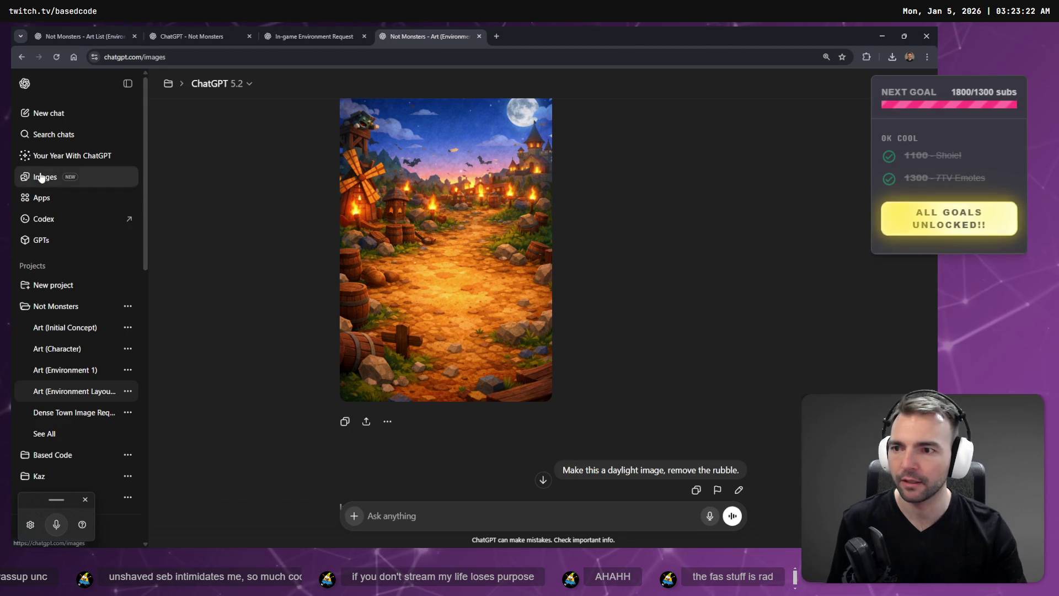
Find the half-timbered tavern in the Images grid, enlarge it, and open its source conversation
scroll(606, 322, "down", 10)
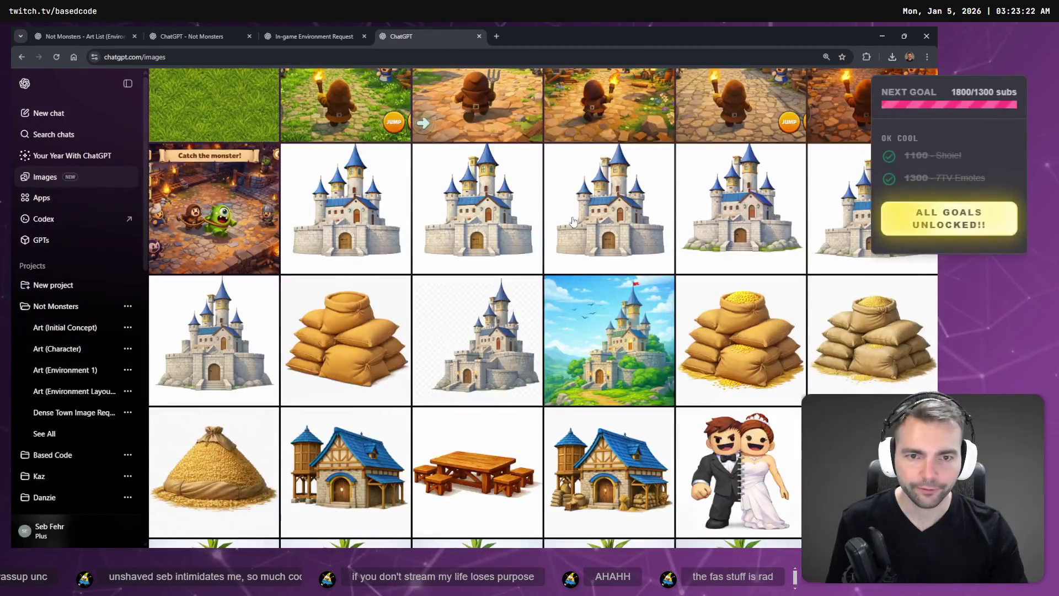
scroll(605, 322, "down", 5)
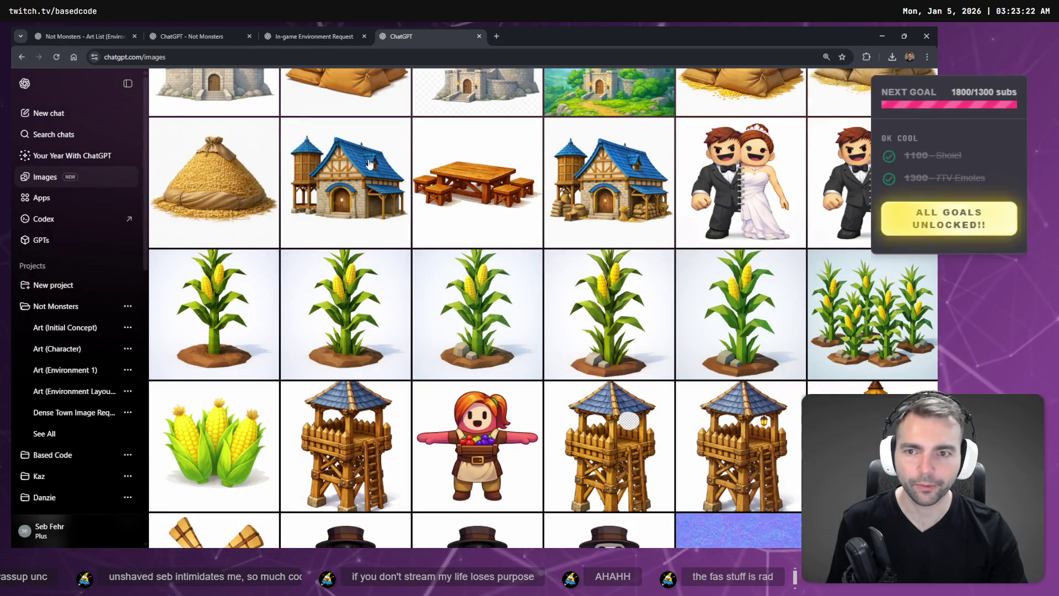
scroll(461, 285, "down", 10)
scroll(461, 284, "down", 12)
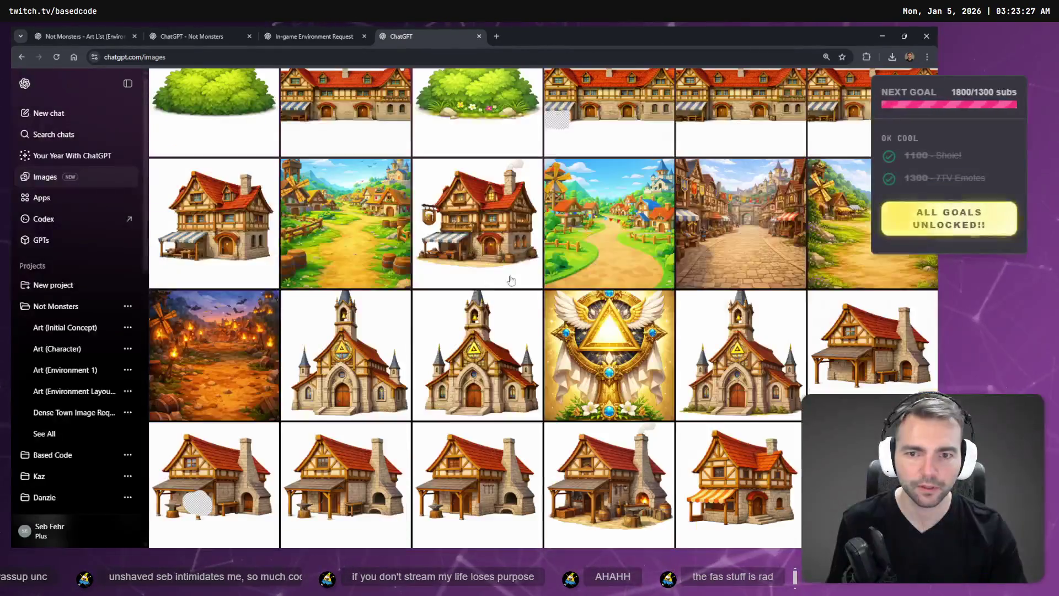
scroll(478, 276, "up", 2)
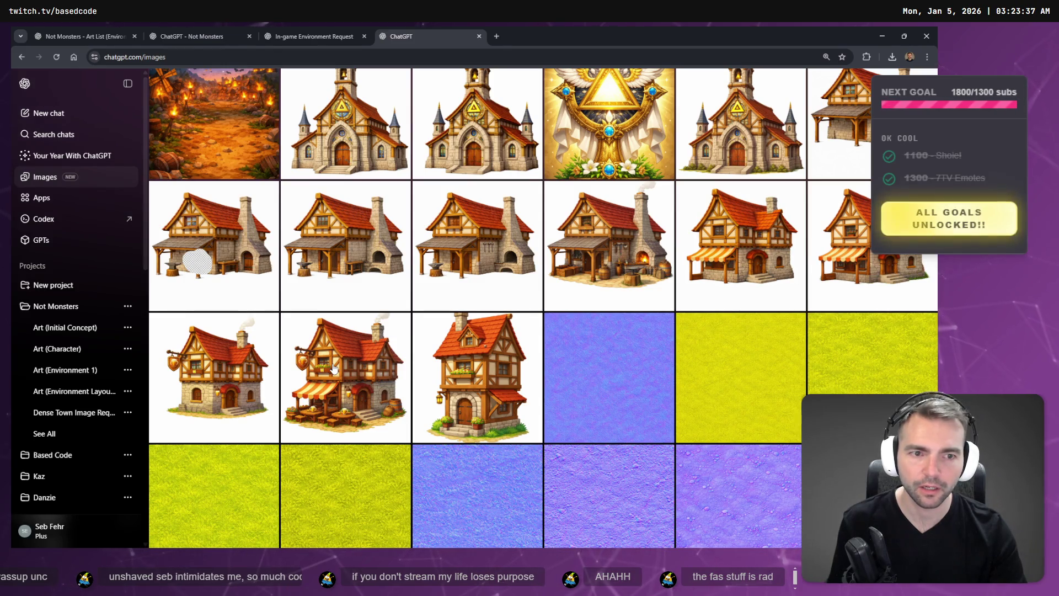
left_click(779, 250)
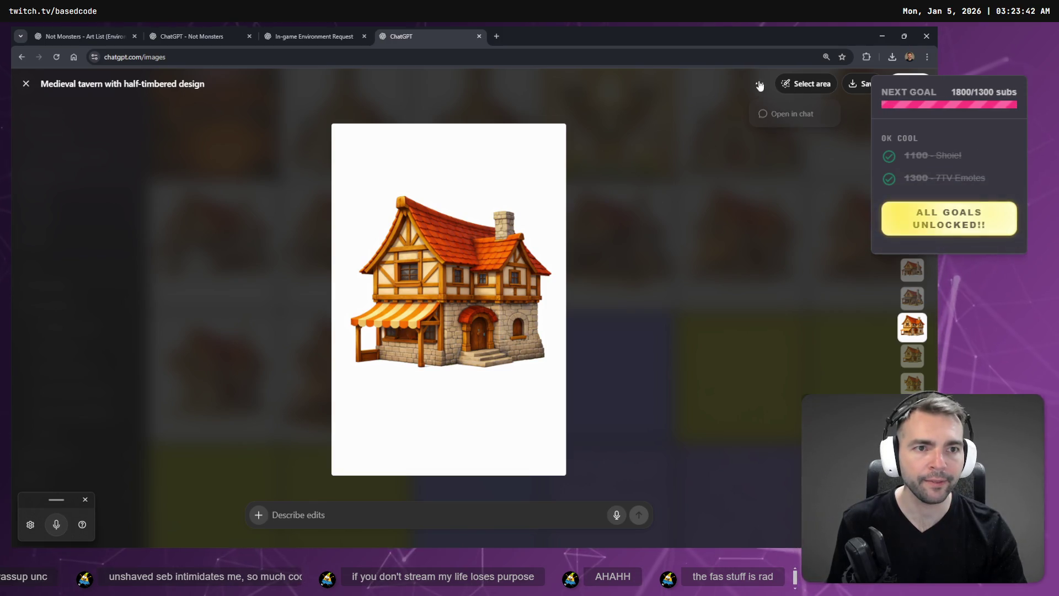
left_click(773, 116)
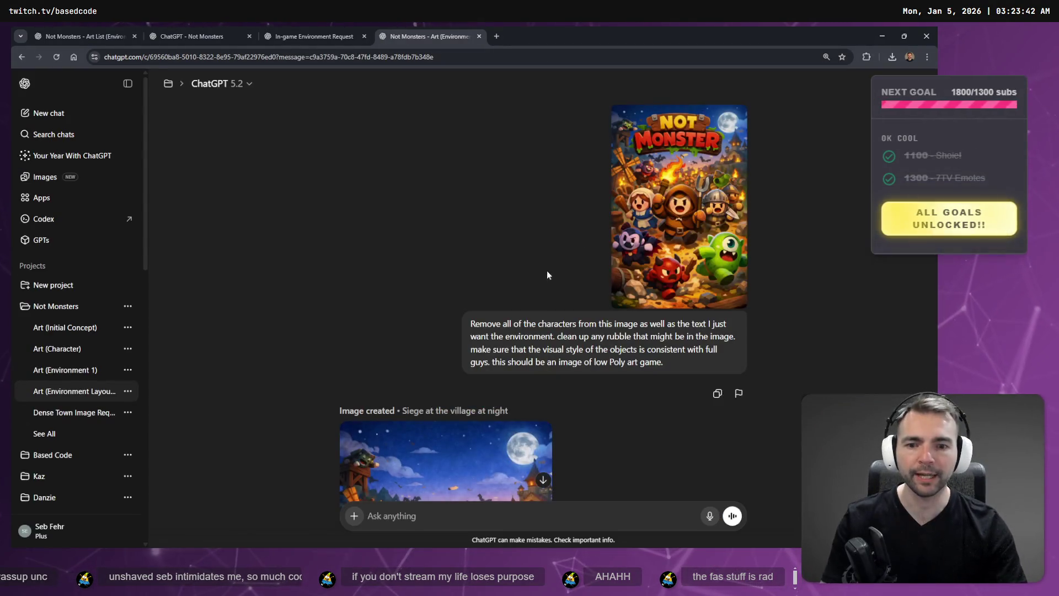
Scroll through the conversation's earlier image prompts and results
scroll(635, 166, "up", 15)
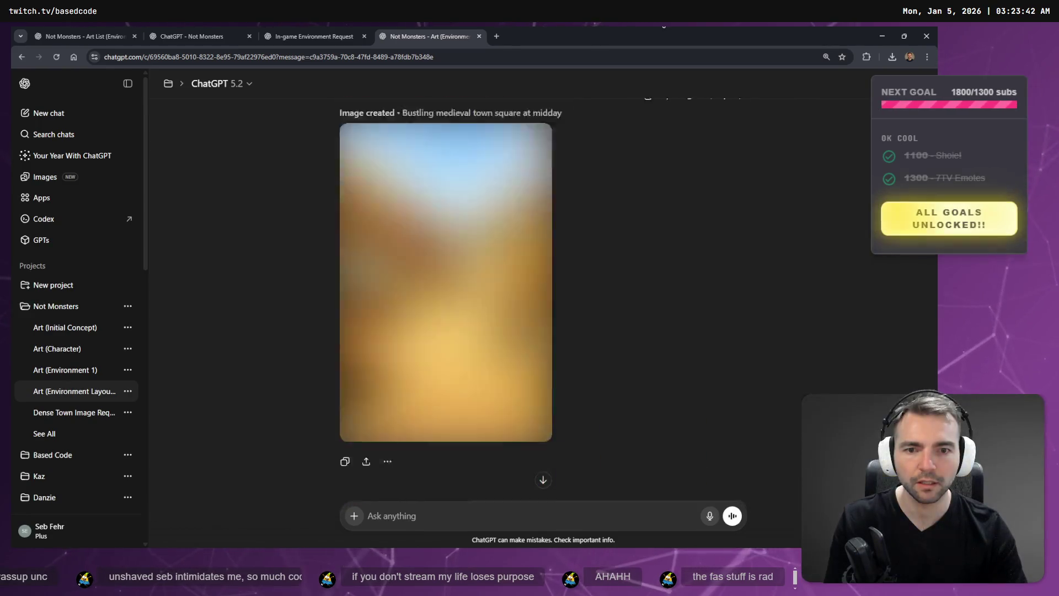
scroll(668, 188, "down", 15)
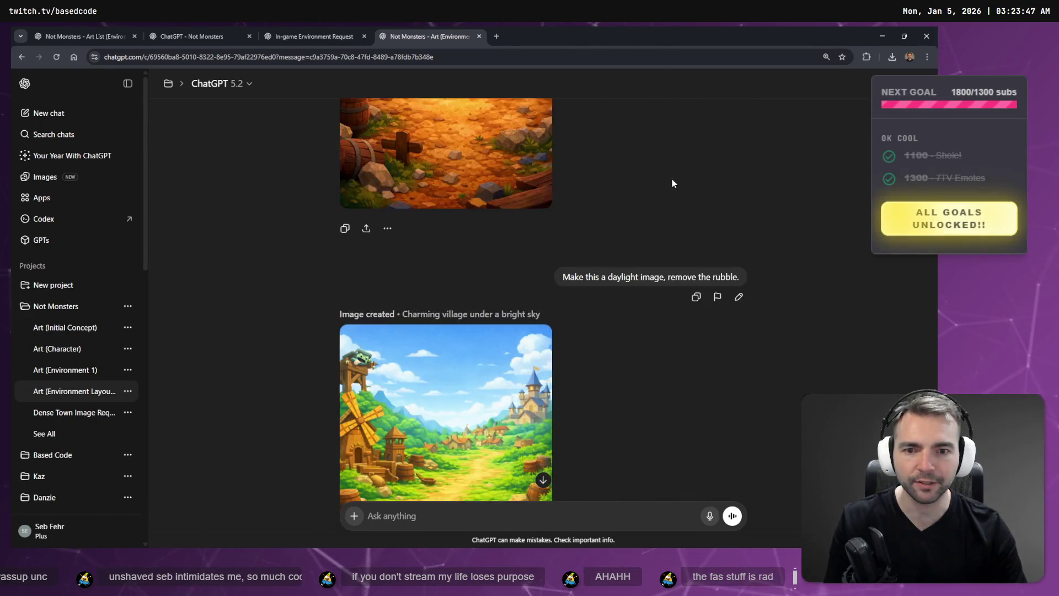
scroll(678, 225, "down", 15)
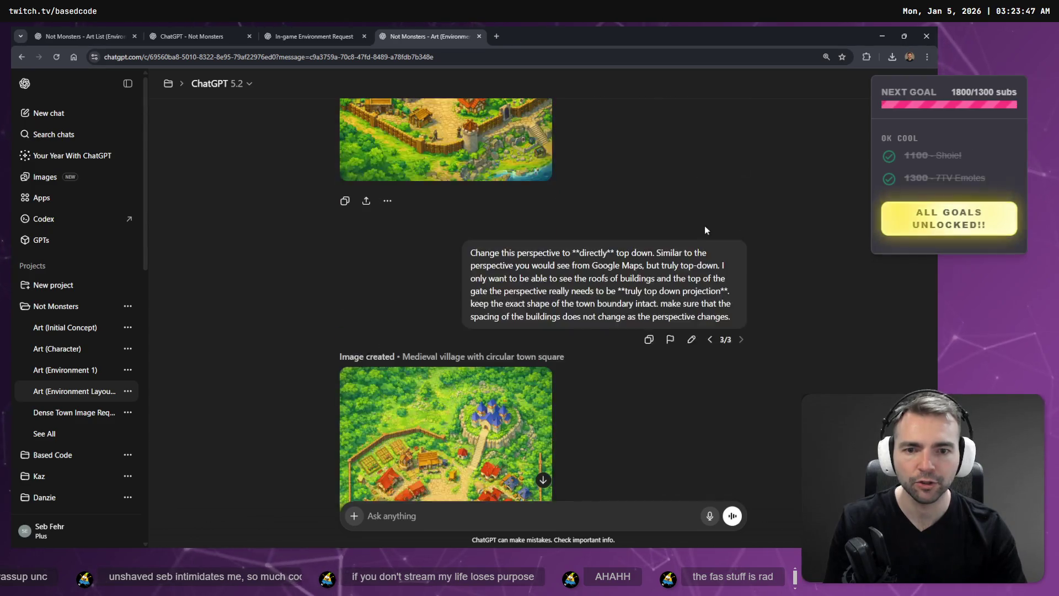
scroll(708, 247, "down", 15)
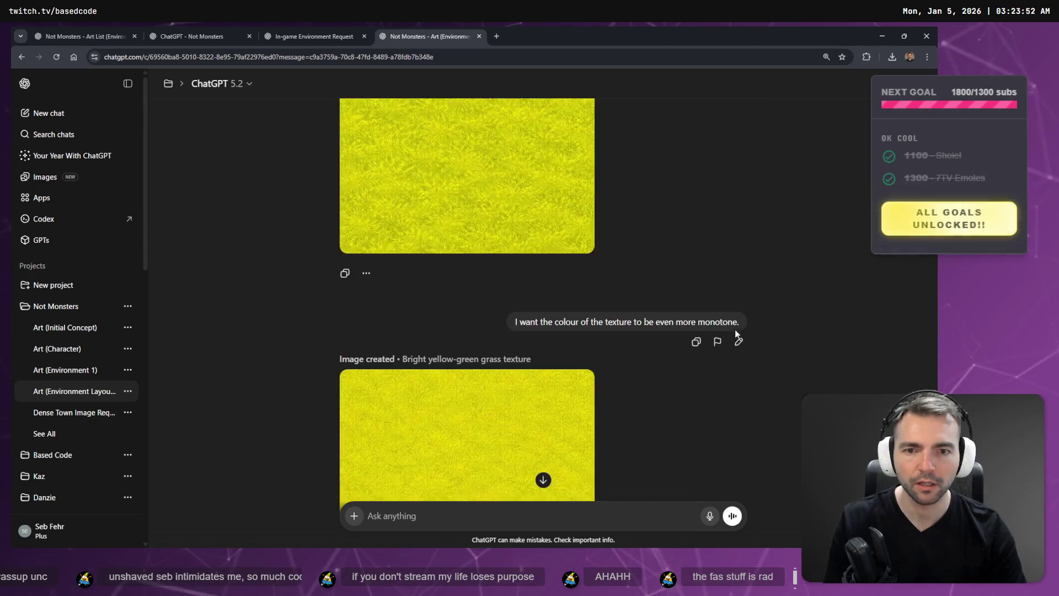
scroll(732, 138, "up", 15)
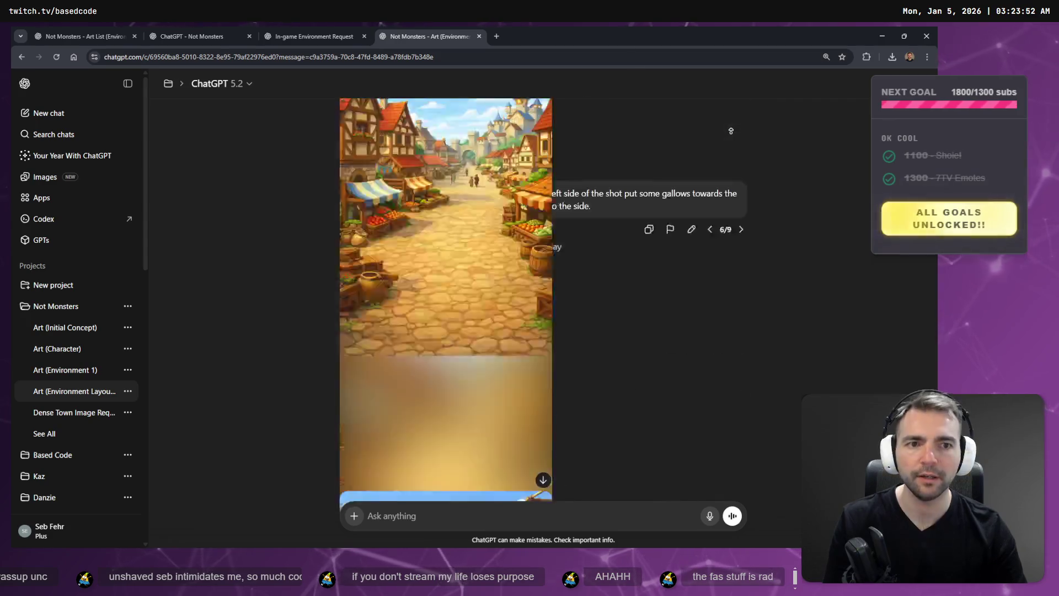
Glance at the other Not Monsters chat tabs, then return to the Images gallery
left_click(320, 29)
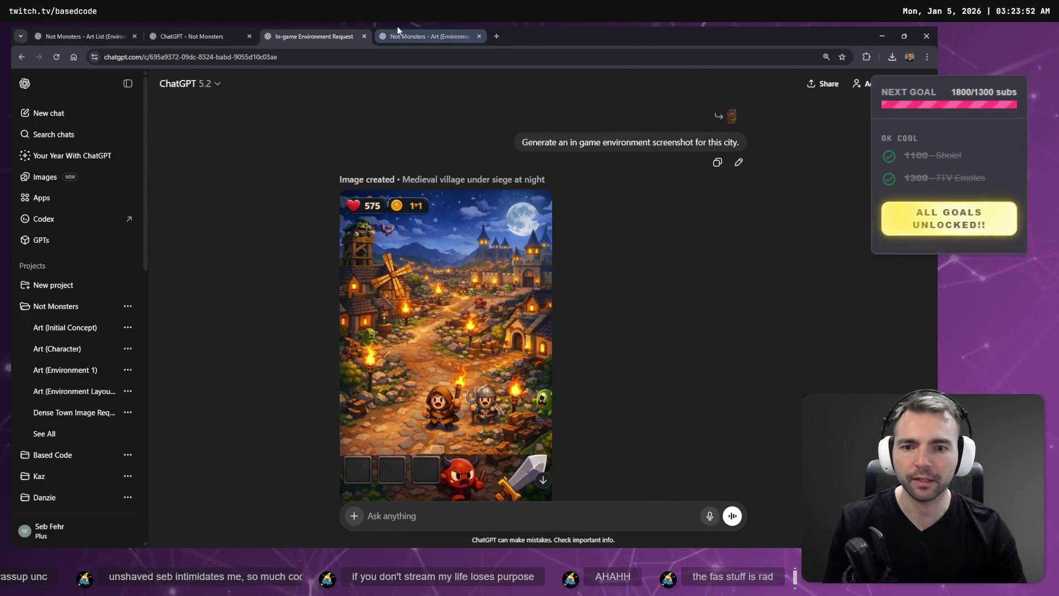
key("ctrl+shift+Tab")
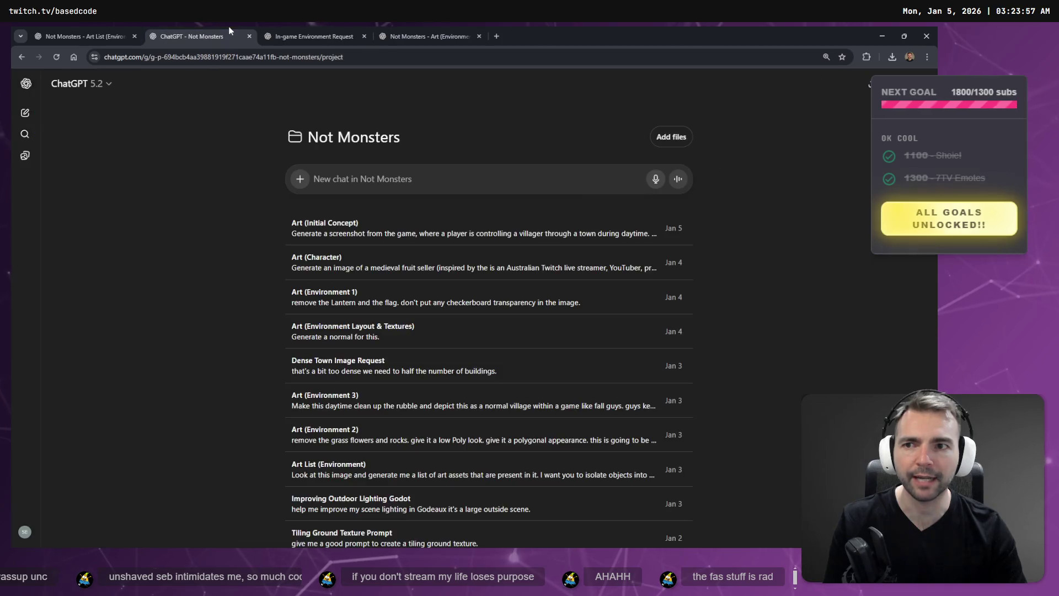
key("ctrl+Tab")
key("ctrl+Tab")
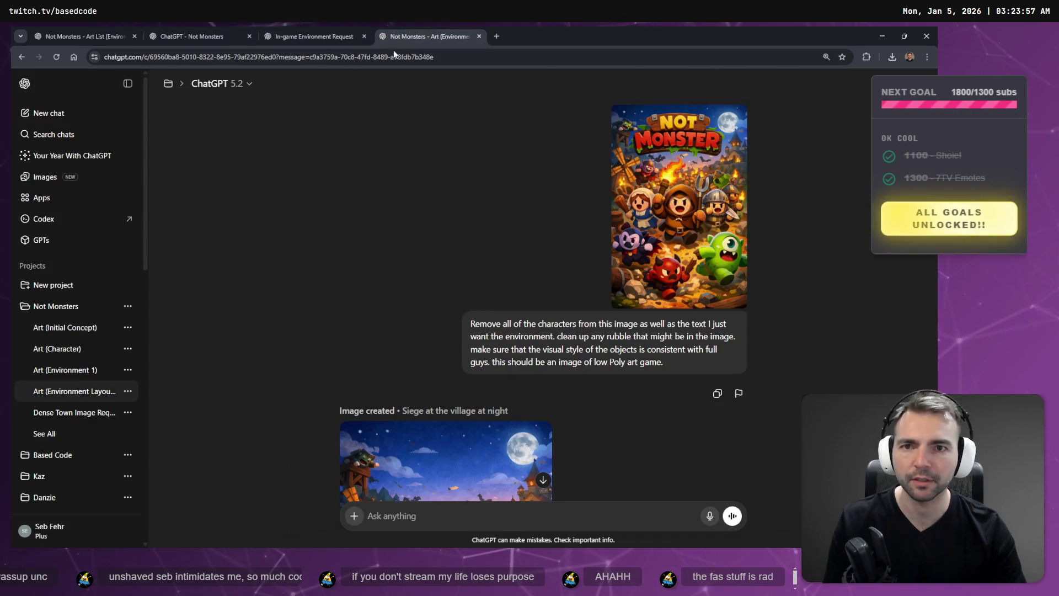
left_click(22, 57)
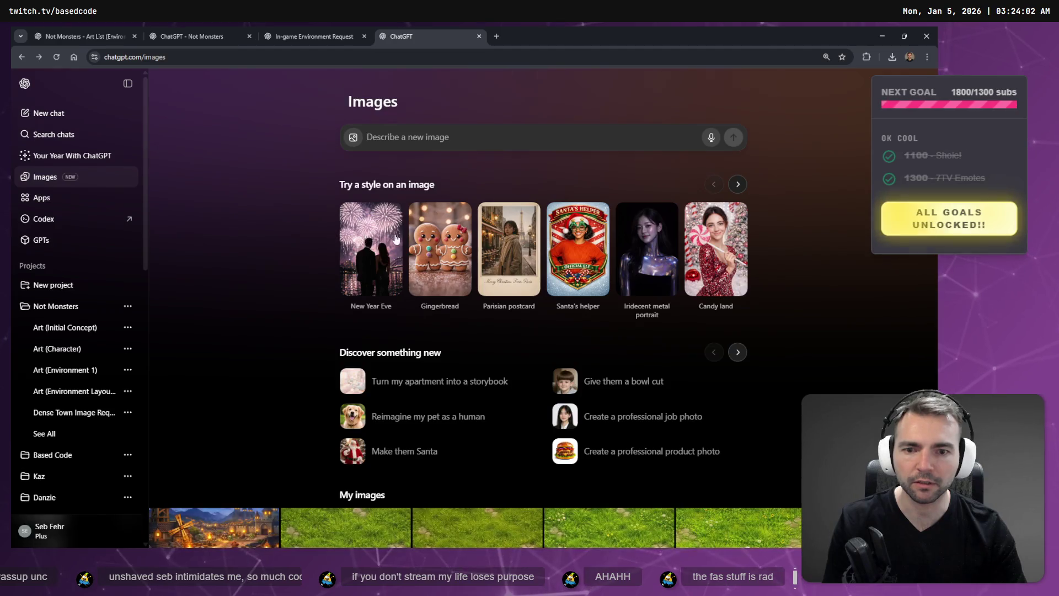
Preview the roadside inn and golden triangle with angelic wings images from the gallery
scroll(445, 302, "down", 8)
scroll(444, 302, "down", 20)
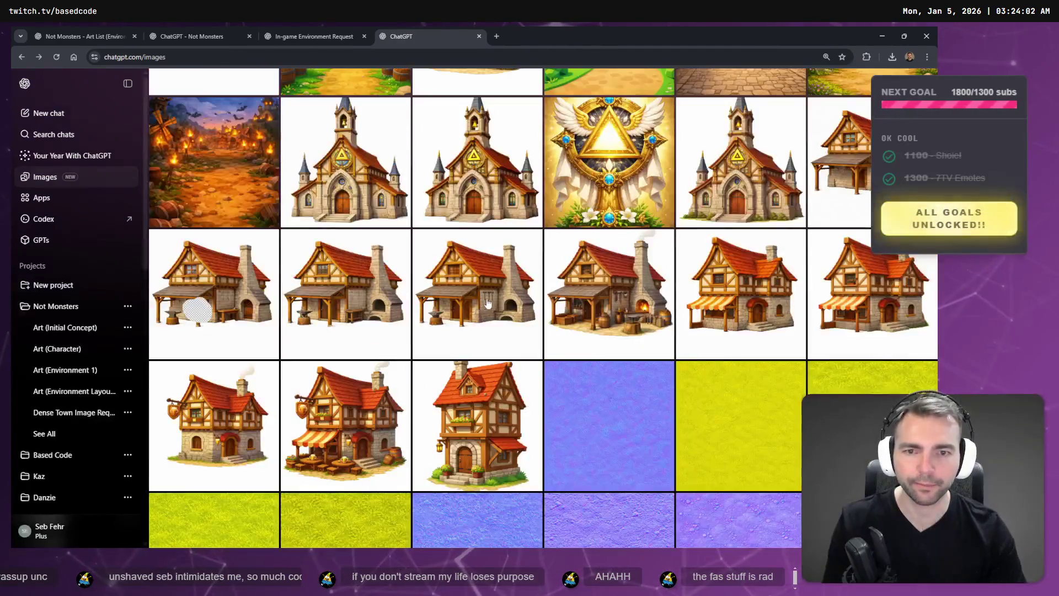
scroll(487, 302, "up", 3)
left_click(498, 215)
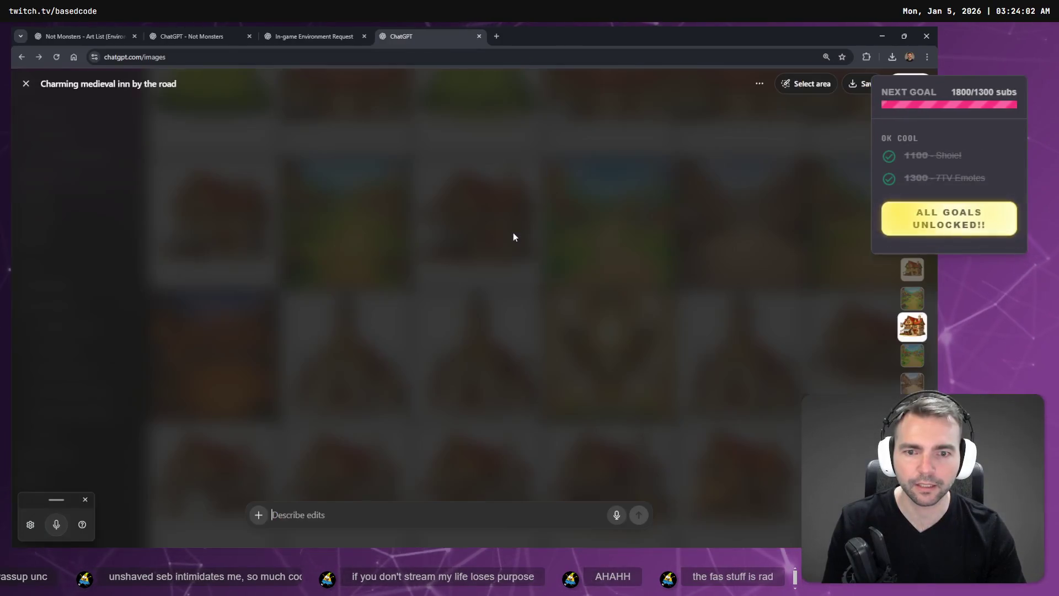
key("Escape")
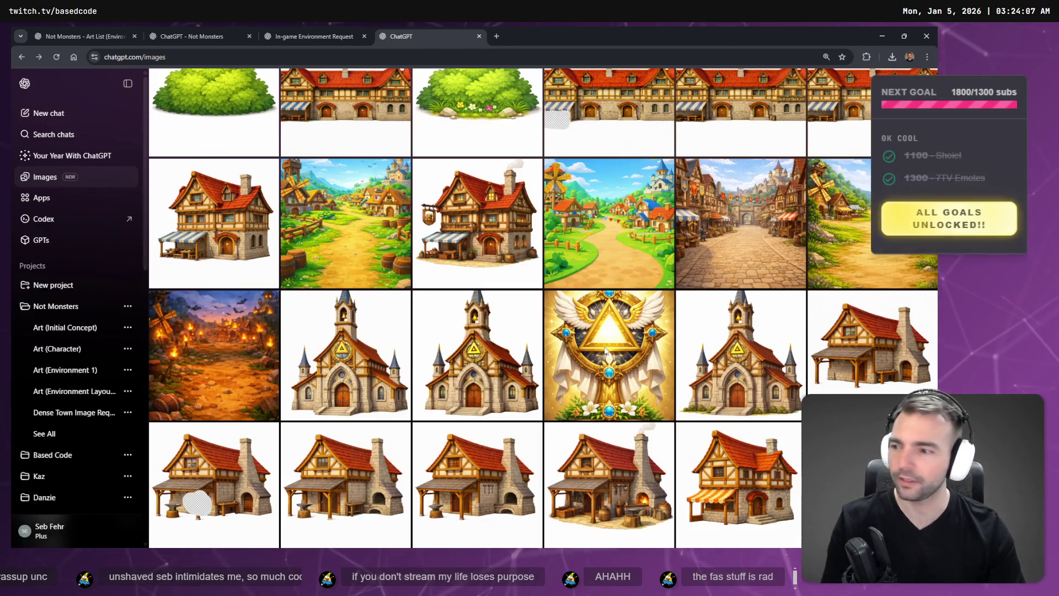
left_click(605, 351)
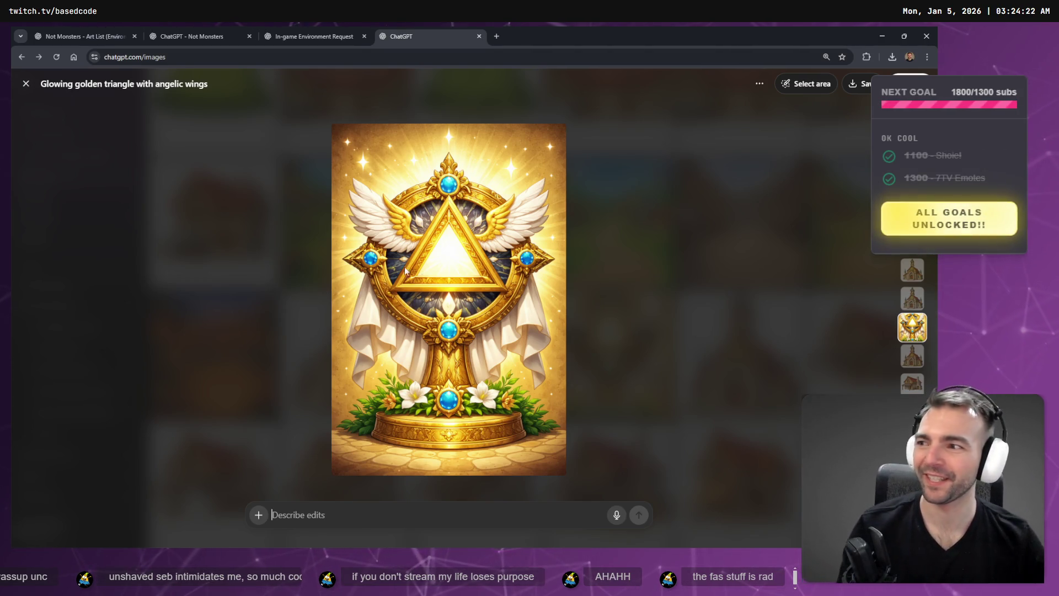
left_click(628, 268)
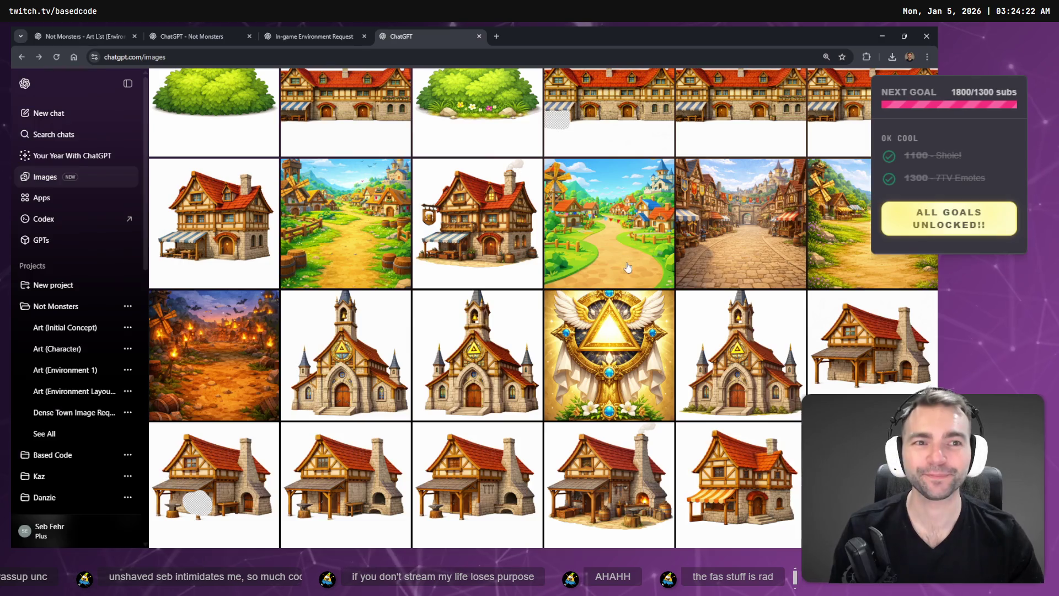
Open the Medieval half-timbered inn with awning image and jump to its chat
left_click(451, 214)
key("Escape")
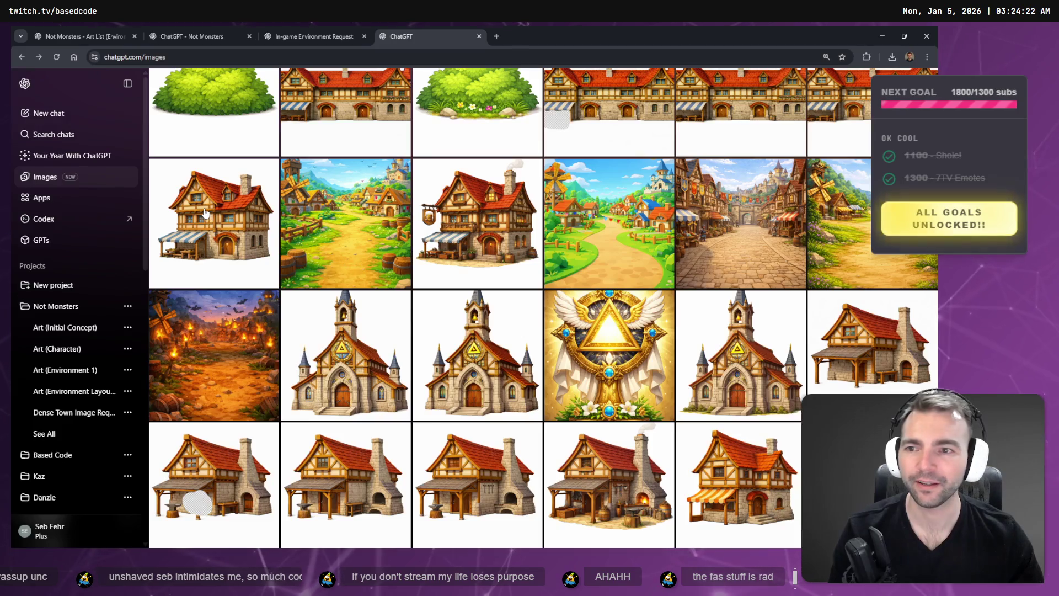
left_click(479, 200)
left_click(759, 83)
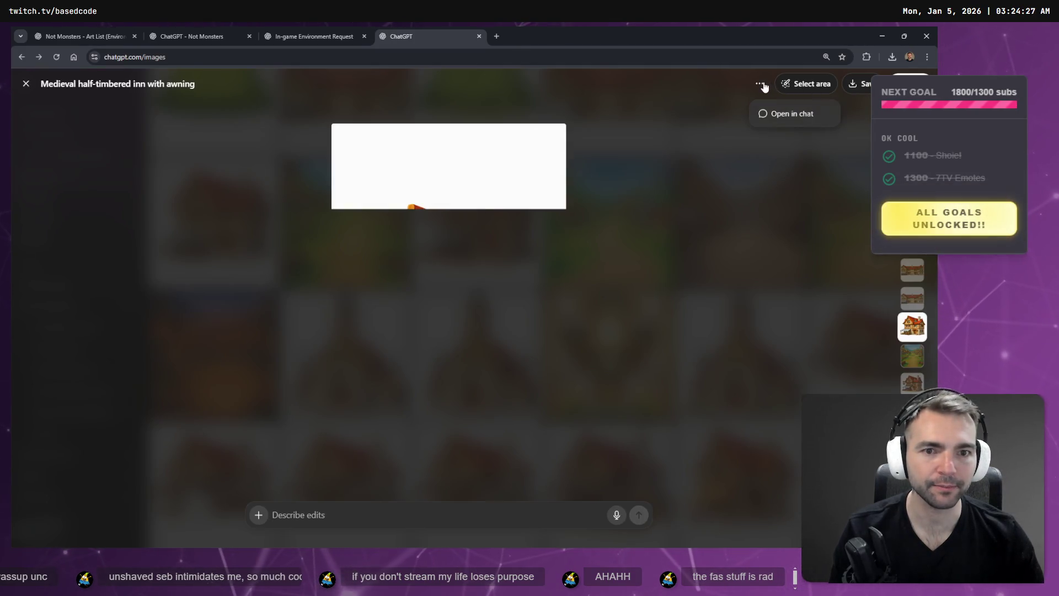
left_click(785, 123)
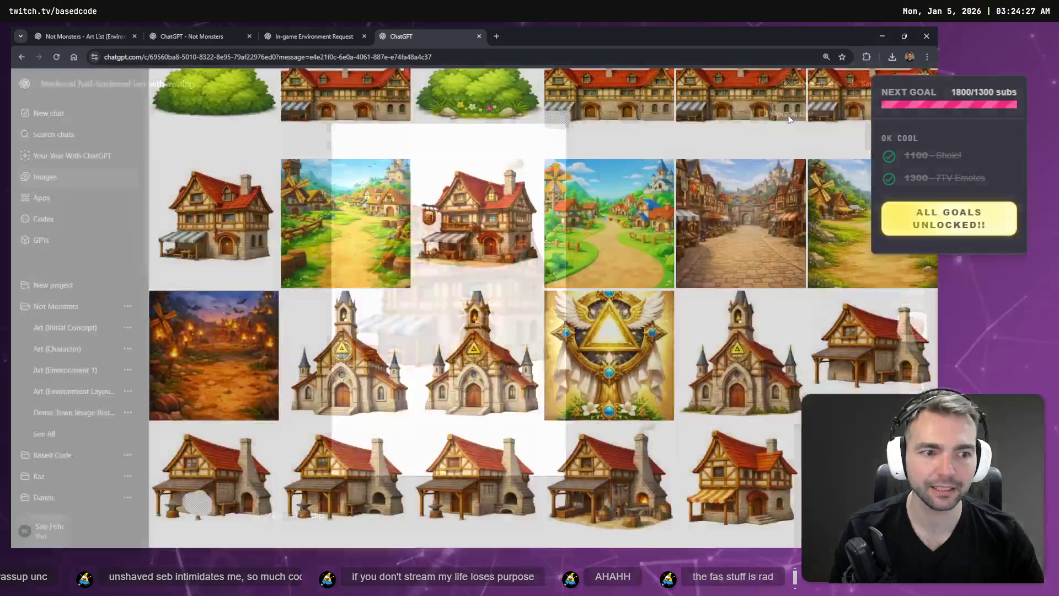
Scroll through the inn's conversation, then return to the image library
scroll(772, 220, "down", 15)
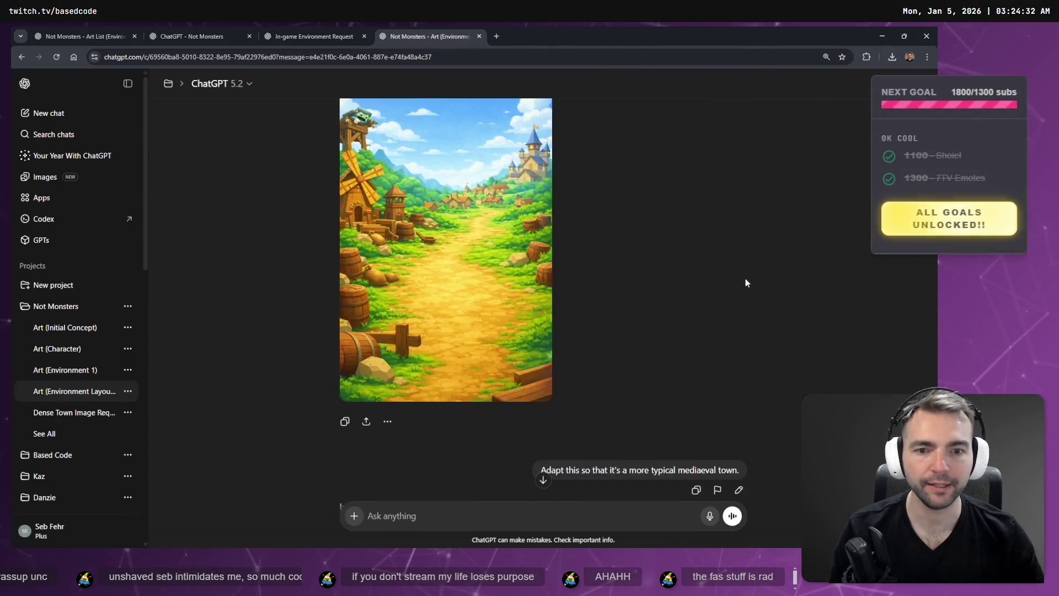
scroll(747, 345, "down", 15)
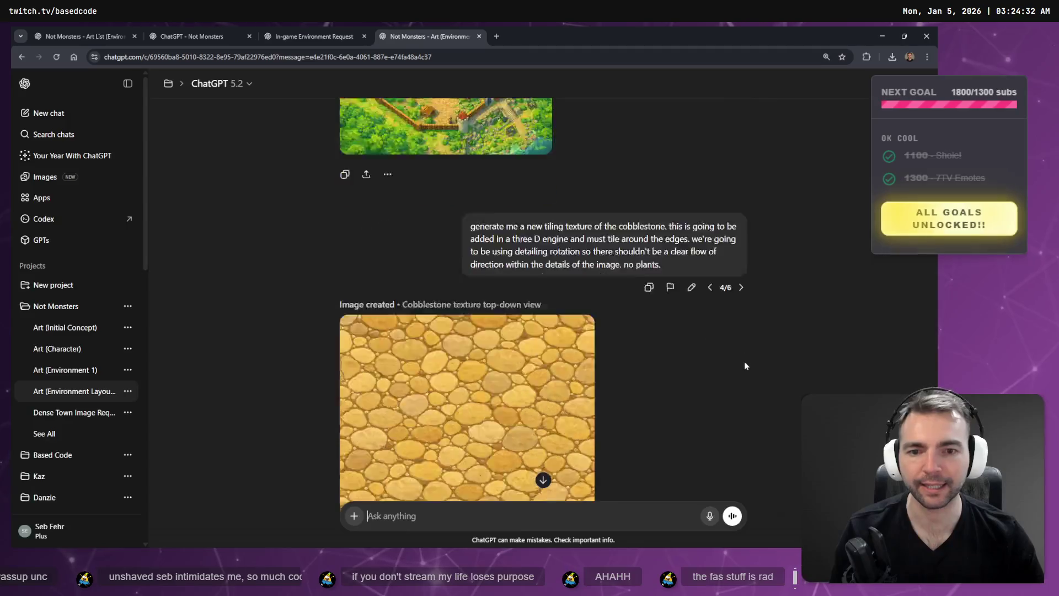
scroll(760, 370, "up", 10)
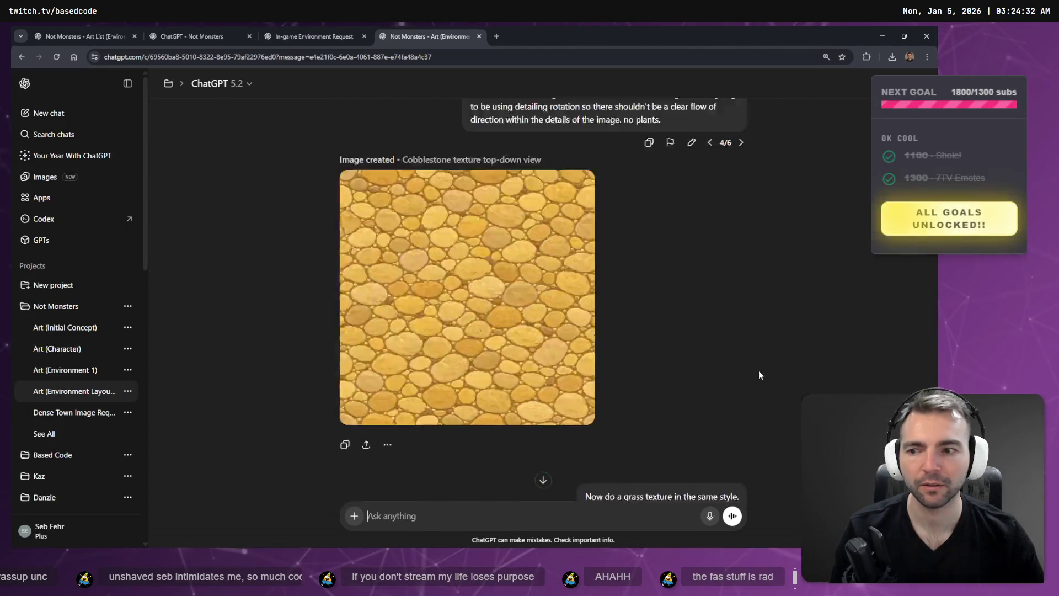
left_click(23, 58)
Find the half-timbered inn with turret image, preview it large and open its original chat
scroll(585, 243, "down", 10)
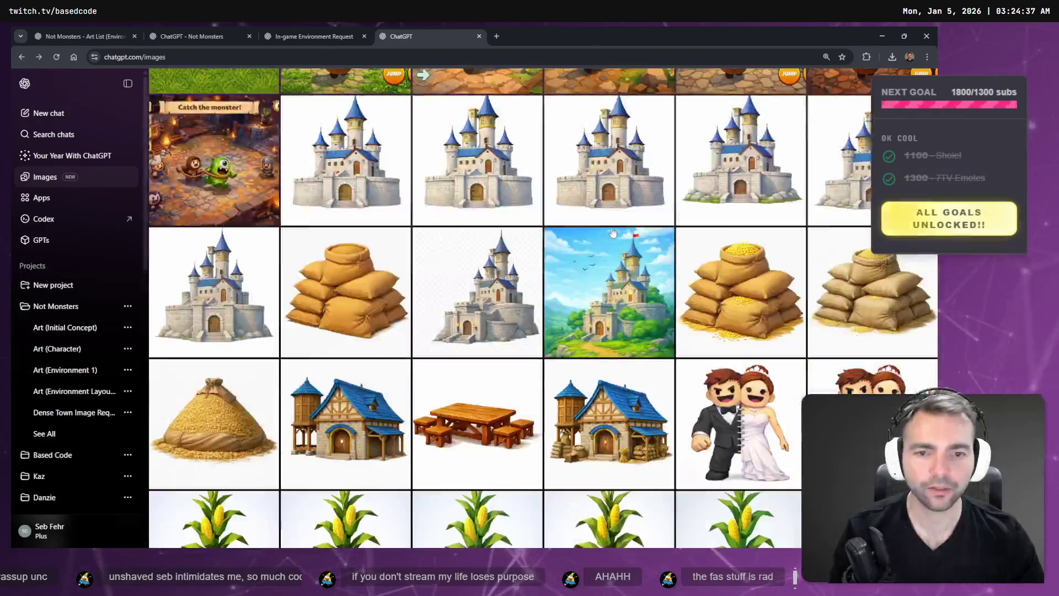
scroll(613, 232, "down", 15)
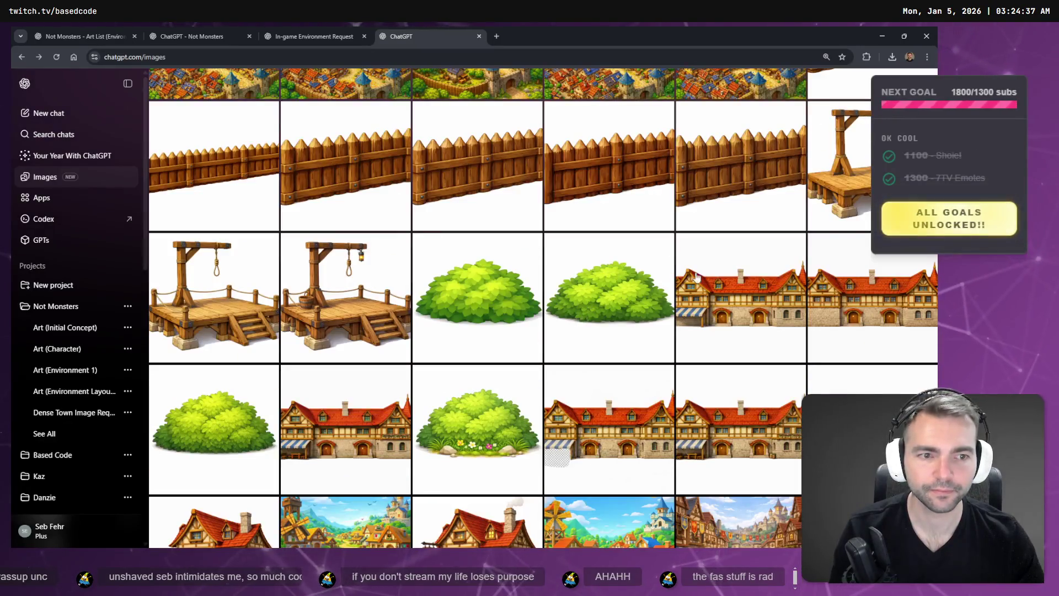
scroll(760, 230, "down", 3)
scroll(778, 236, "up", 2)
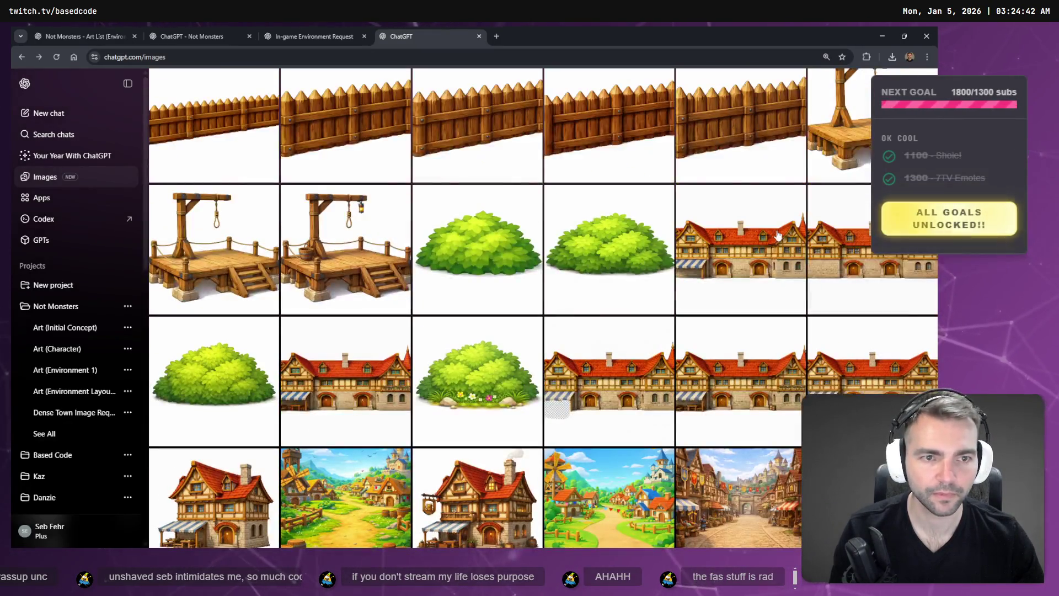
left_click(749, 258)
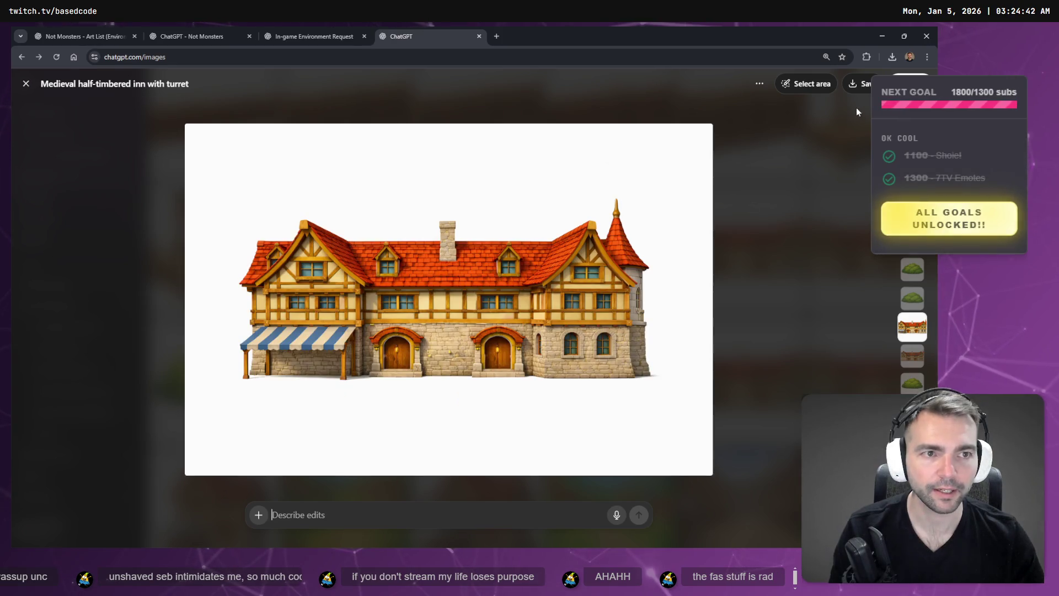
left_click(765, 83)
left_click(792, 113)
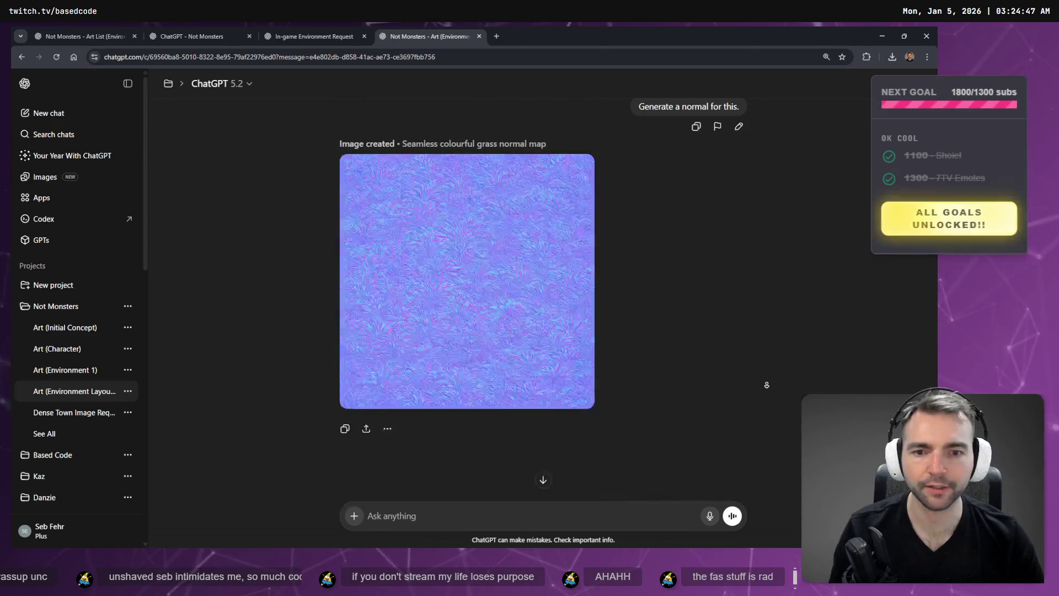
Reload the Art (Environment Layout) conversation and scroll through its earlier prompts
left_click(81, 392)
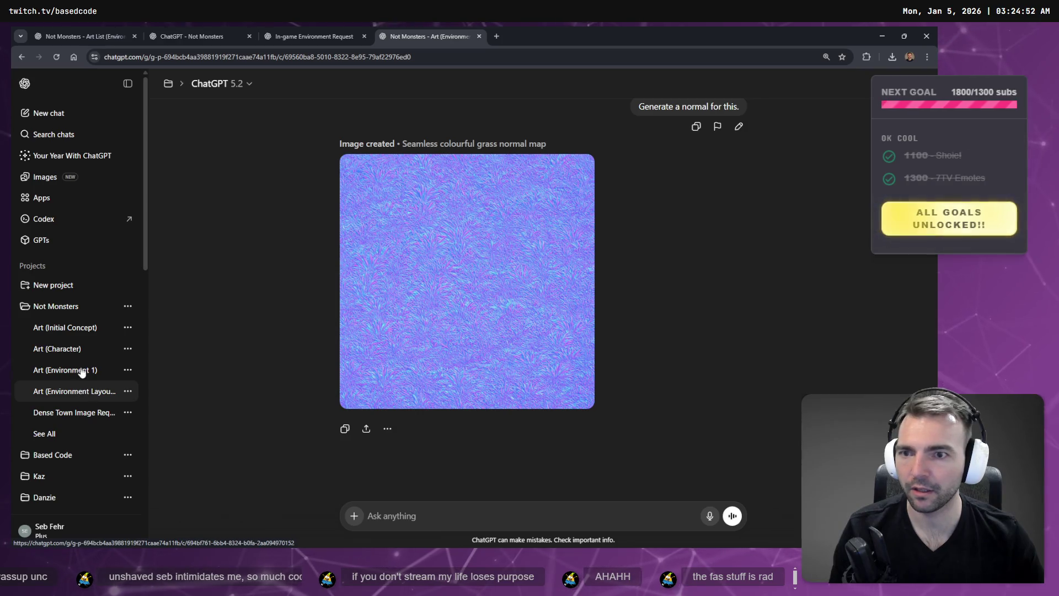
left_click(82, 371)
left_click(85, 392)
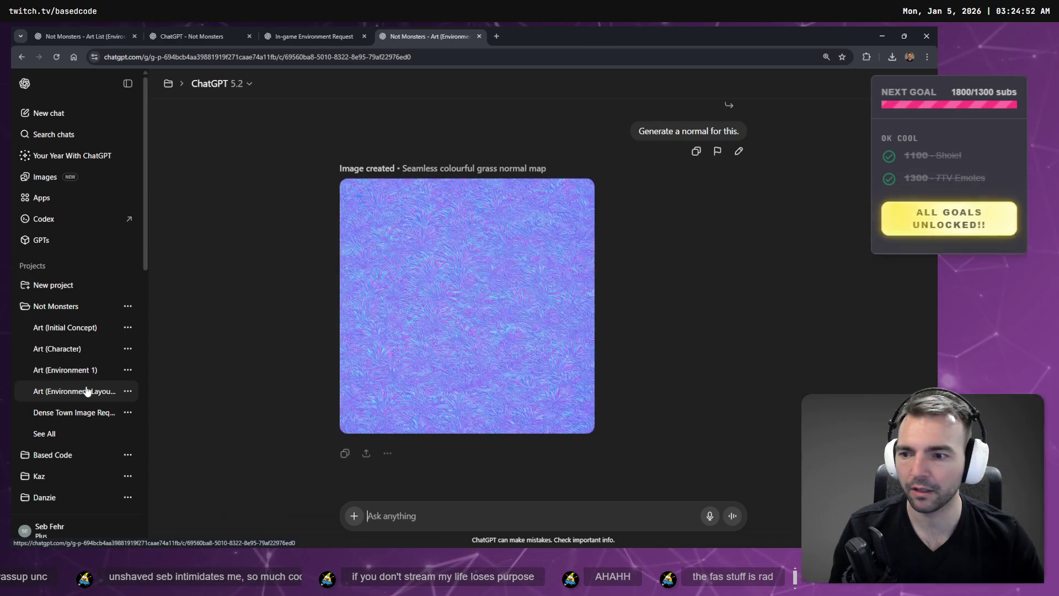
scroll(734, 375, "up", 15)
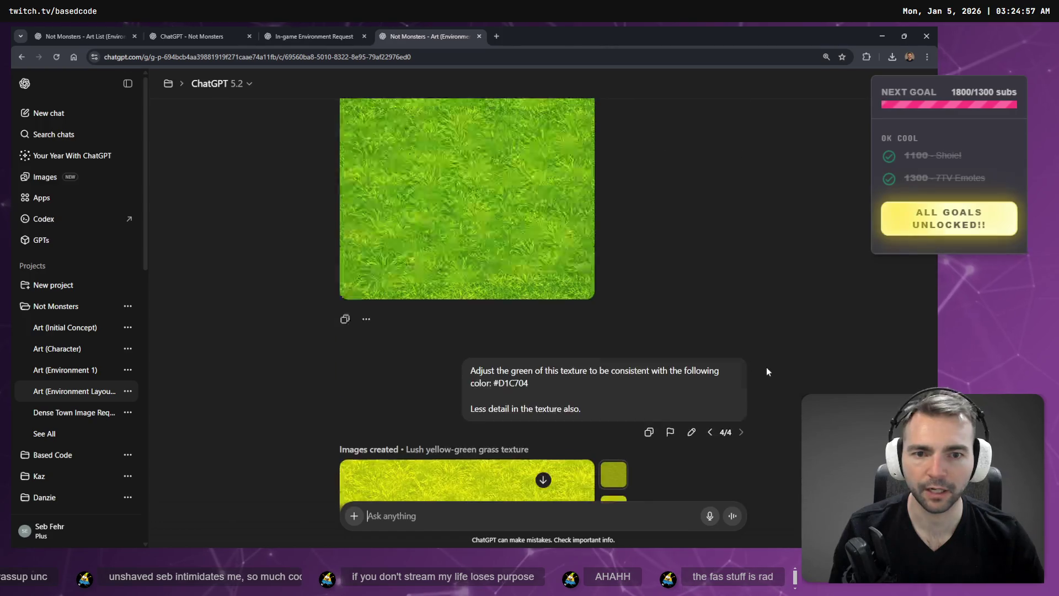
scroll(765, 342, "up", 15)
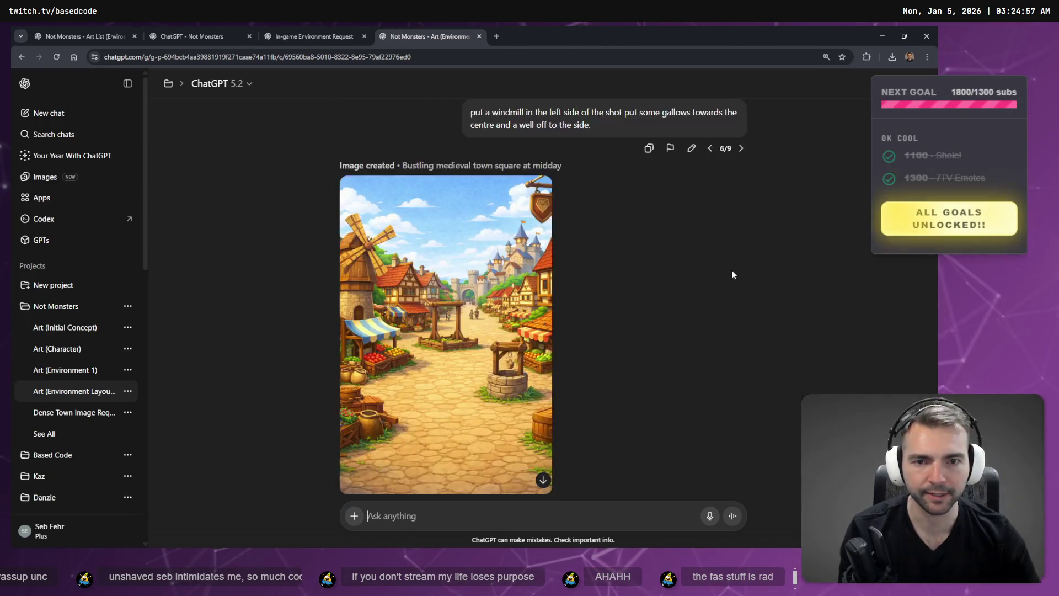
scroll(732, 270, "up", 15)
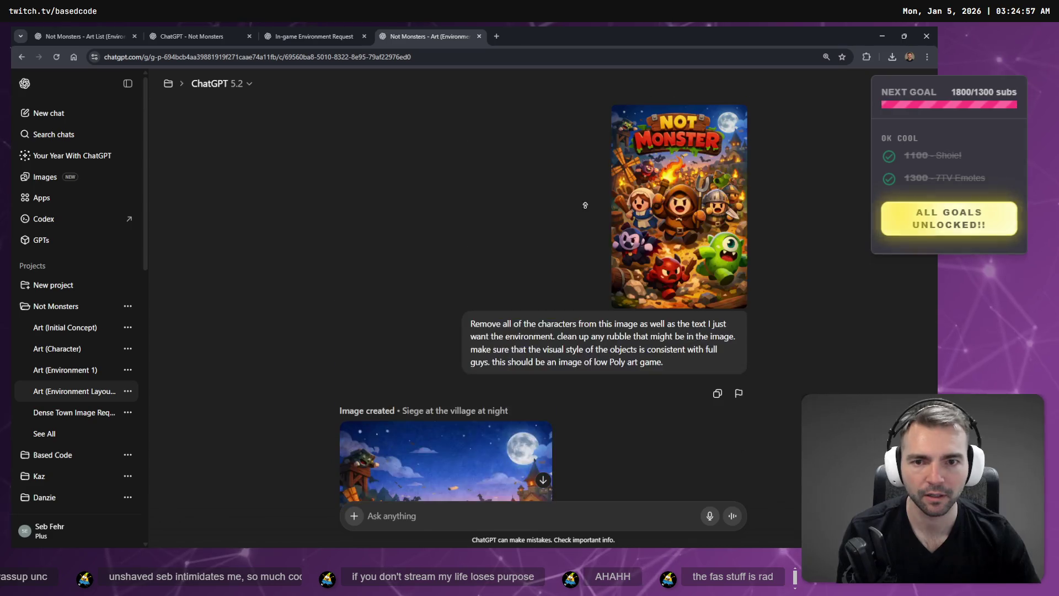
scroll(582, 294, "down", 15)
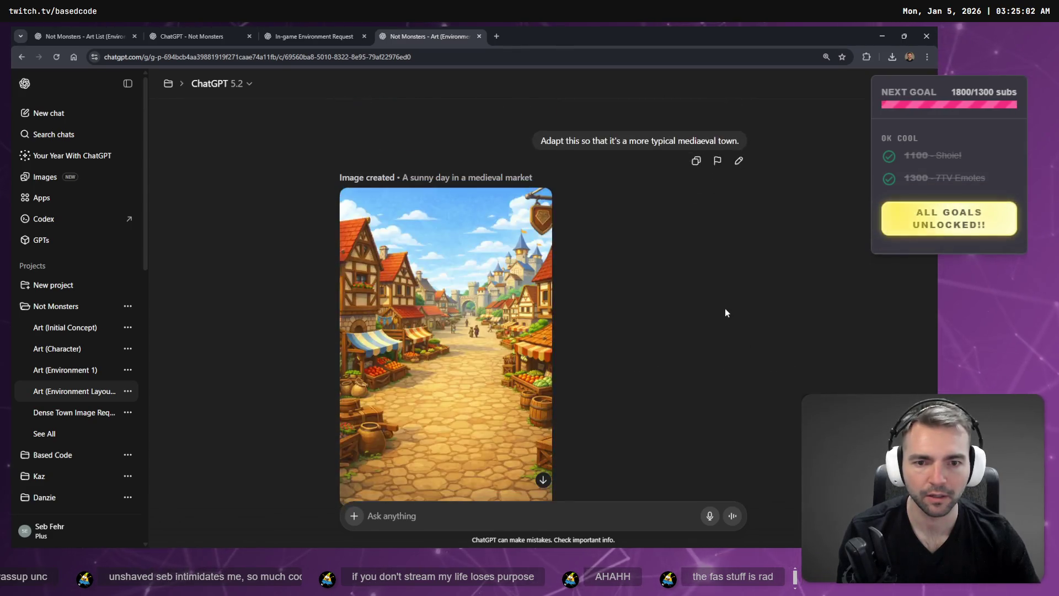
scroll(690, 187, "down", 5)
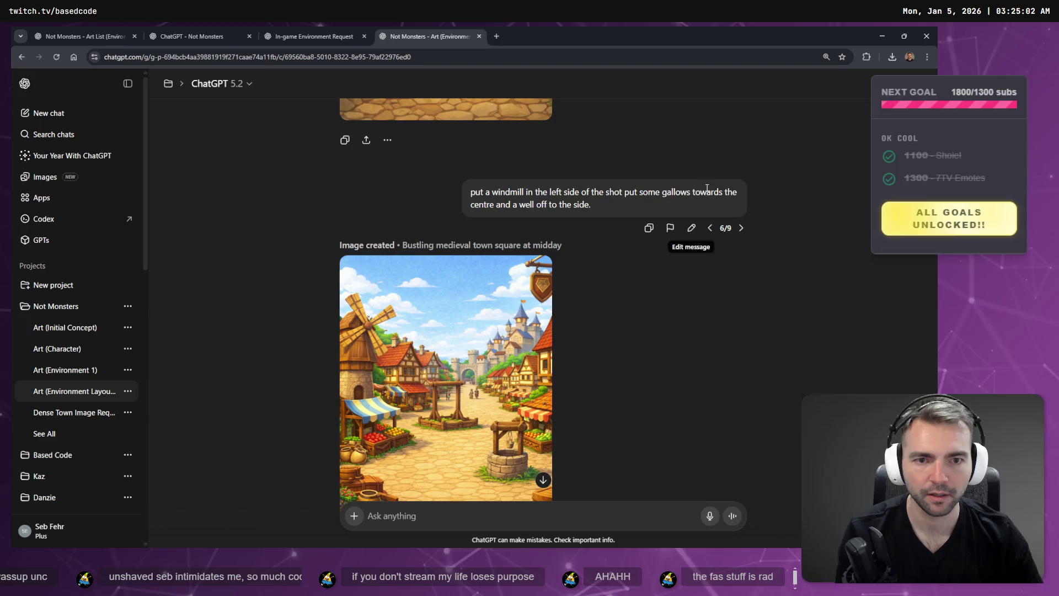
scroll(727, 289, "down", 10)
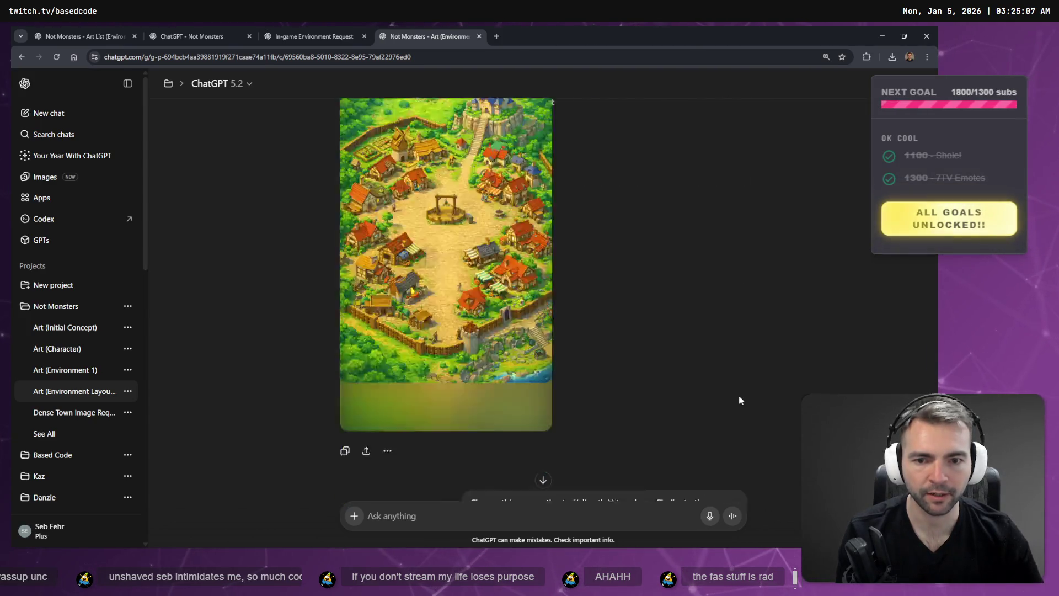
scroll(742, 397, "down", 8)
scroll(728, 359, "up", 15)
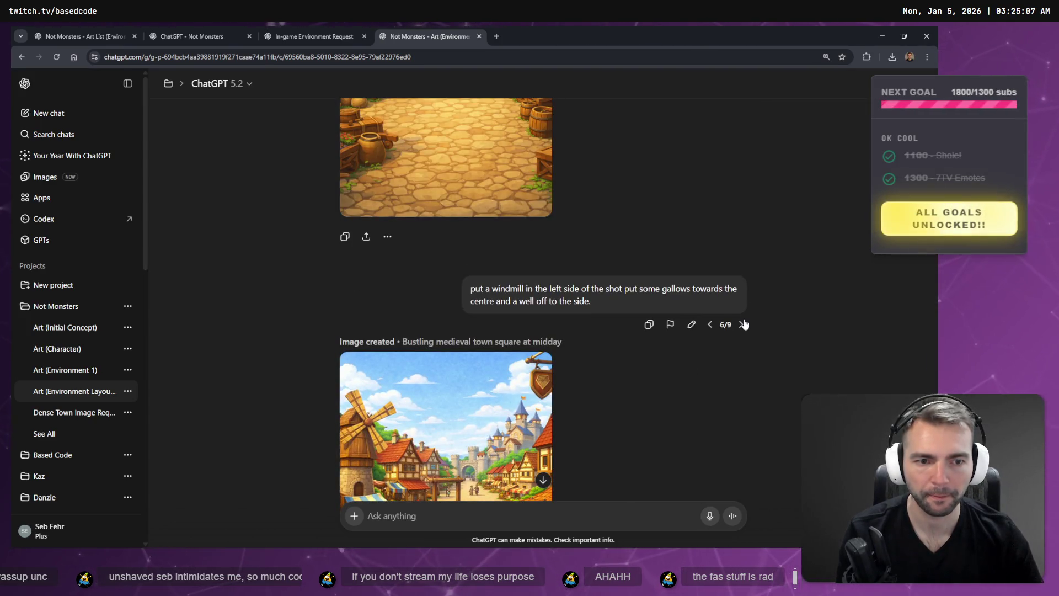
Cycle through the versions of the windmill prompt
left_click(744, 324)
left_click(742, 320)
scroll(746, 331, "down", 5)
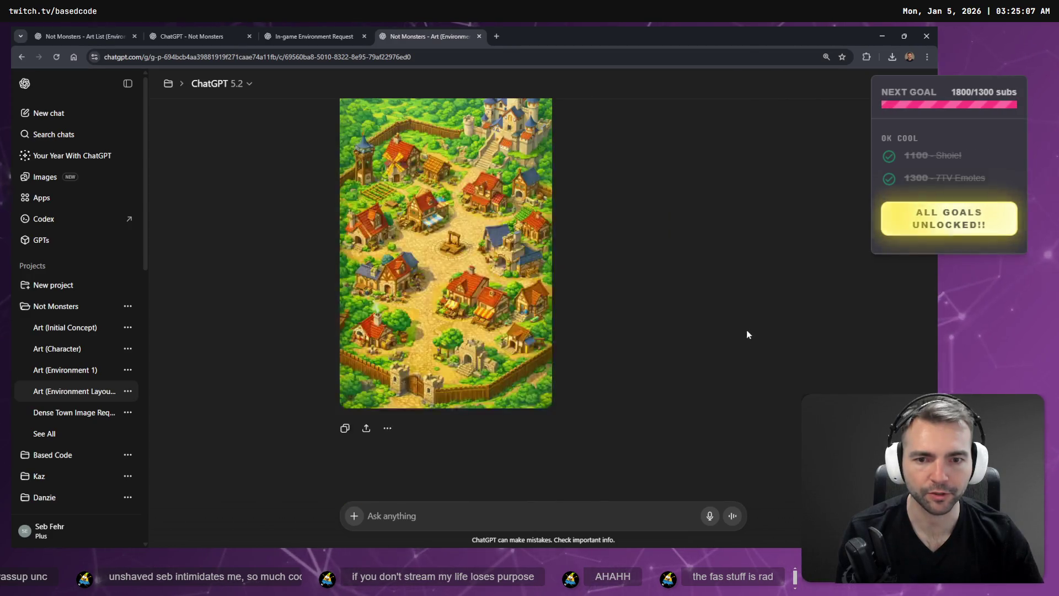
scroll(746, 331, "up", 5)
left_click(738, 401)
scroll(763, 374, "down", 5)
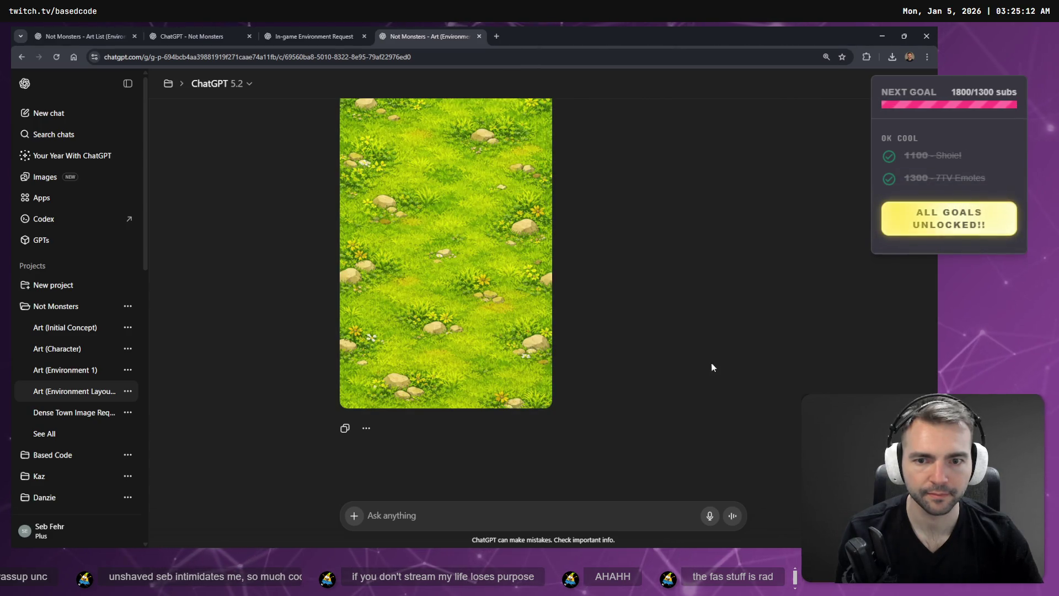
scroll(712, 367, "up", 5)
Compare the grass texture prompt versions, stepping back to the earlier result
left_click(741, 401)
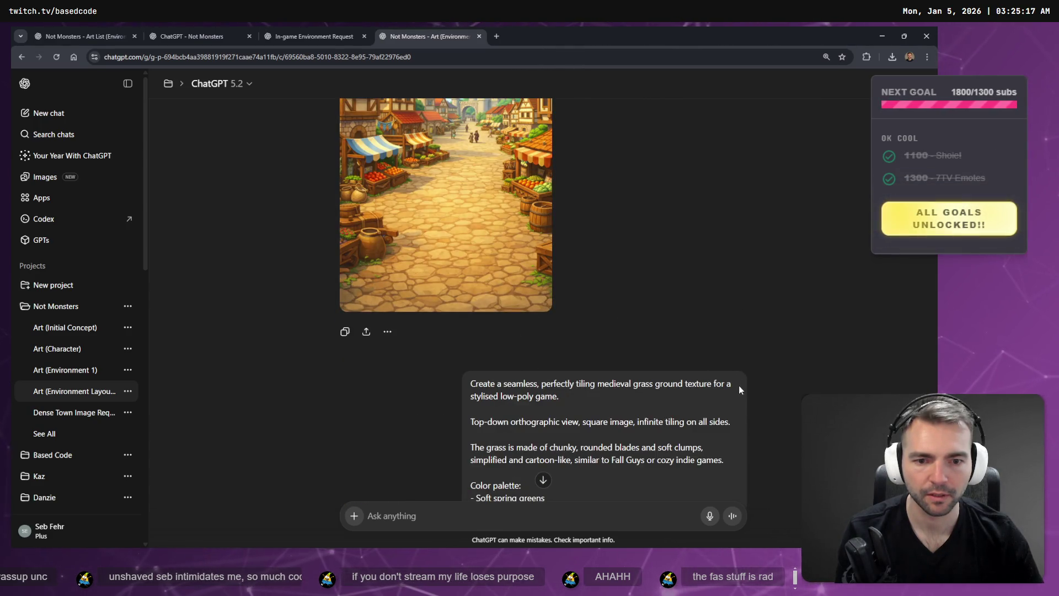
scroll(741, 388, "down", 5)
scroll(742, 369, "up", 2)
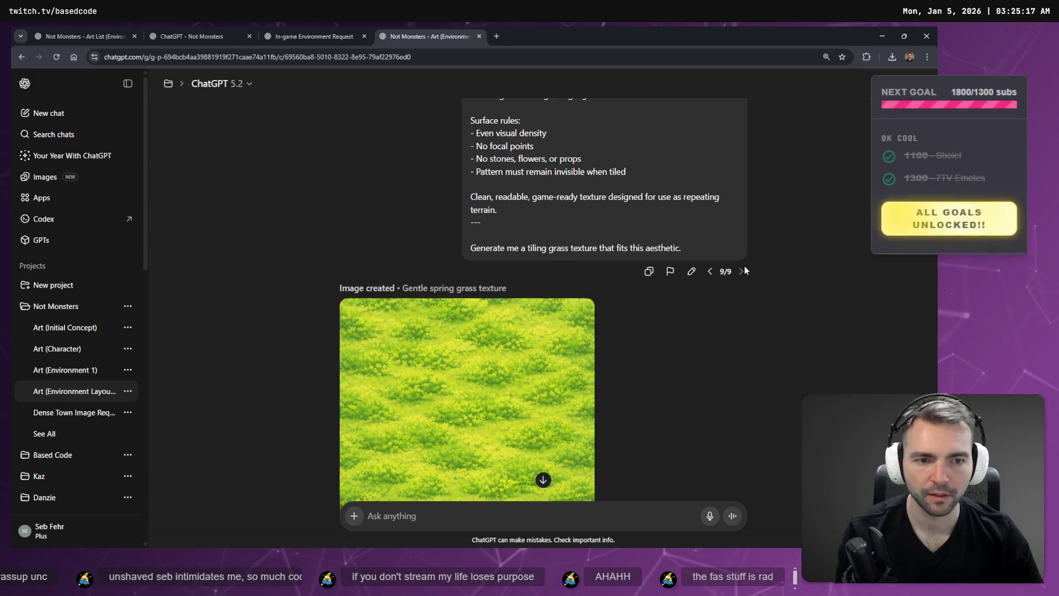
left_click(711, 272)
scroll(714, 304, "up", 5)
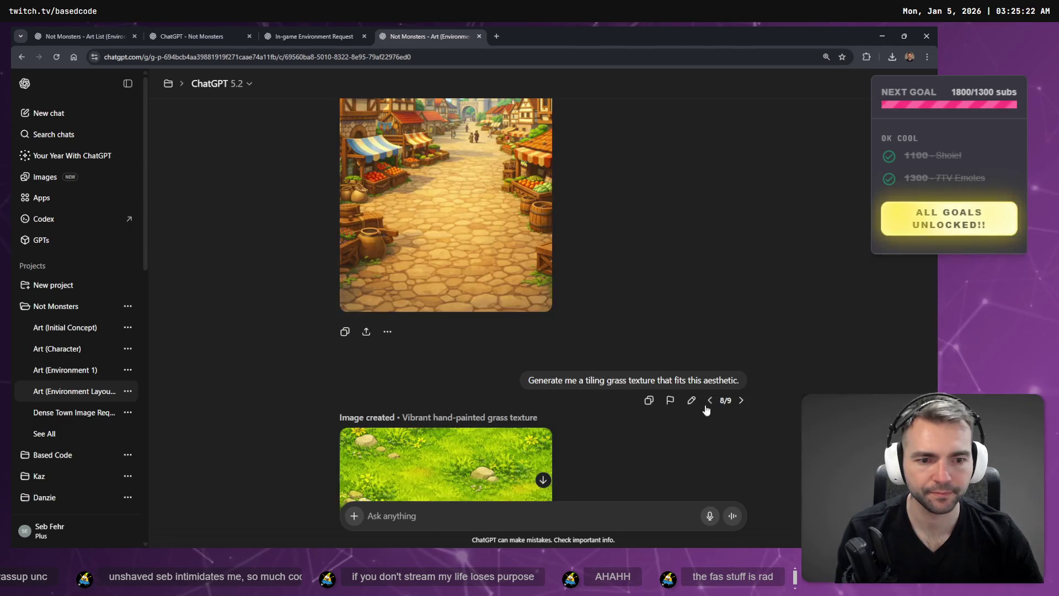
Step through the top-down town layout prompt versions to the circular town square image (3/3)
left_click(710, 353)
scroll(715, 362, "down", 10)
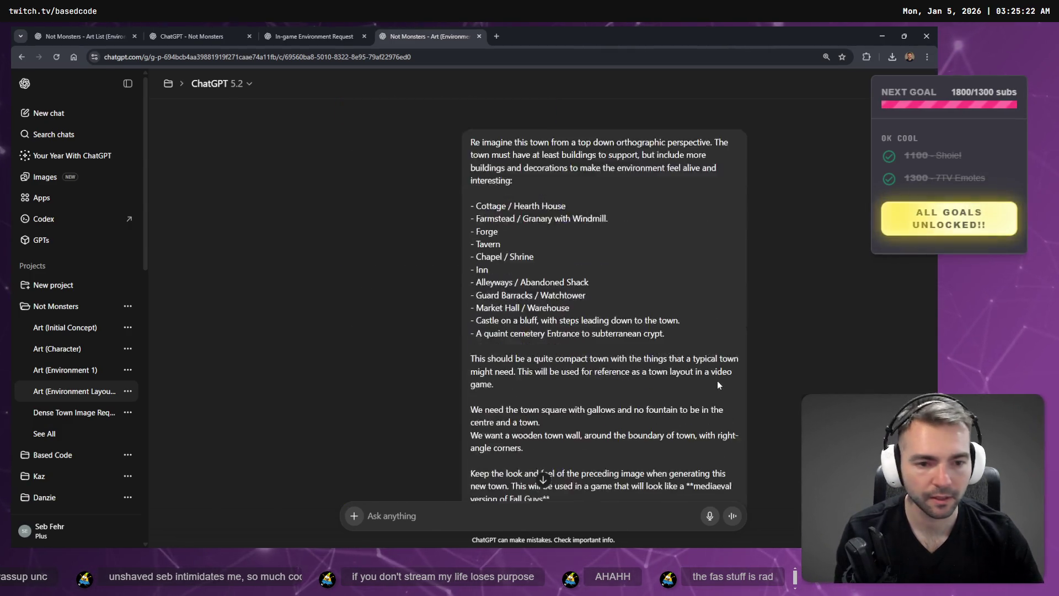
left_click(712, 126)
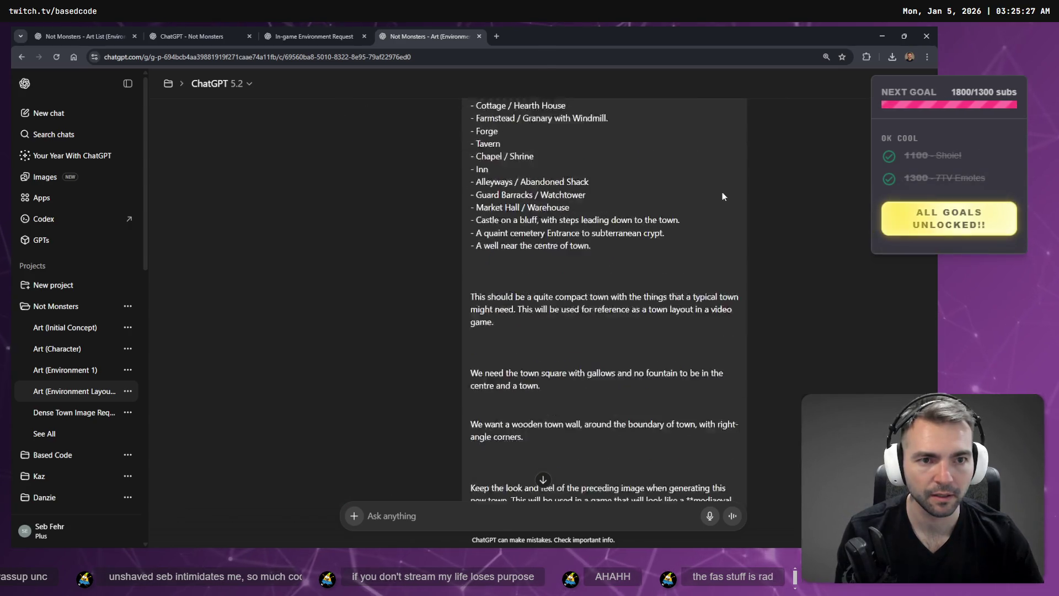
scroll(715, 231, "down", 10)
scroll(701, 236, "up", 2)
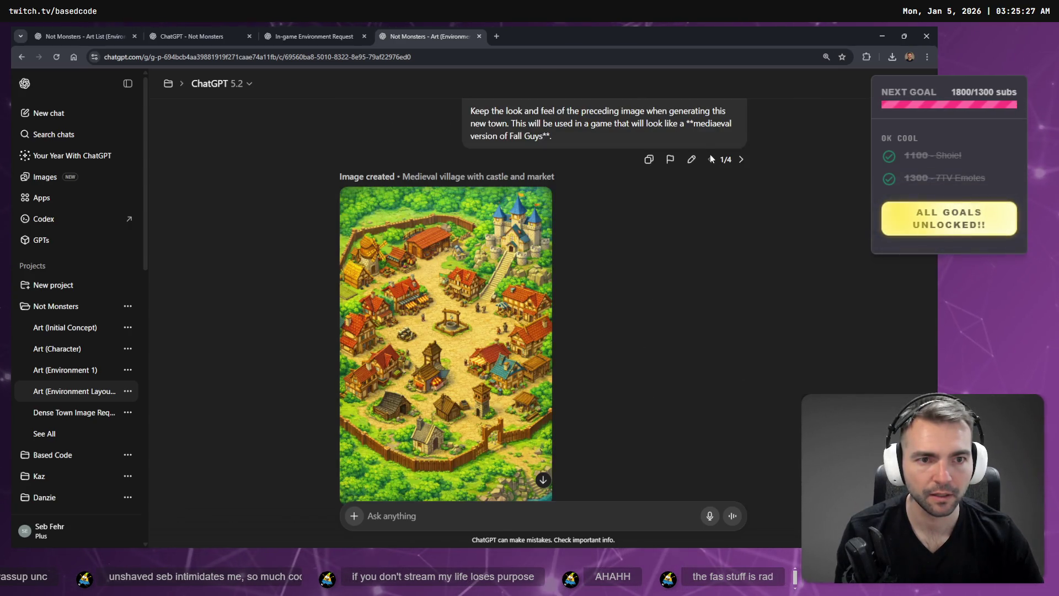
left_click(741, 159)
scroll(728, 254, "down", 10)
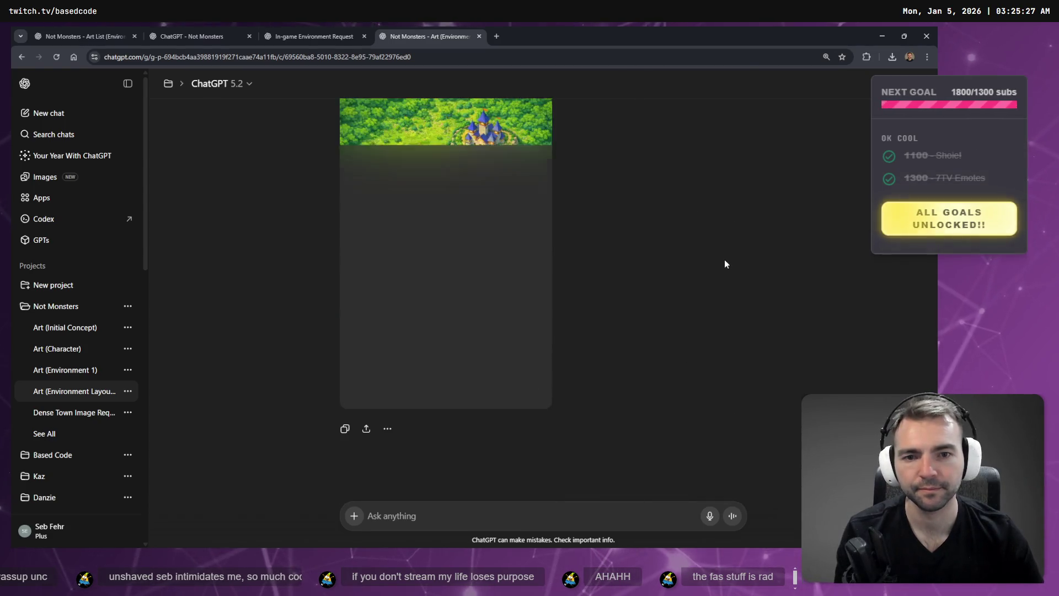
scroll(725, 264, "down", 4)
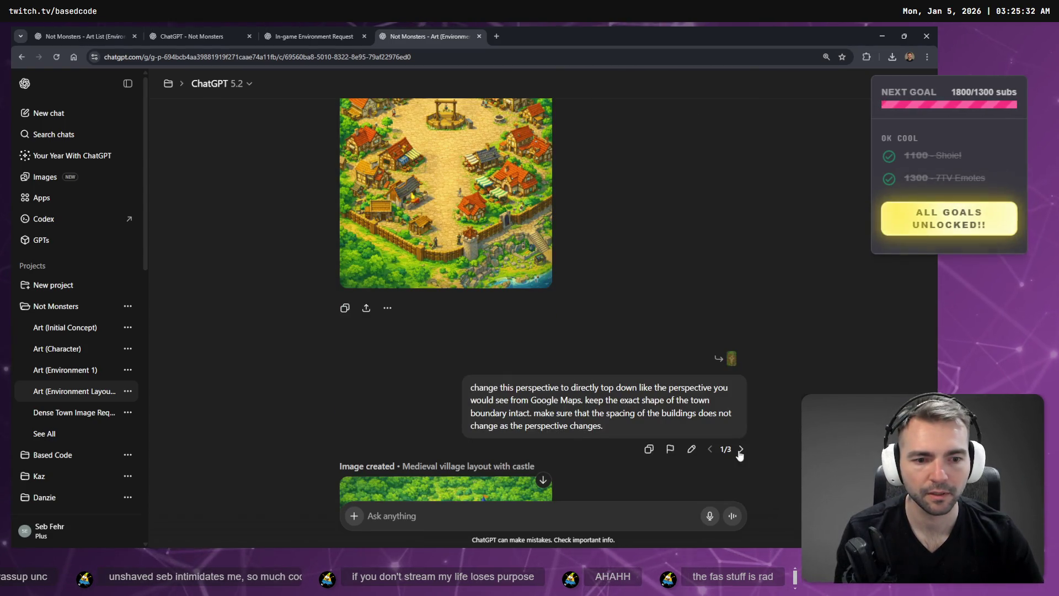
left_click(741, 350)
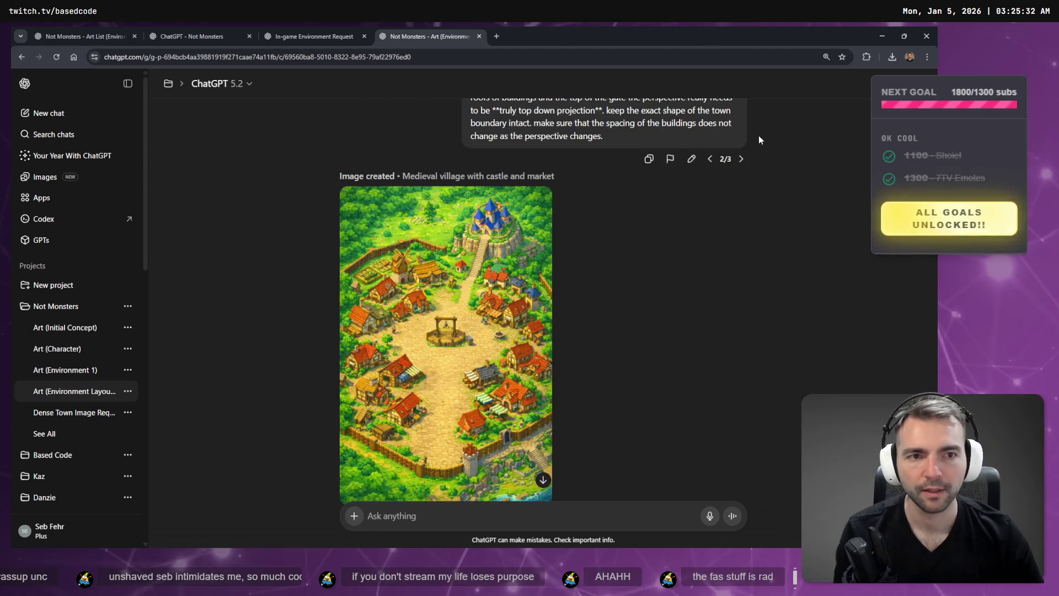
left_click(742, 159)
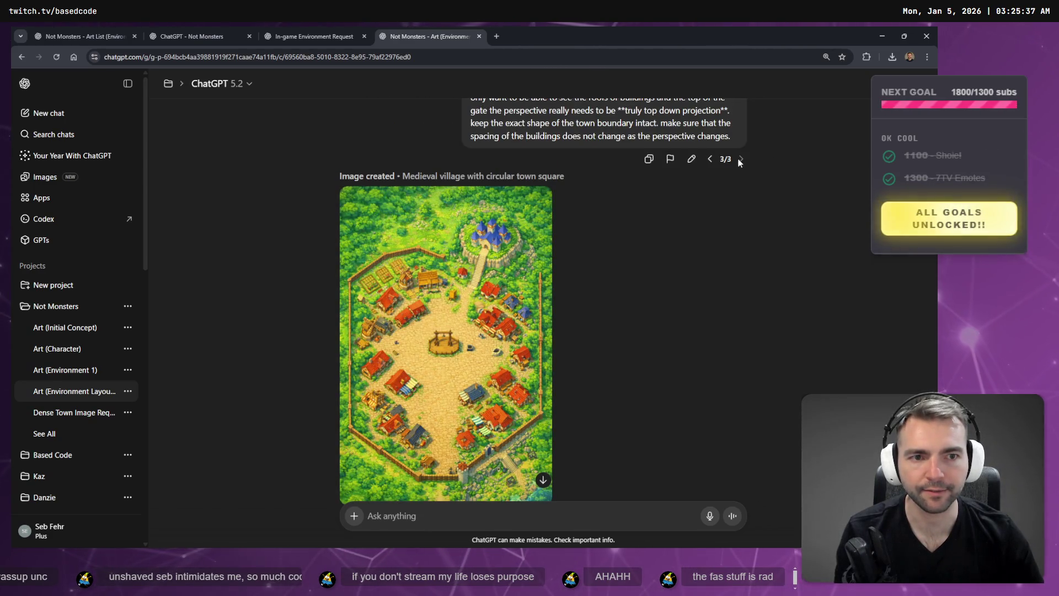
scroll(750, 209, "up", 10)
left_click(741, 379)
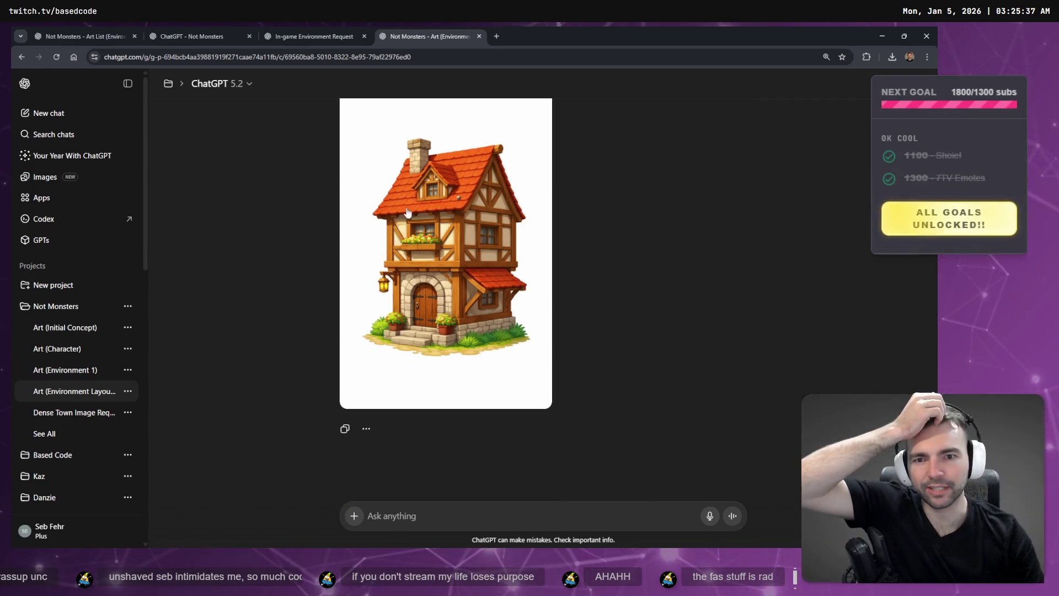
Switch the building request to version 4/4, the tavern prompt, and open it for editing
scroll(574, 336, "down", 10)
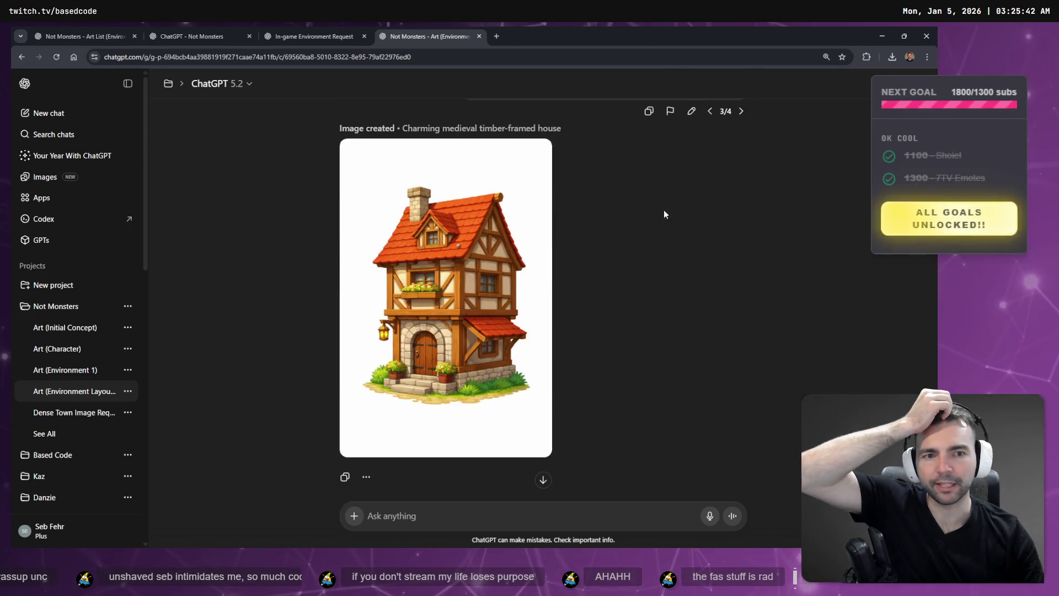
left_click(742, 112)
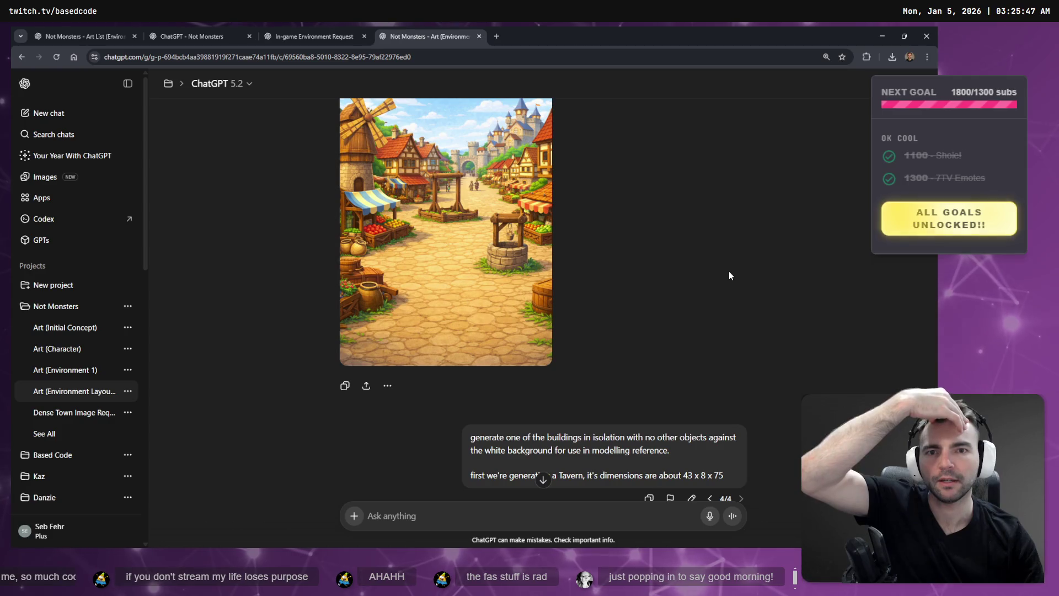
scroll(729, 275, "down", 3)
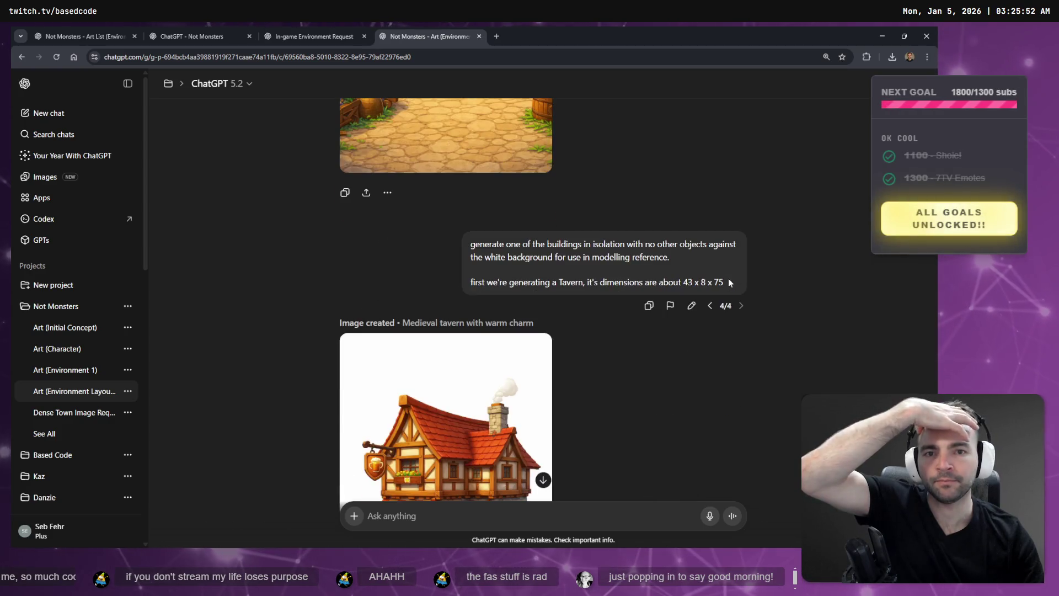
left_click(692, 307)
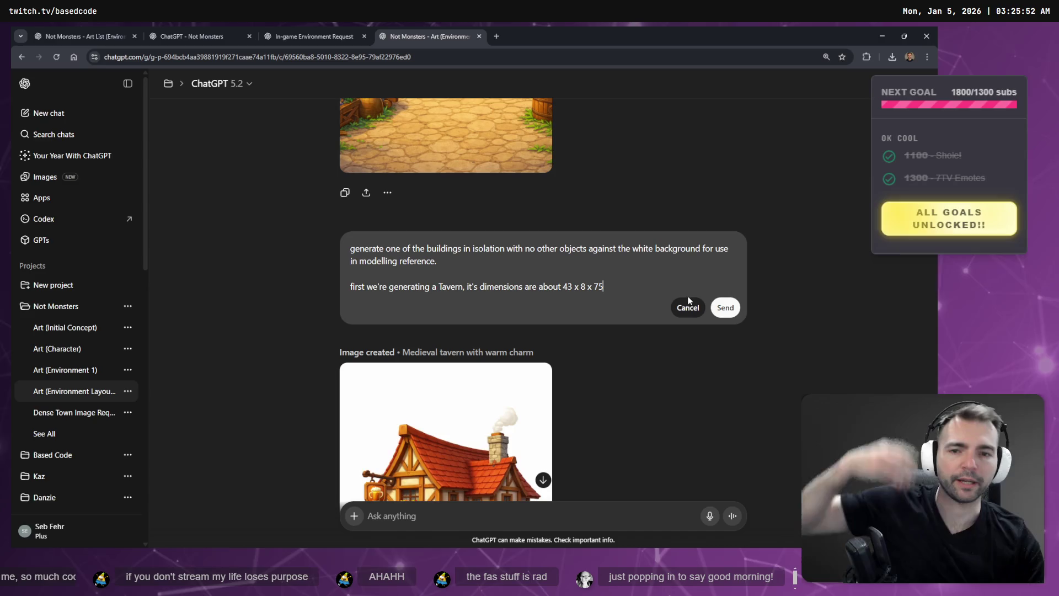
Clear the tavern prompt text, try voice typing a replacement, then cancel the edit
key("ctrl+a")
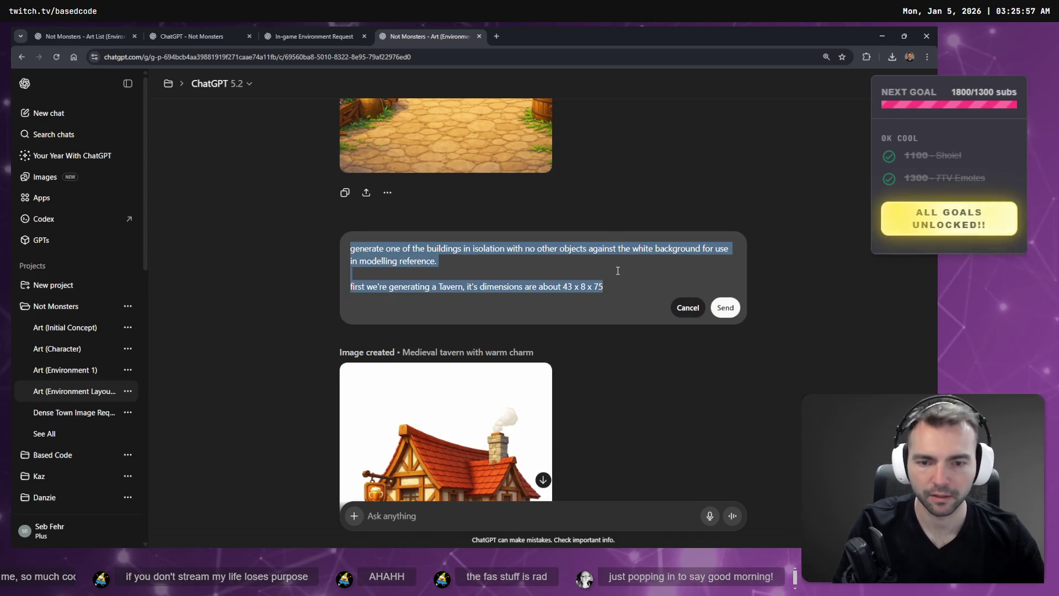
key("BackSpace")
key("super+h")
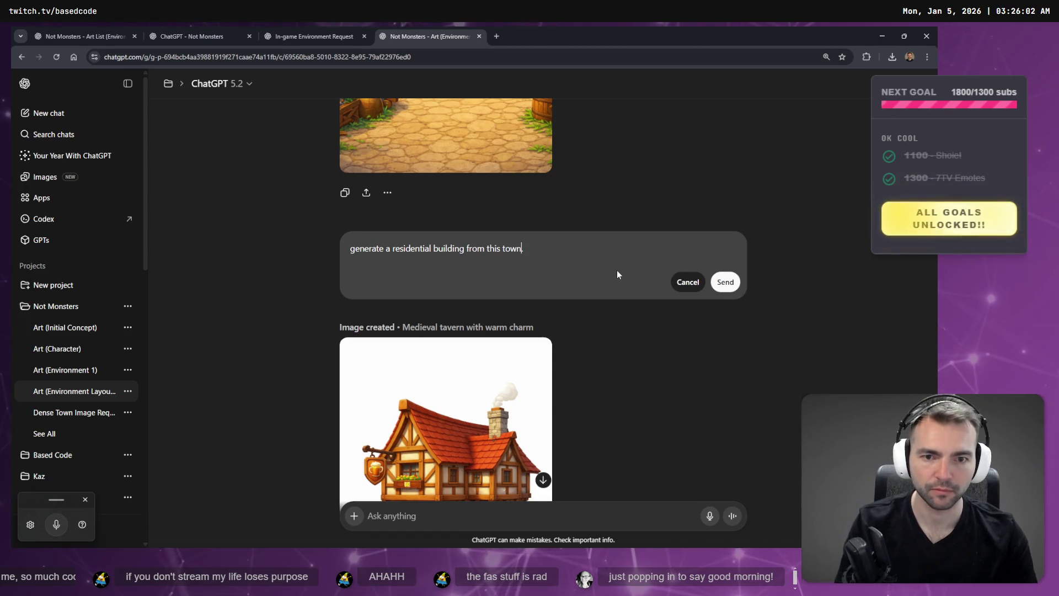
key("ctrl+a")
key("BackSpace")
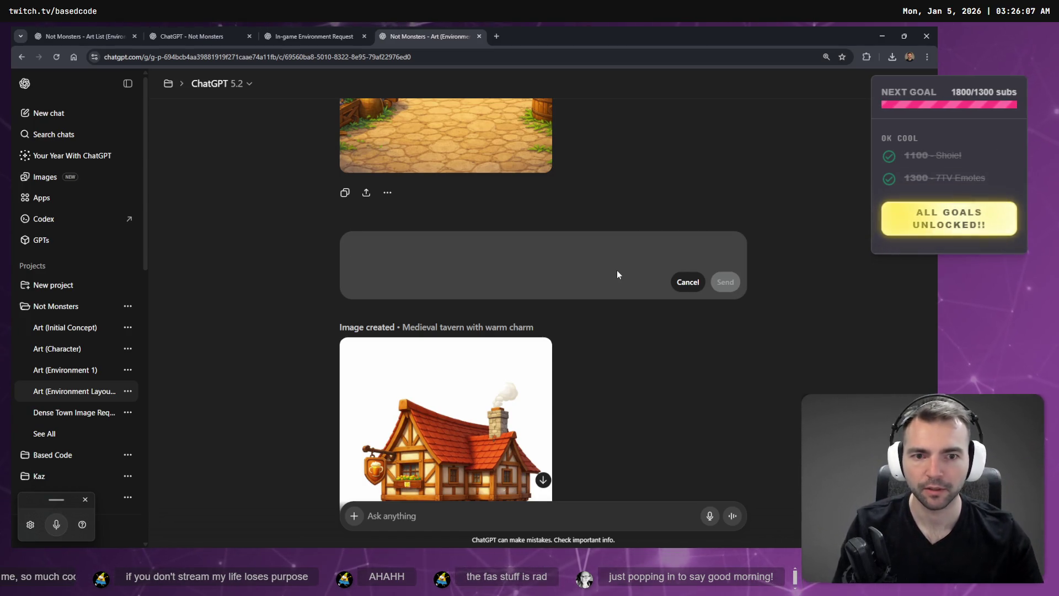
scroll(616, 274, "up", 3)
key("Escape")
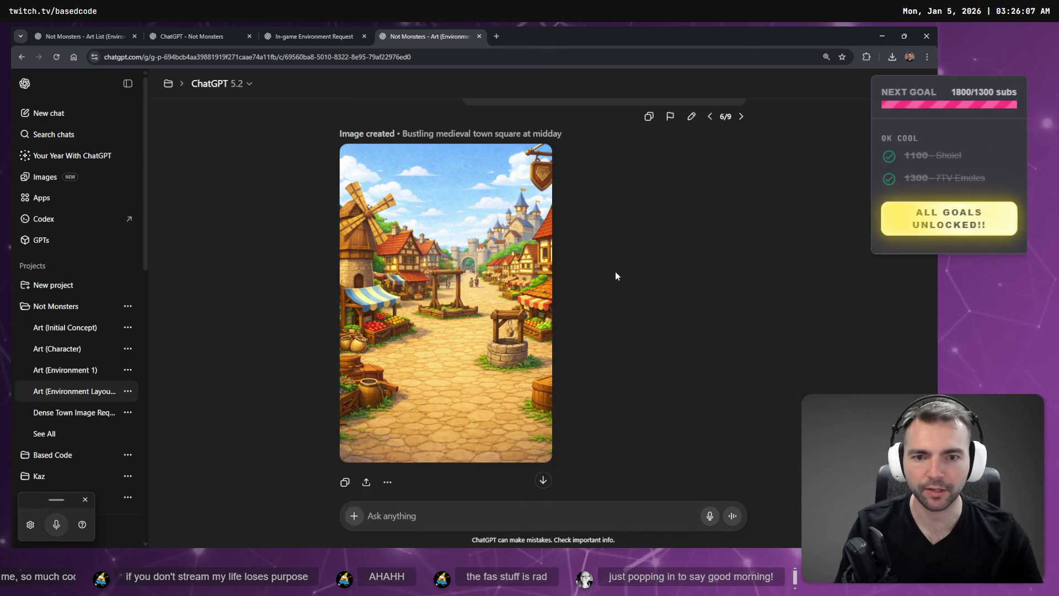
Attempt Win+H voice dictation of a residential building request, then cancel again
scroll(617, 274, "down", 1)
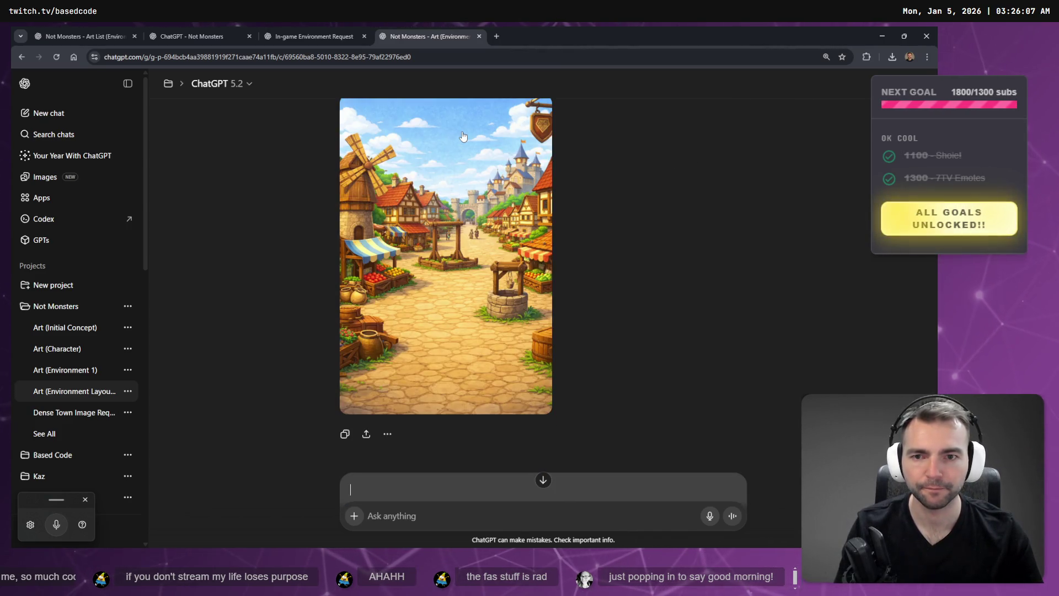
scroll(439, 351, "down", 1)
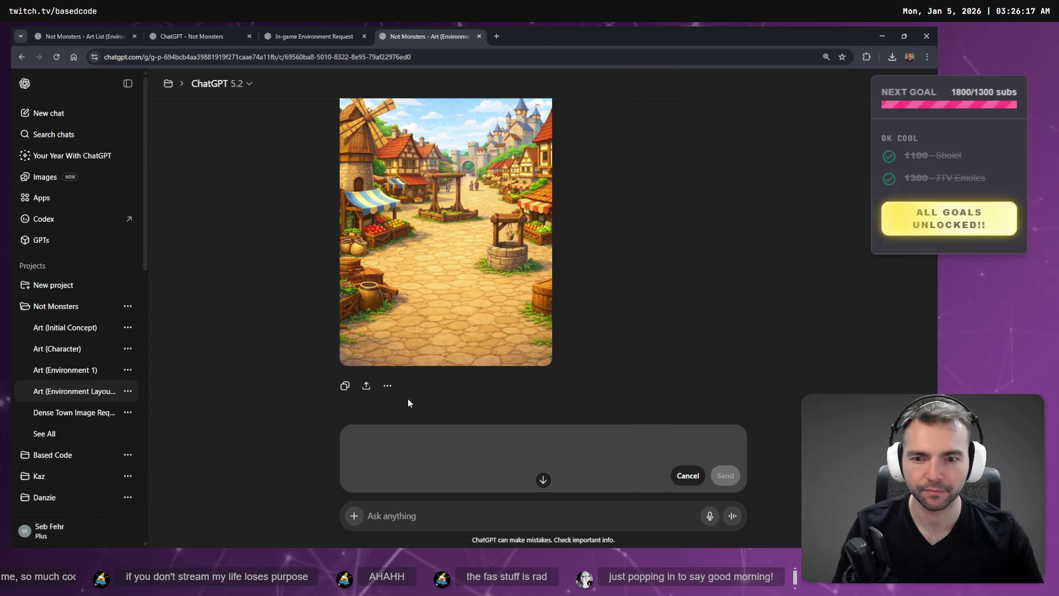
key("super+h")
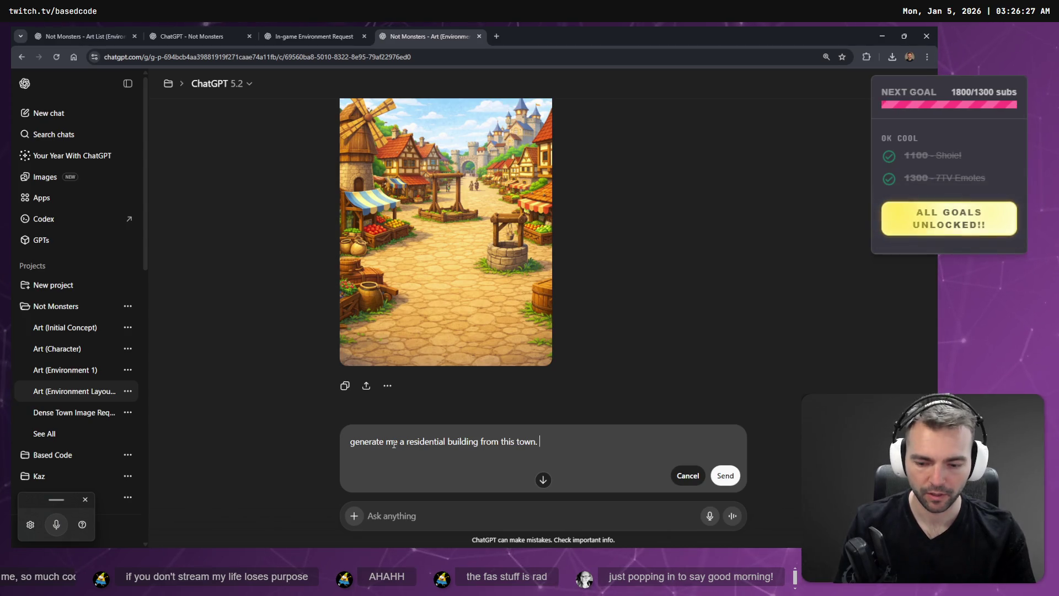
key("super+h")
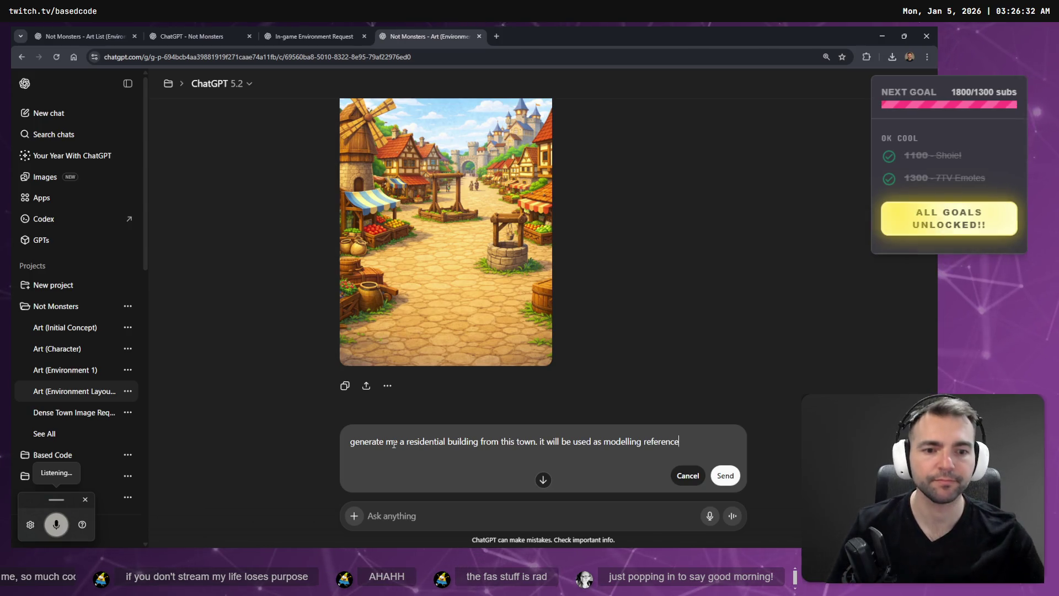
key("Escape")
Dismiss the leftover edits without changes and select the whole tavern prompt text
scroll(552, 195, "up", 3)
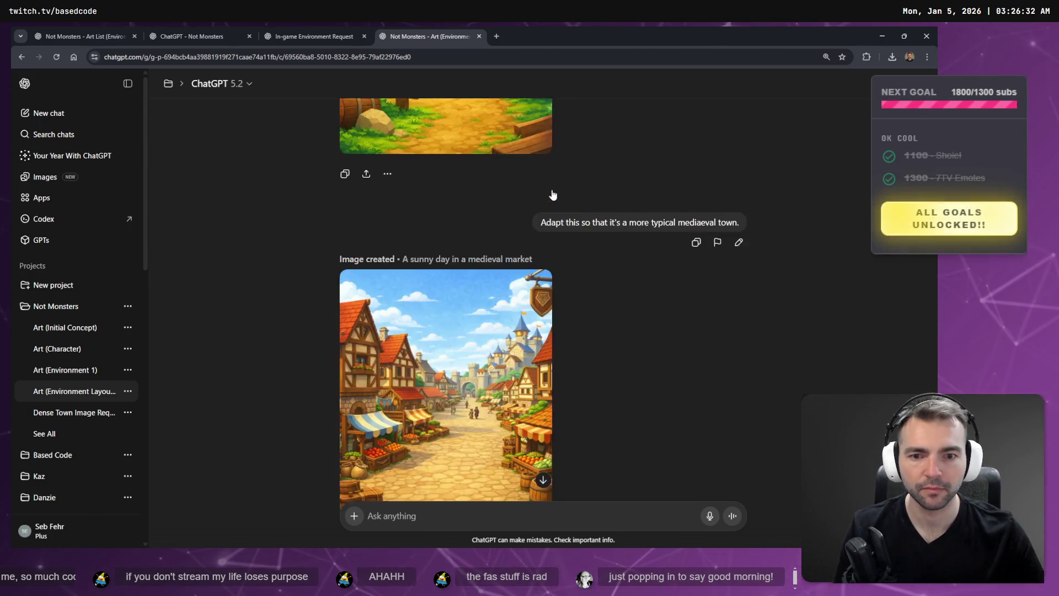
scroll(598, 204, "up", 15)
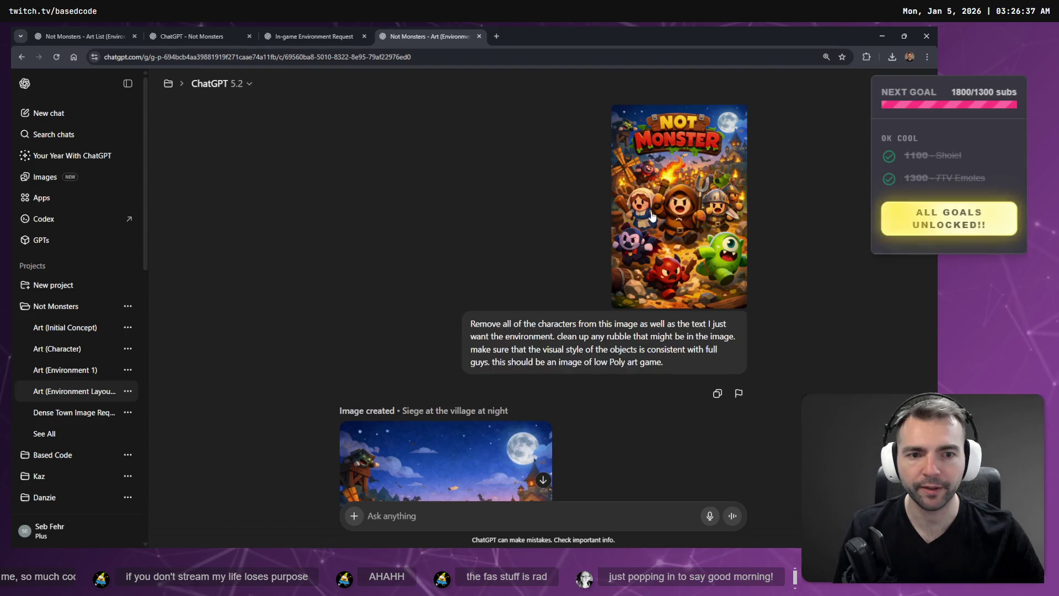
scroll(652, 216, "down", 15)
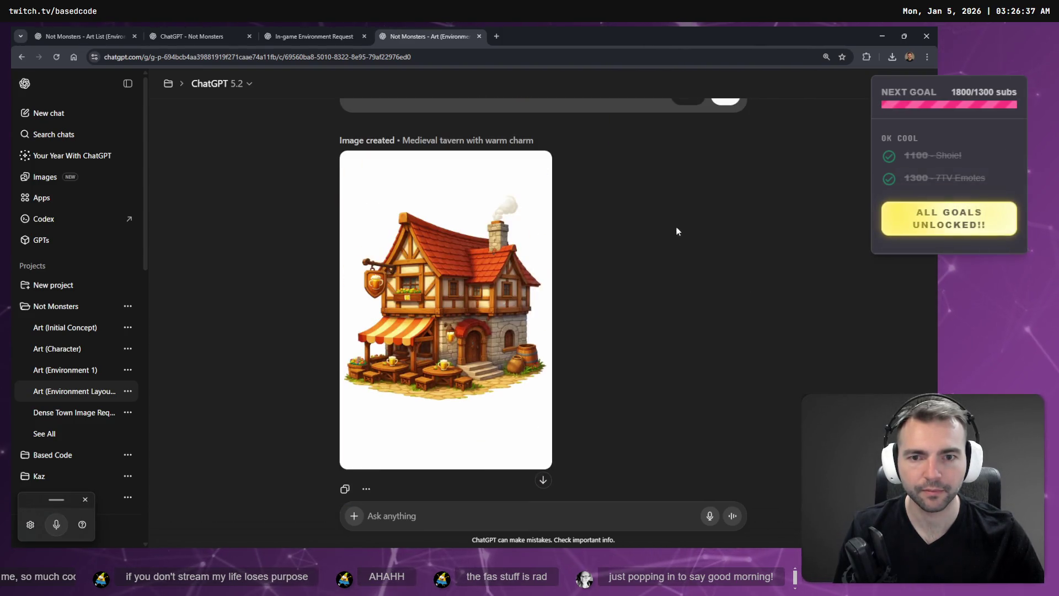
scroll(677, 231, "up", 4)
scroll(550, 288, "down", 1)
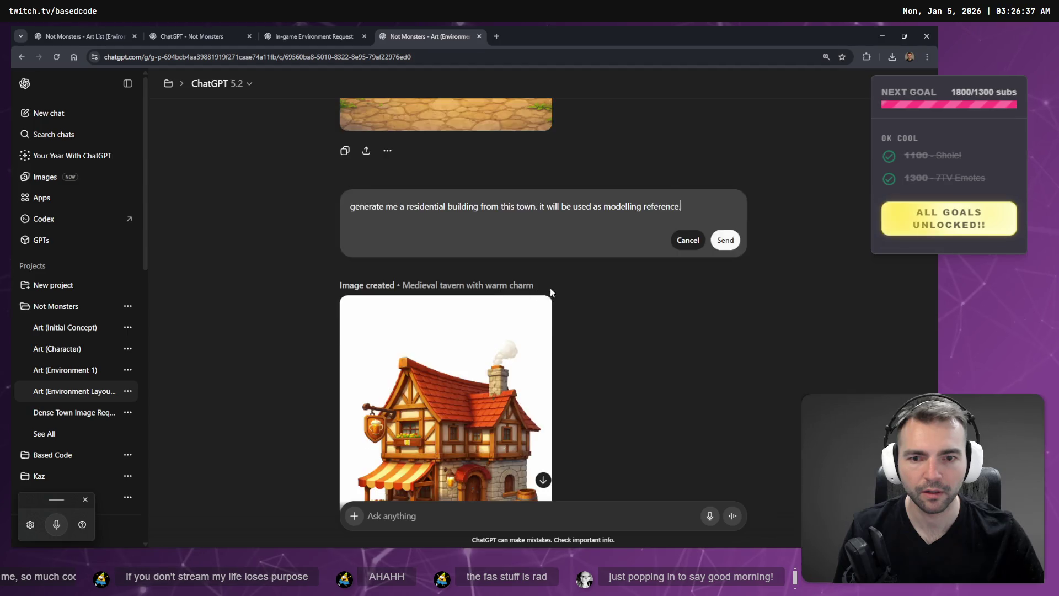
key("ctrl+a")
key("Escape")
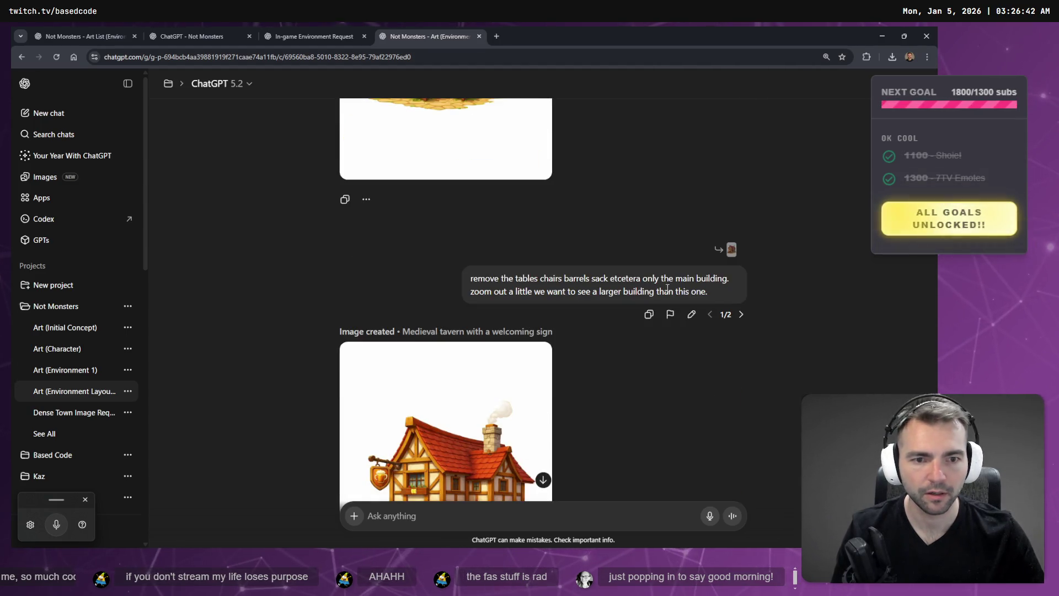
left_click_drag(722, 296, 462, 285)
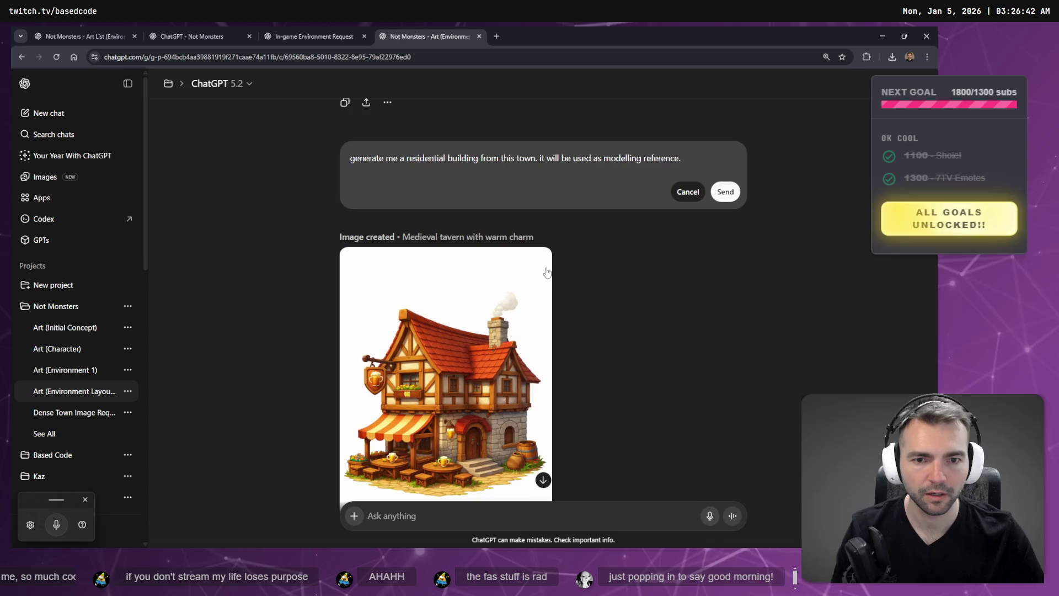
key("ctrl+a")
key("Escape")
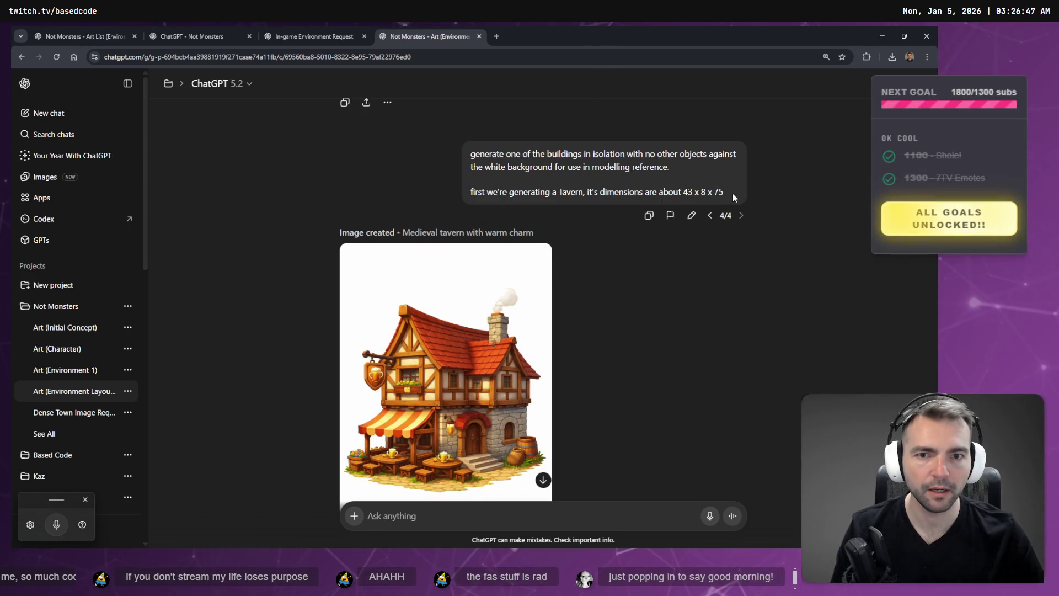
left_click_drag(733, 193, 431, 157)
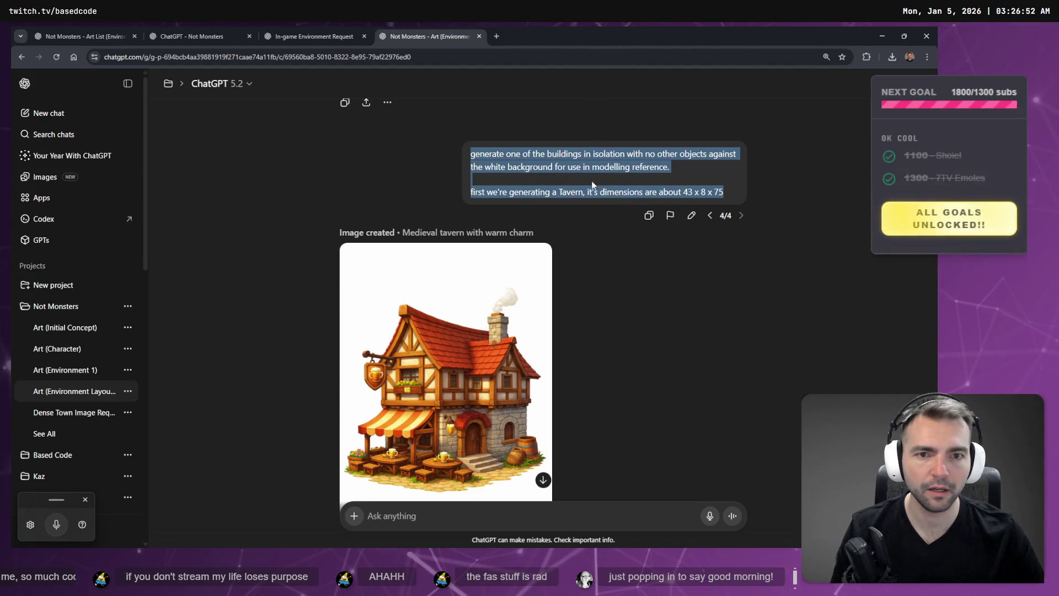
Rewrite the tavern prompt as a large residential building that houses many poor people, and submit it
left_click(691, 215)
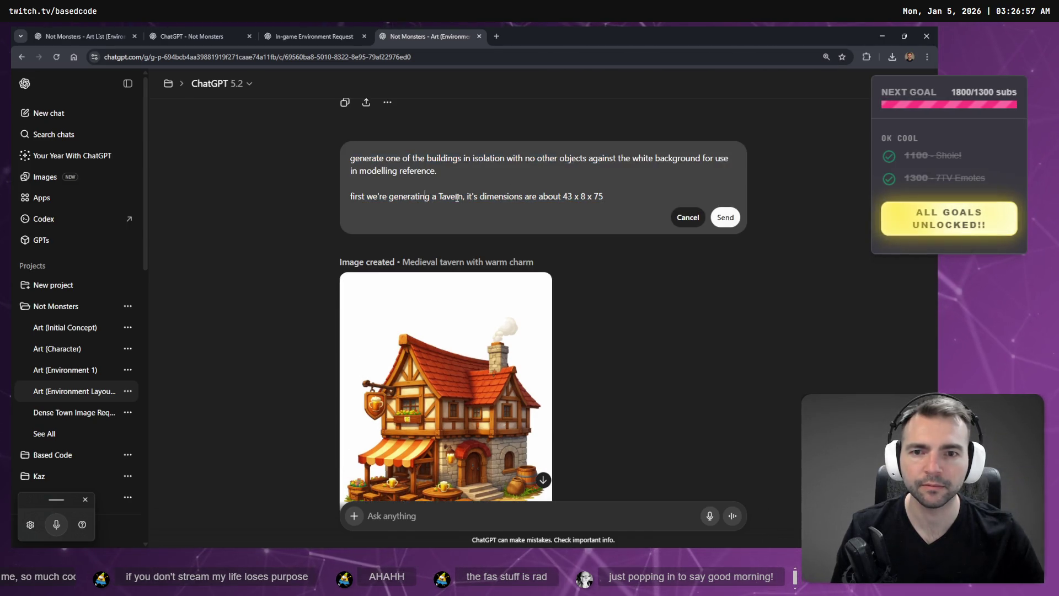
left_click_drag(463, 194, 369, 193)
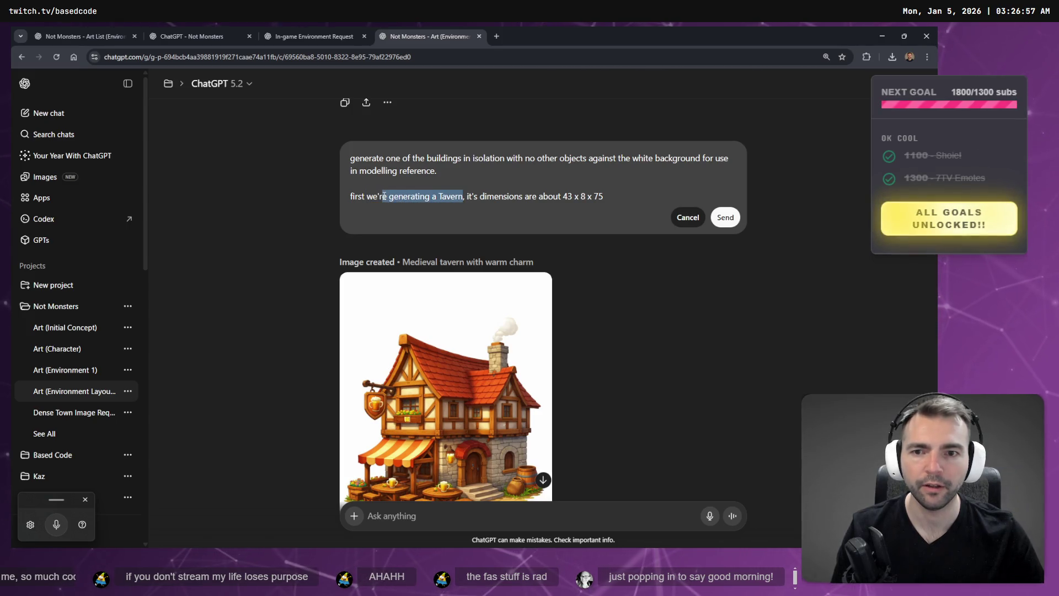
type("Generate a res")
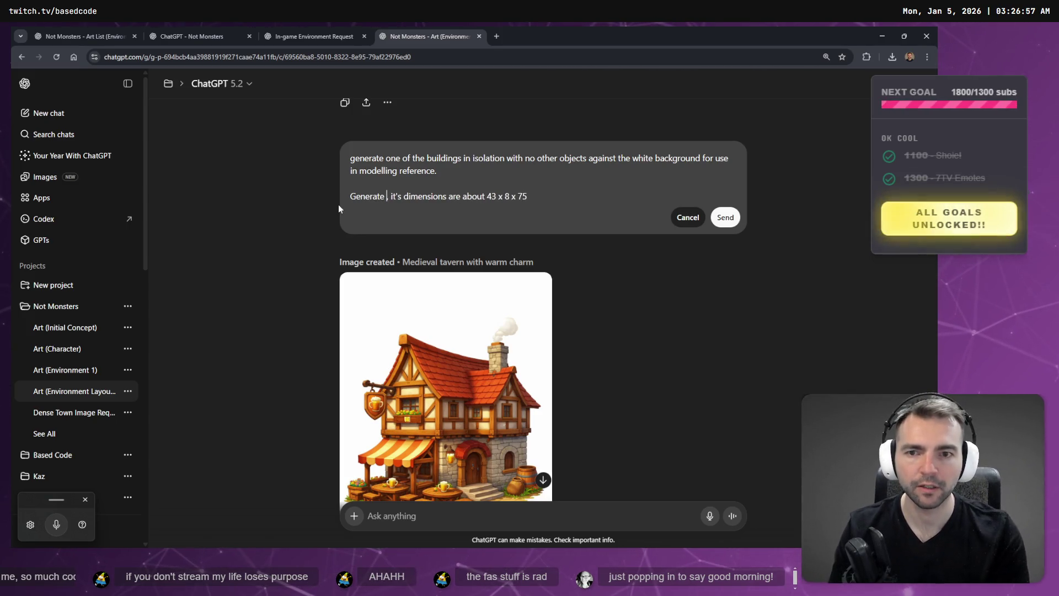
key("BackSpace")
key("BackSpace")
key("BackSpace")
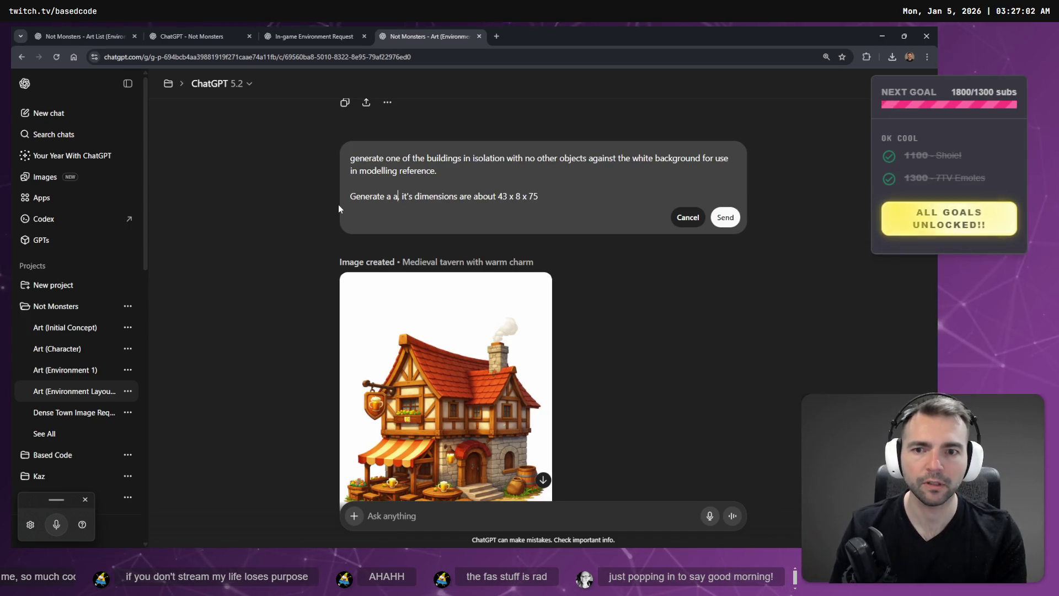
type("lar")
type("ge residential bui")
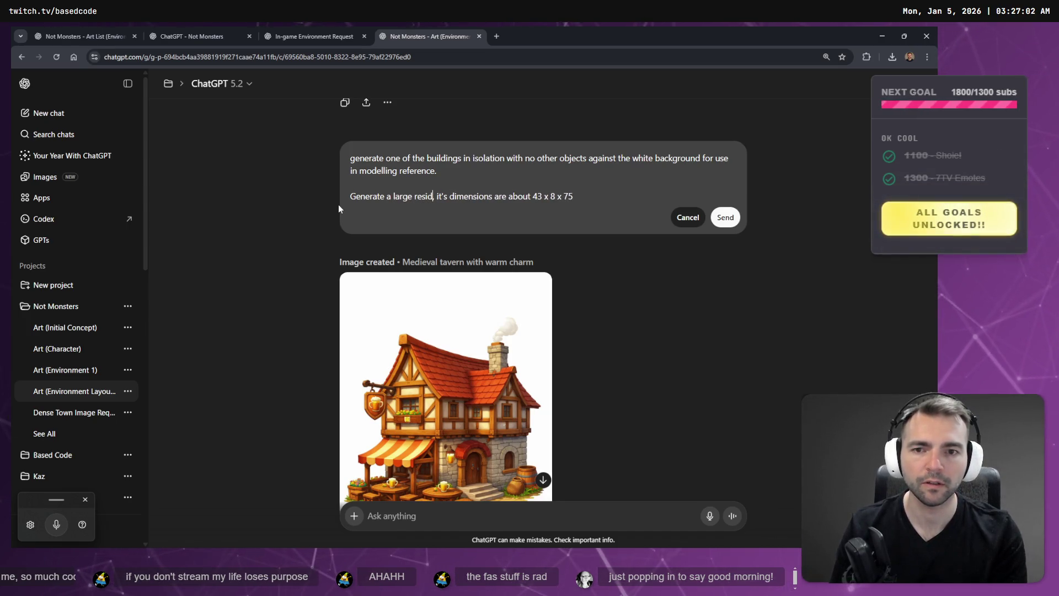
type("o")
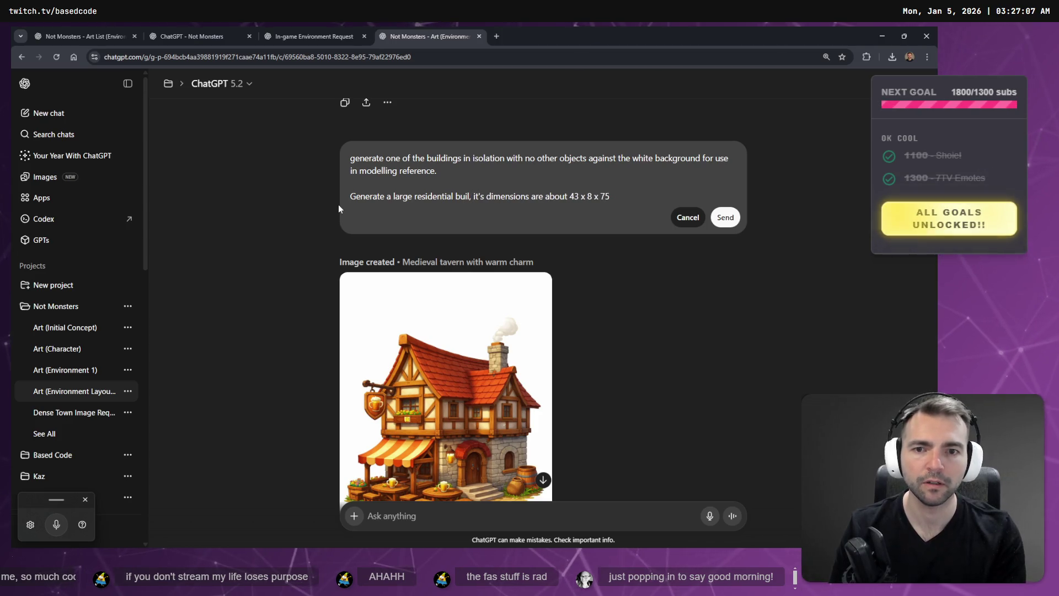
key("BackSpace")
type("lding")
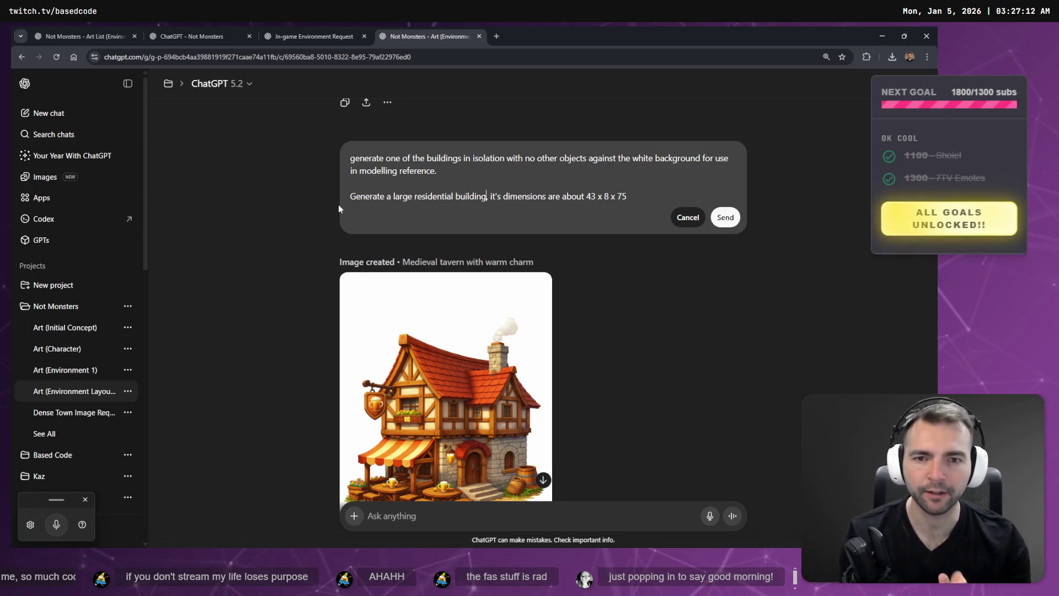
type(", that houses ")
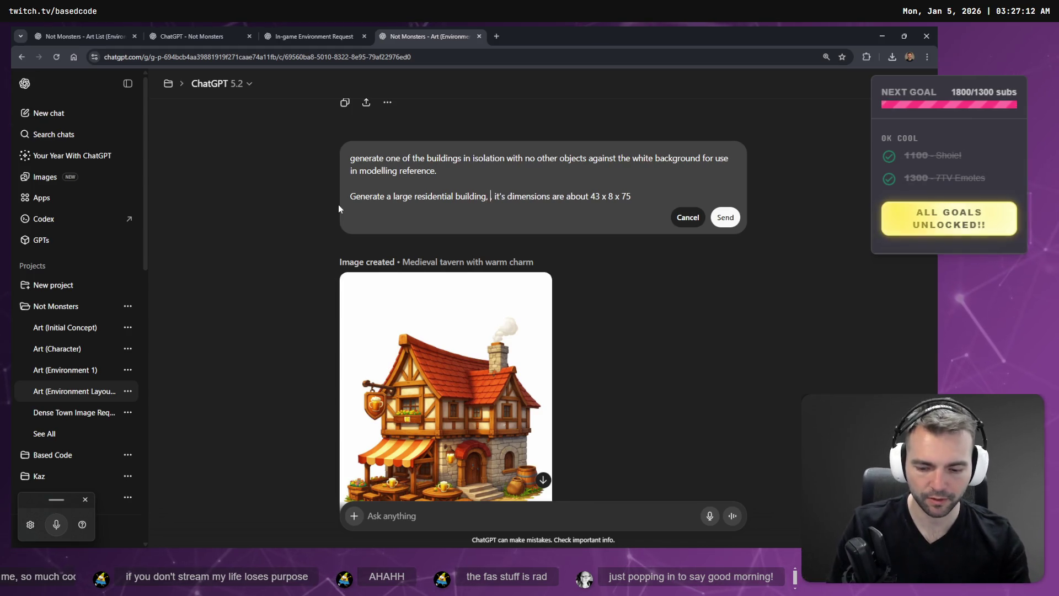
type("many p")
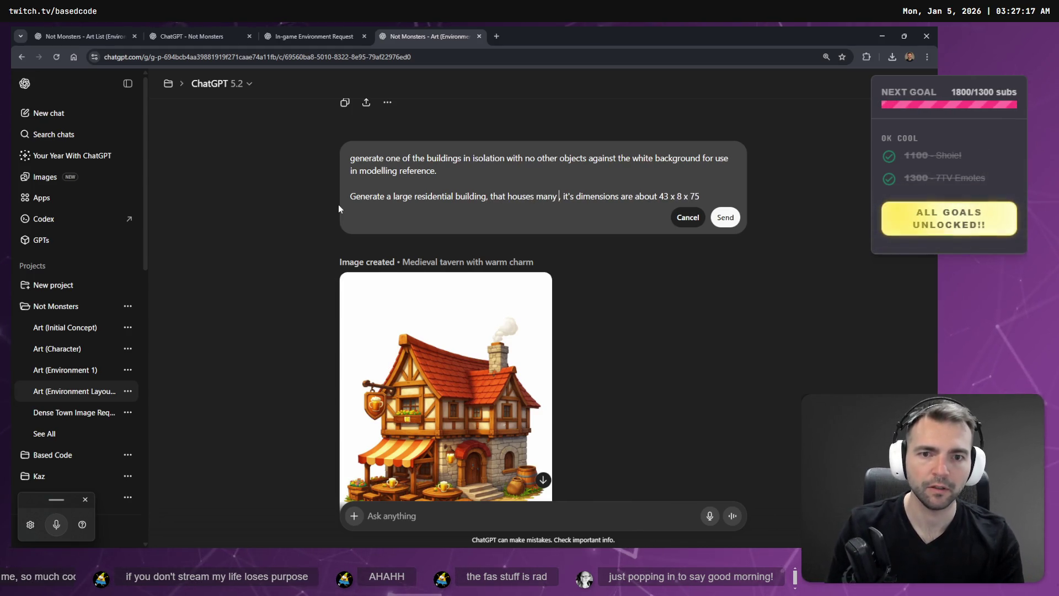
type("oor people")
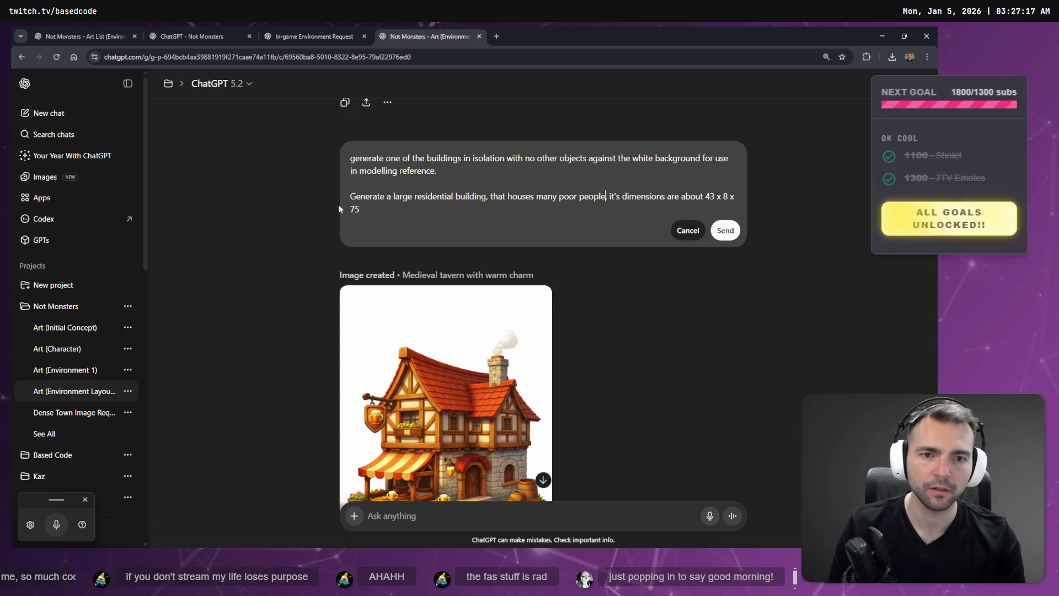
key("Tab")
key("Tab")
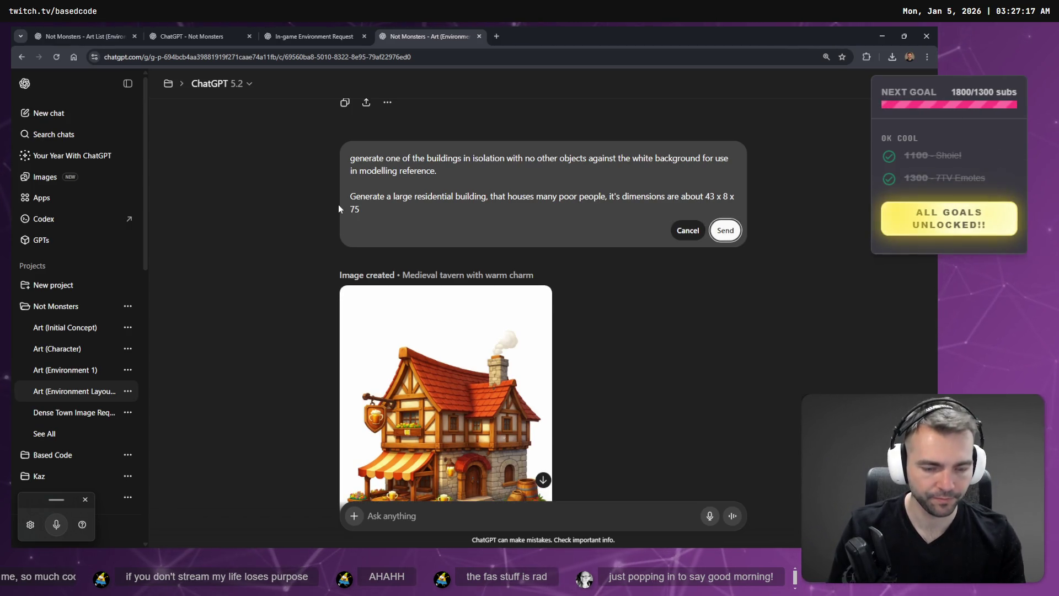
key("Return")
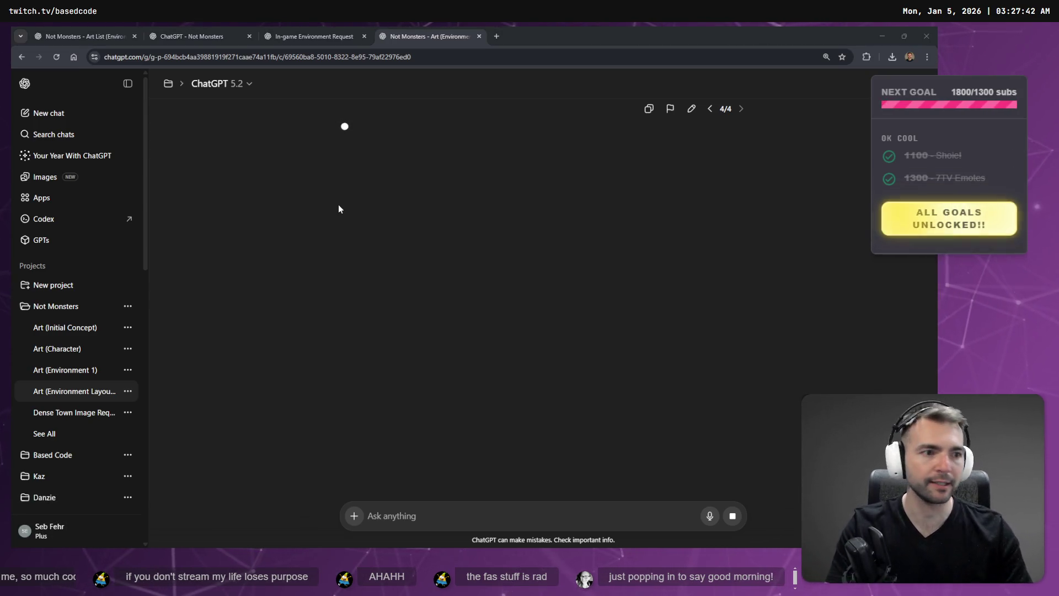
Return to Godot's Environment scene showing the cobbled village street
key("alt+Tab")
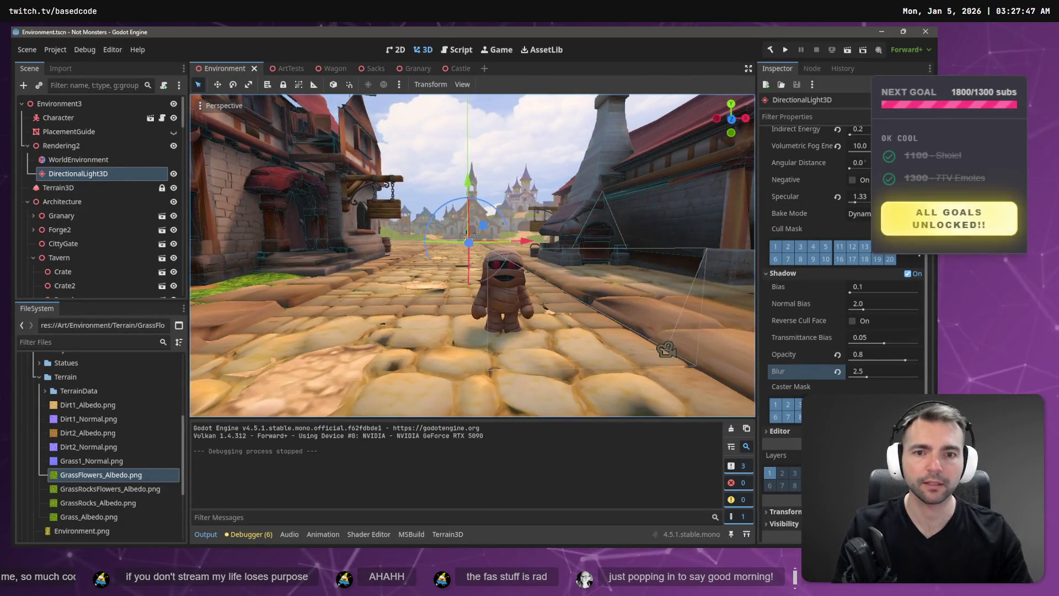
Check the ChatGPT image progress and whiteboard map references, then select the WorldEnvironment node in Godot
key("alt+Tab")
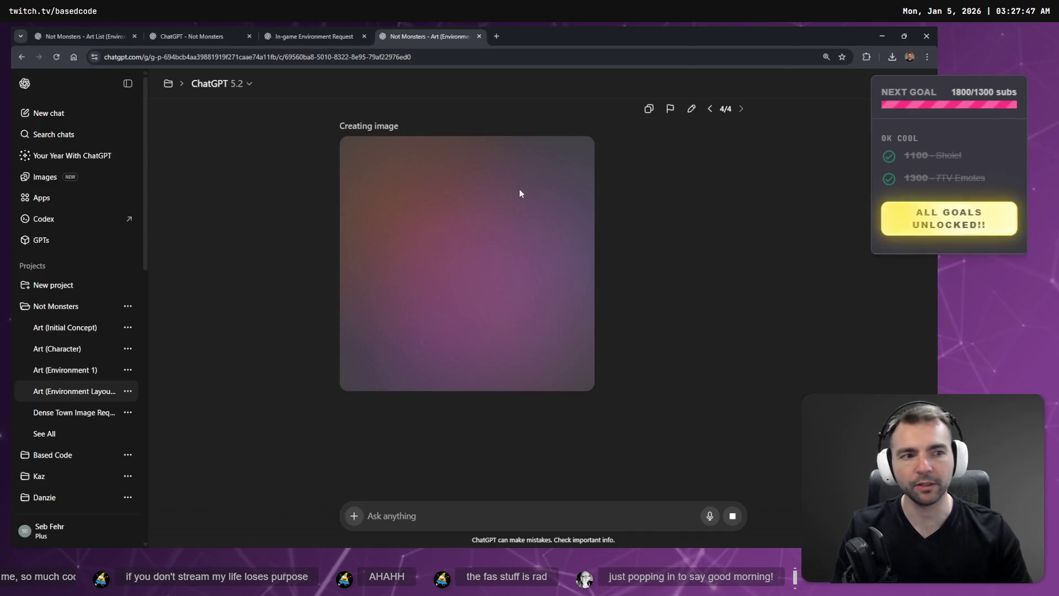
key("alt+Tab")
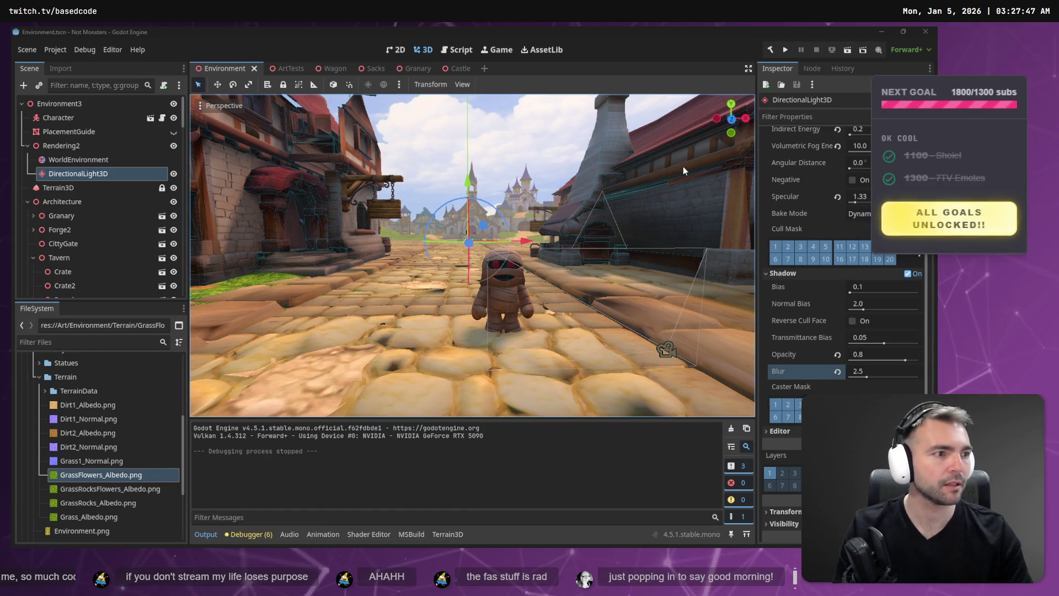
key("alt+Tab")
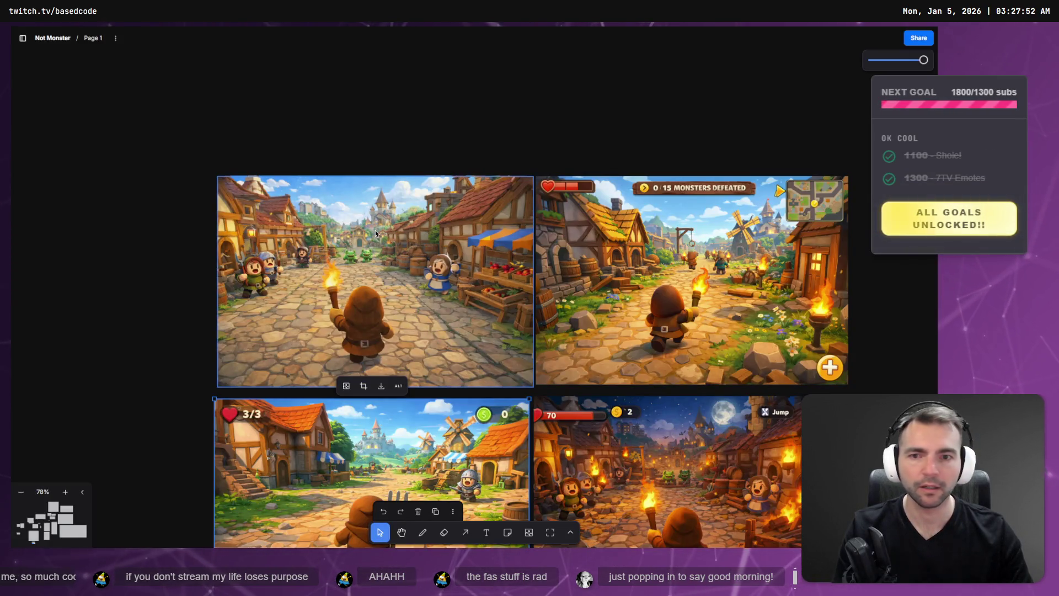
key("alt+Tab")
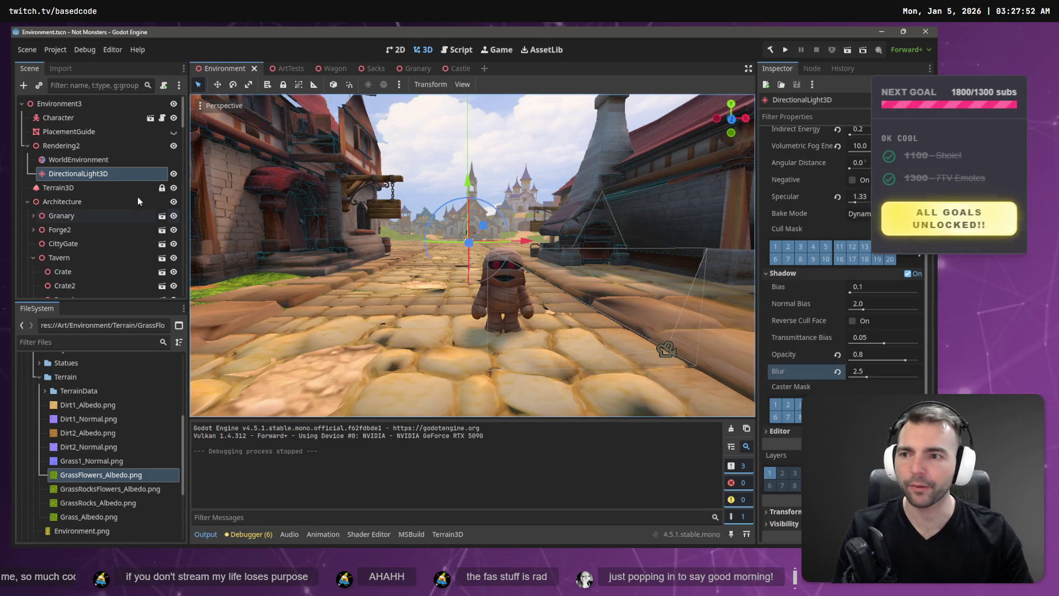
left_click(78, 159)
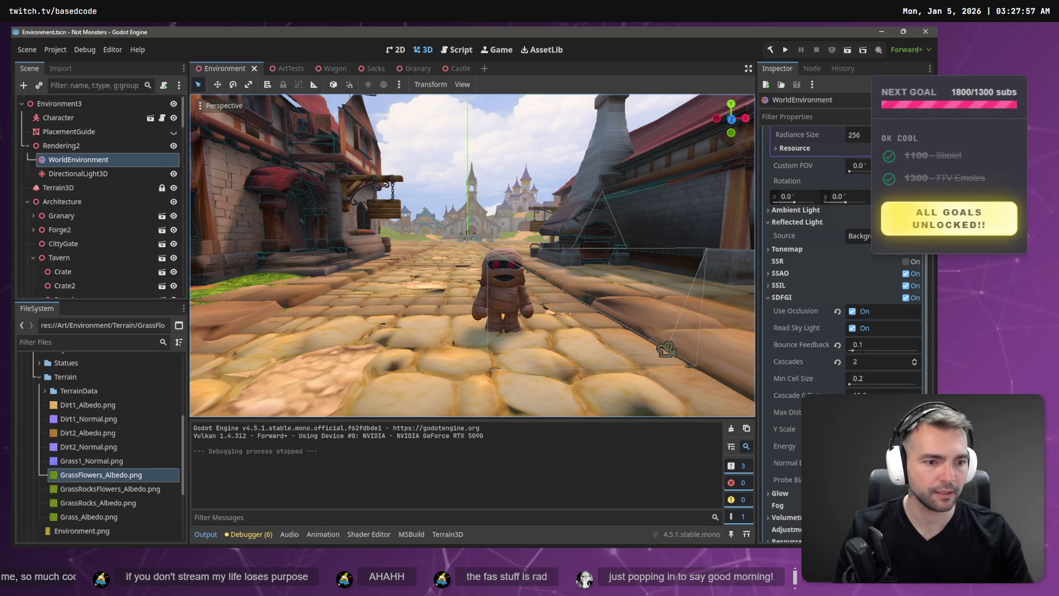
Expand the SSIL, SSAO and Tonemap sections in the WorldEnvironment Inspector
scroll(871, 365, "down", 5)
scroll(881, 353, "up", 8)
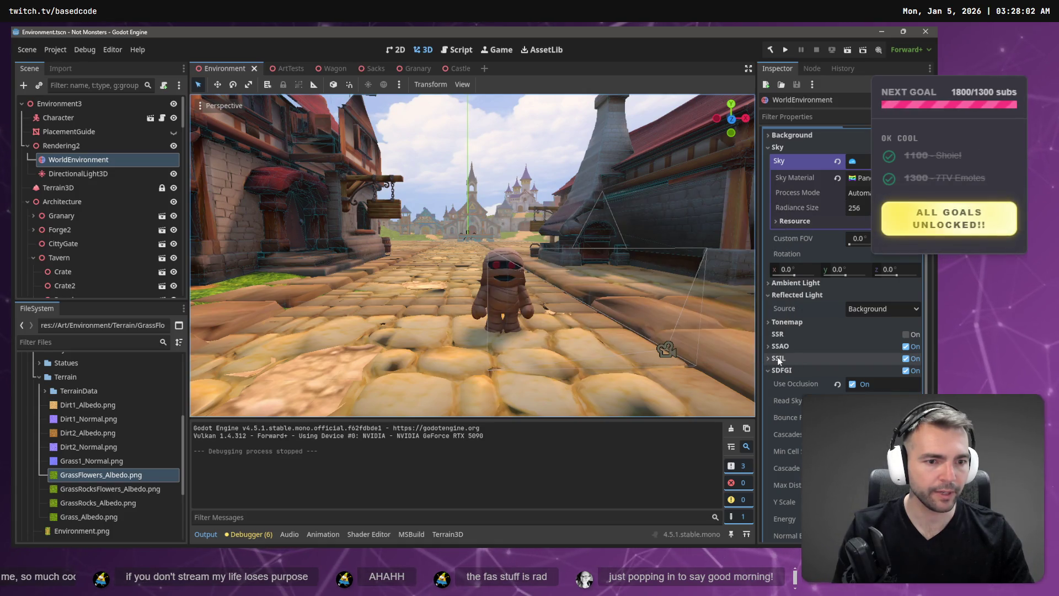
left_click(769, 358)
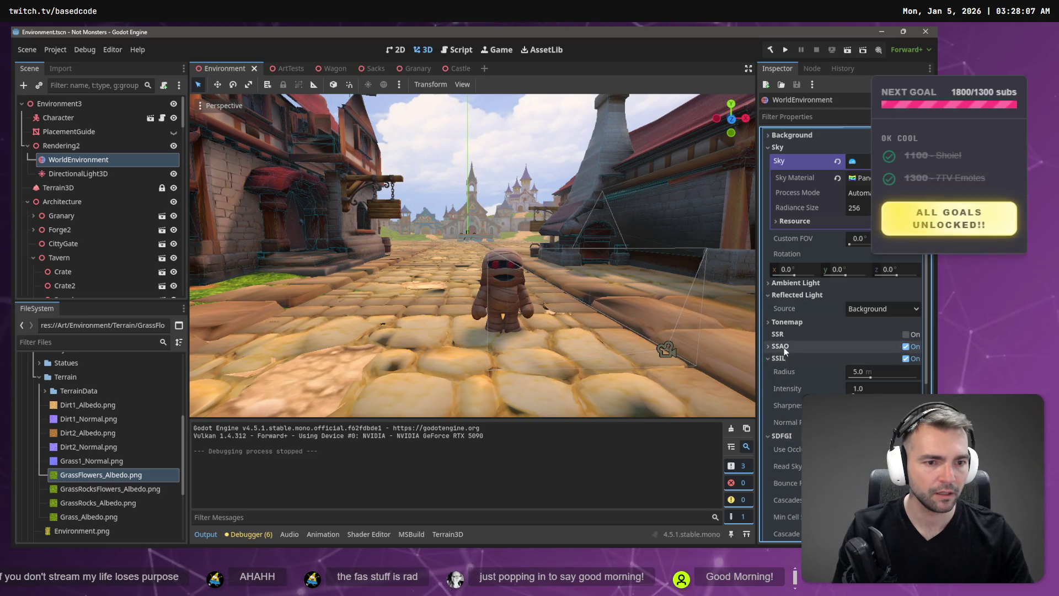
left_click(784, 347)
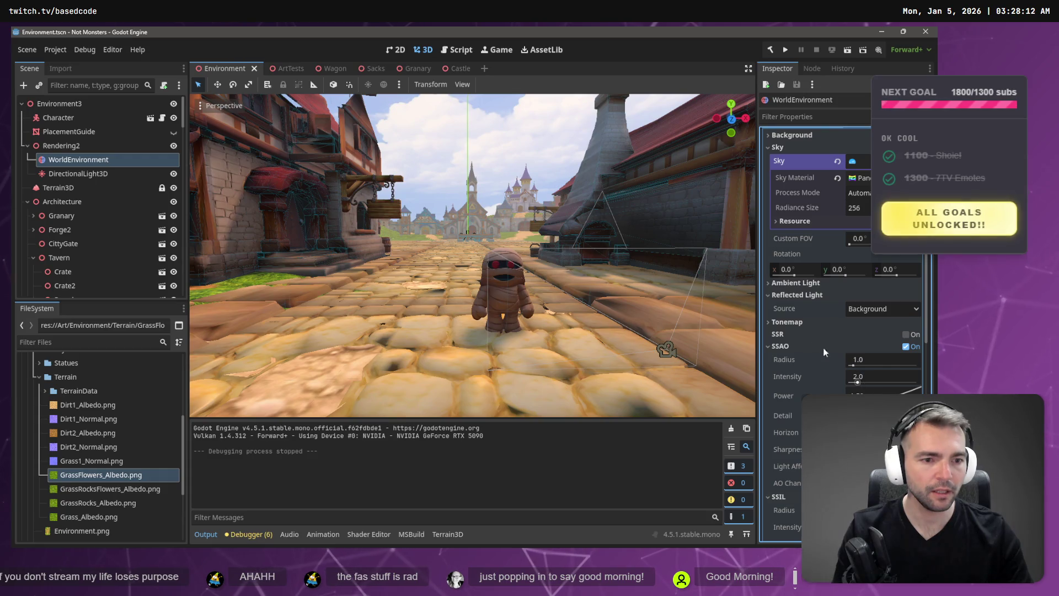
left_click(785, 324)
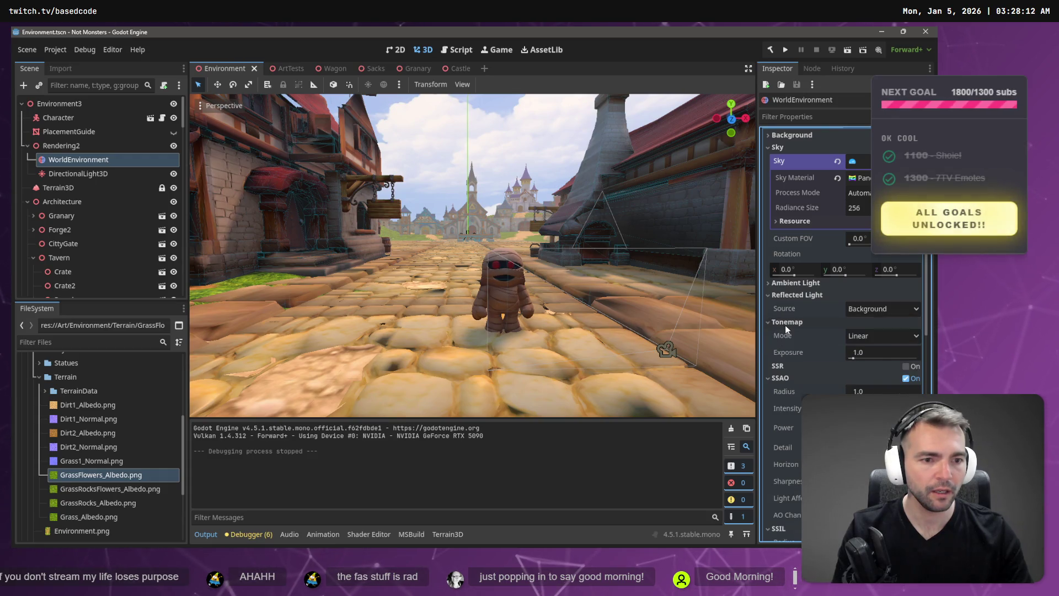
Try Reinhard, Filmic, ACES and AgX tonemap modes, return to Linear, and collapse Tonemap
left_click(878, 337)
left_click(881, 363)
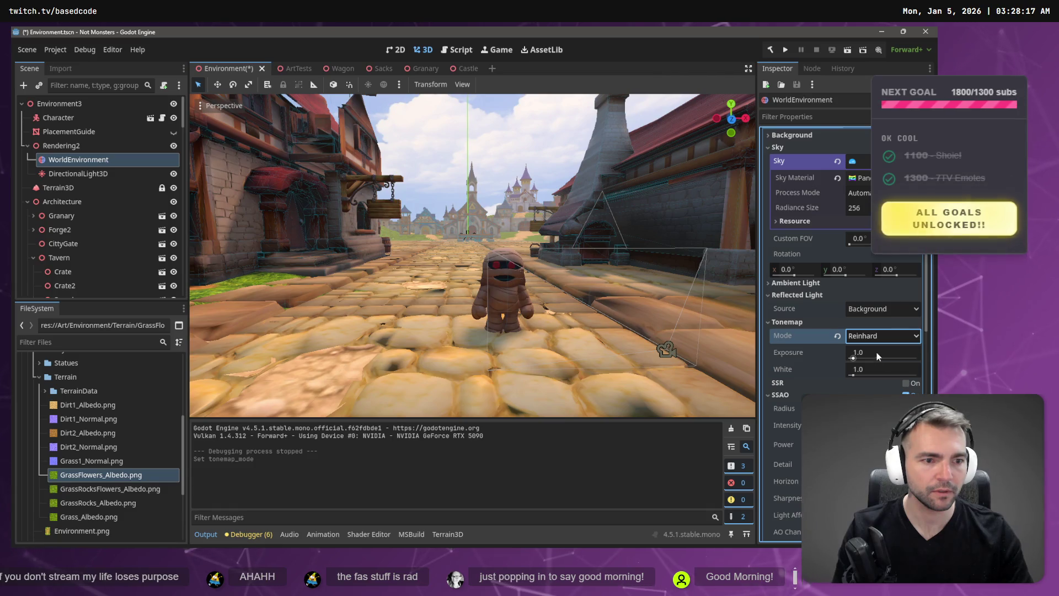
left_click(875, 338)
left_click(875, 376)
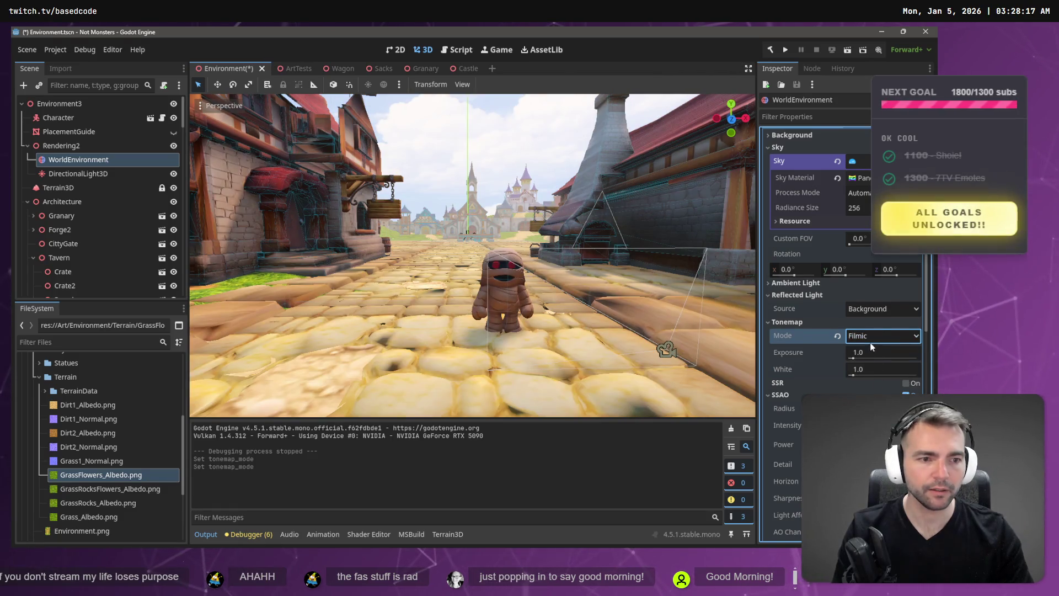
left_click(872, 339)
left_click(870, 390)
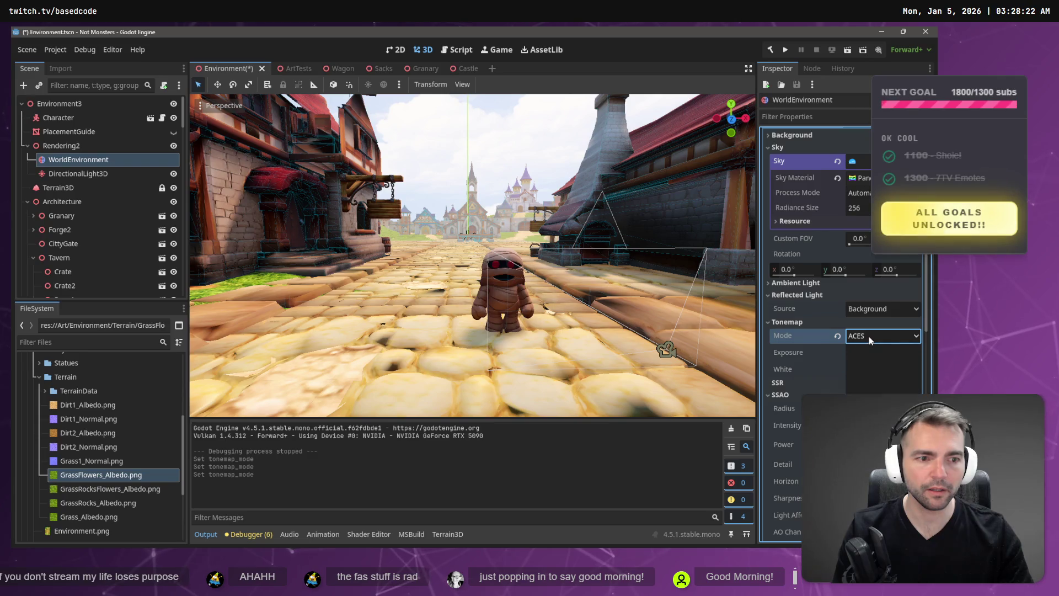
left_click(870, 337)
left_click(870, 403)
left_click(870, 337)
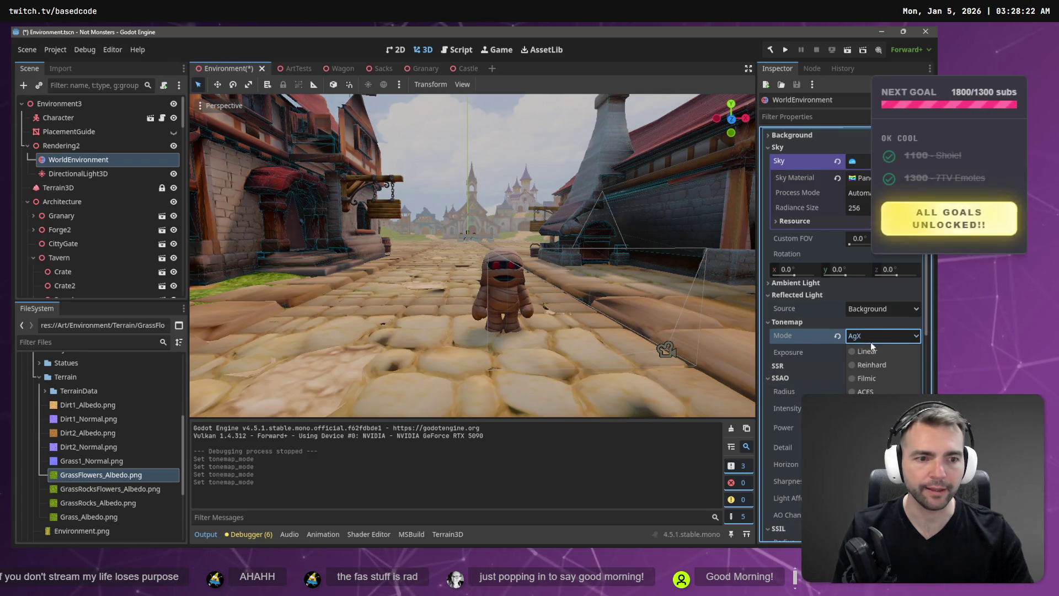
left_click(871, 350)
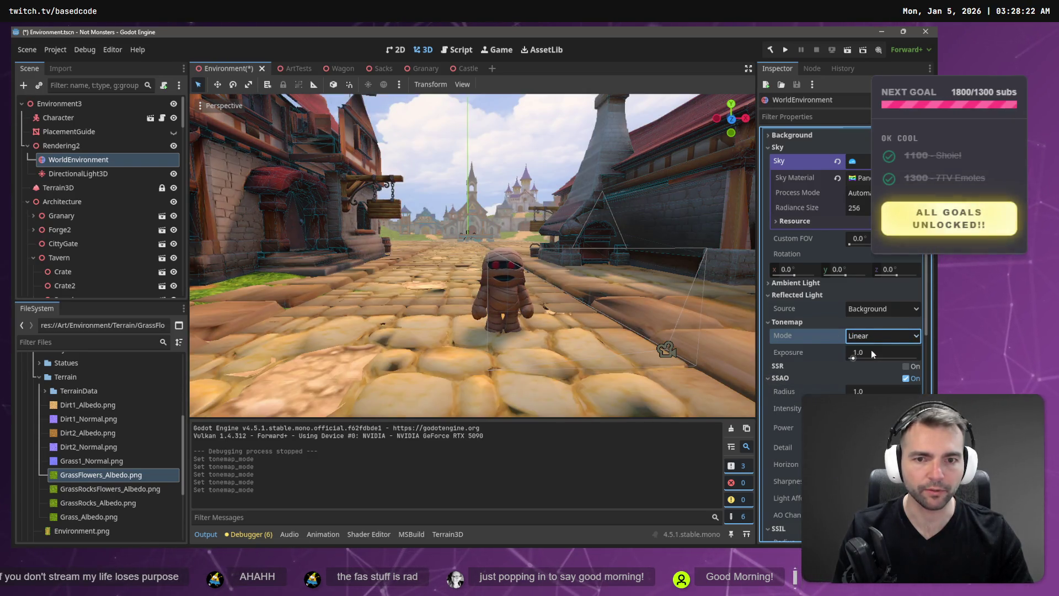
left_click(797, 322)
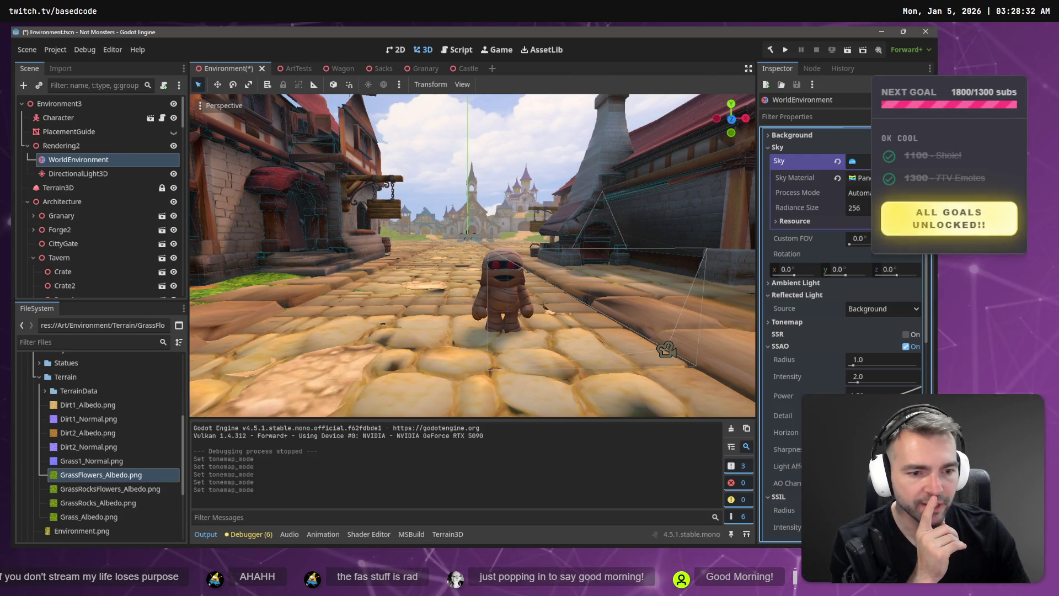
scroll(822, 385, "down", 2)
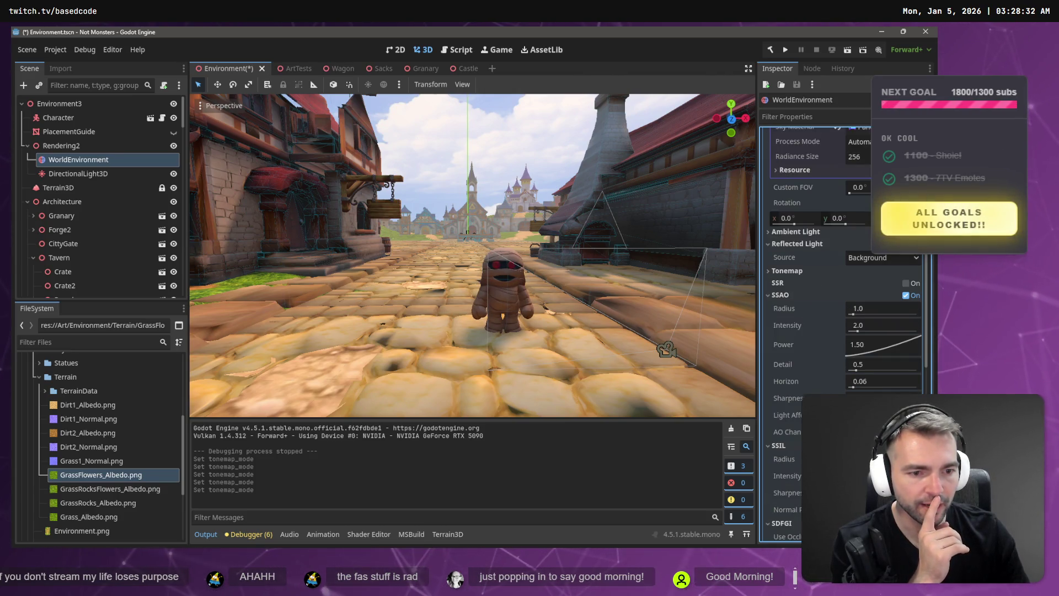
scroll(801, 441, "down", 10)
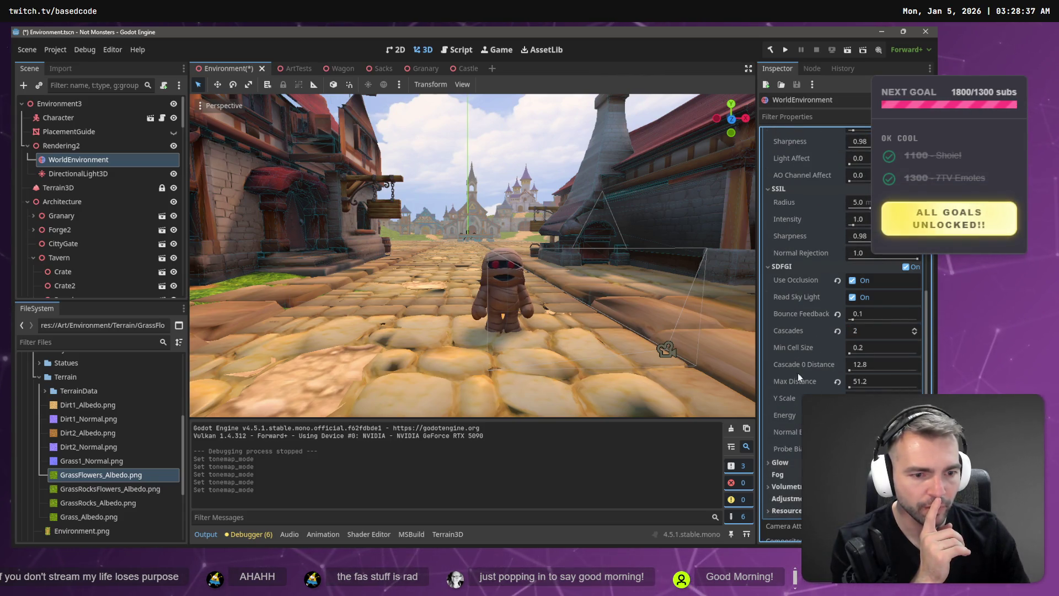
left_click(796, 487)
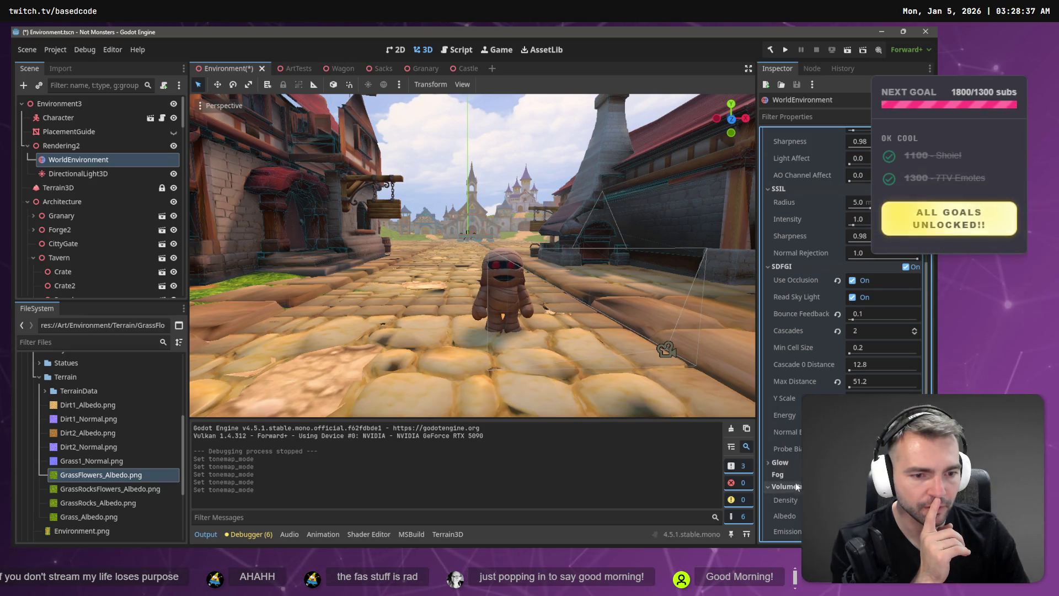
scroll(796, 487, "down", 10)
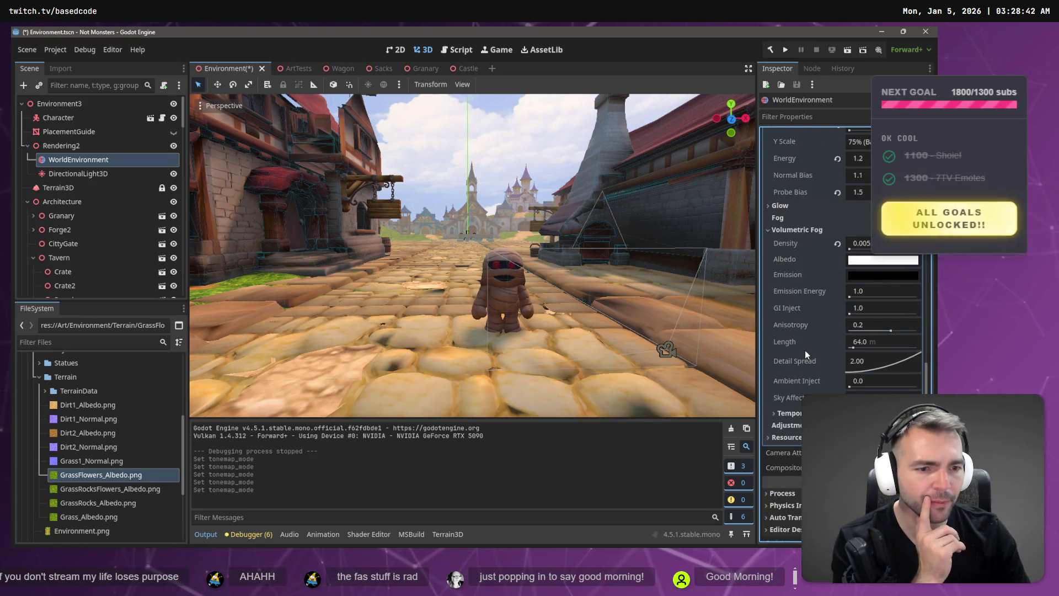
scroll(822, 366, "up", 10)
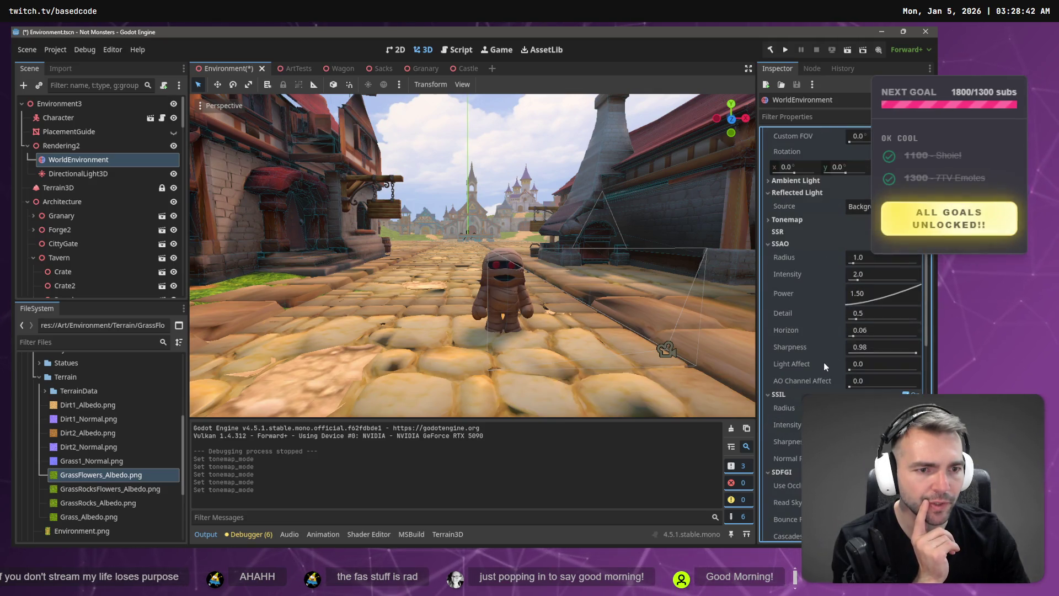
scroll(823, 362, "up", 5)
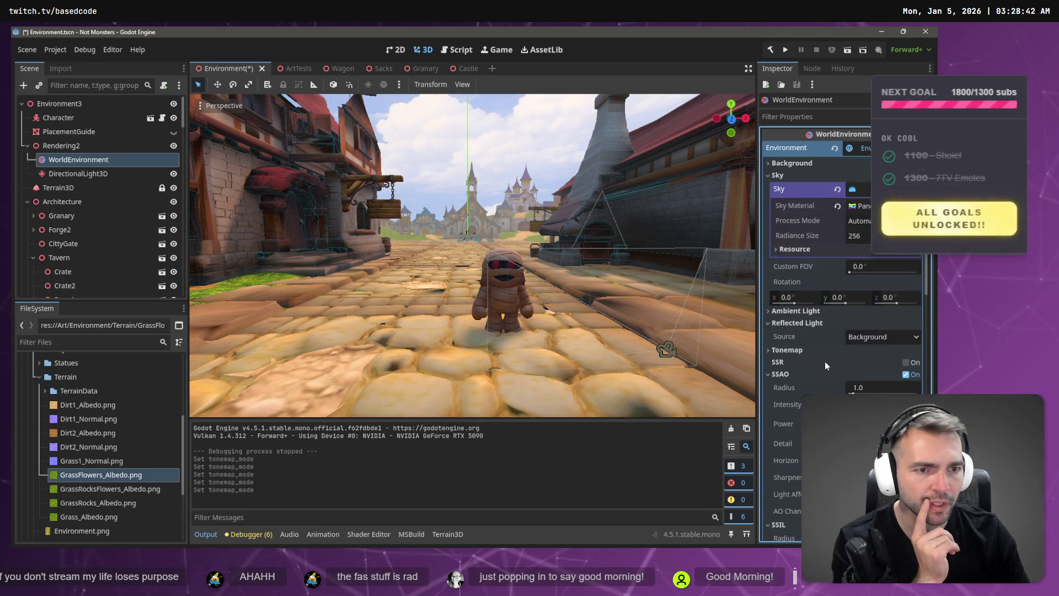
left_click(803, 312)
left_click(812, 387)
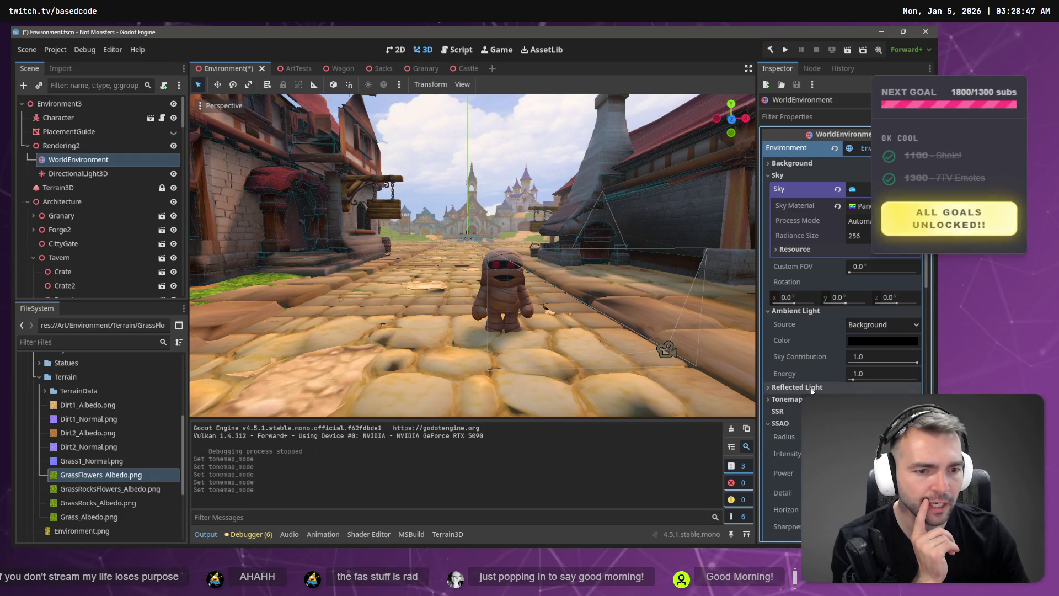
left_click(810, 388)
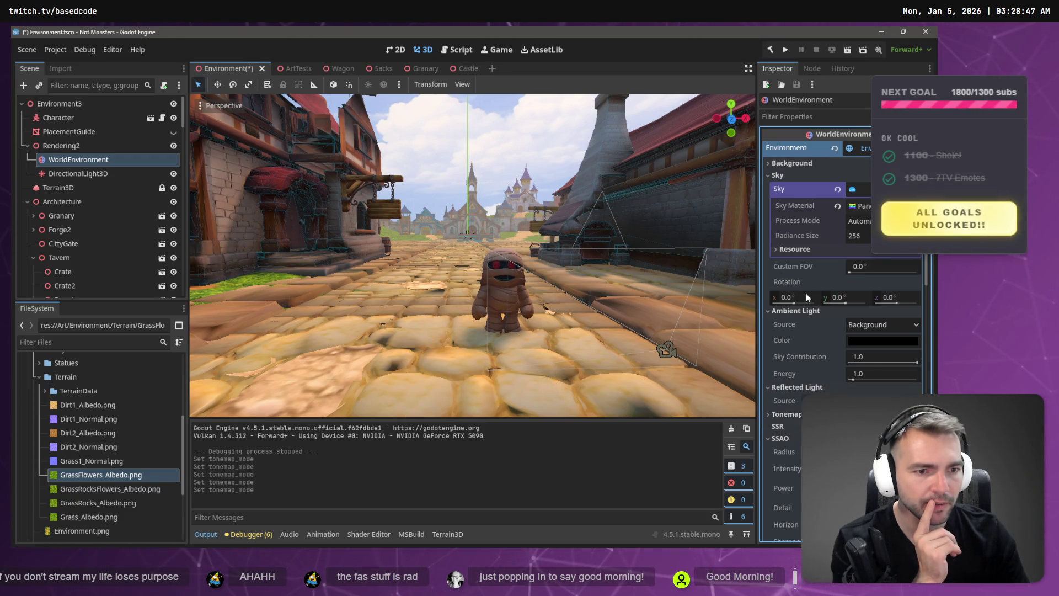
left_click(816, 116)
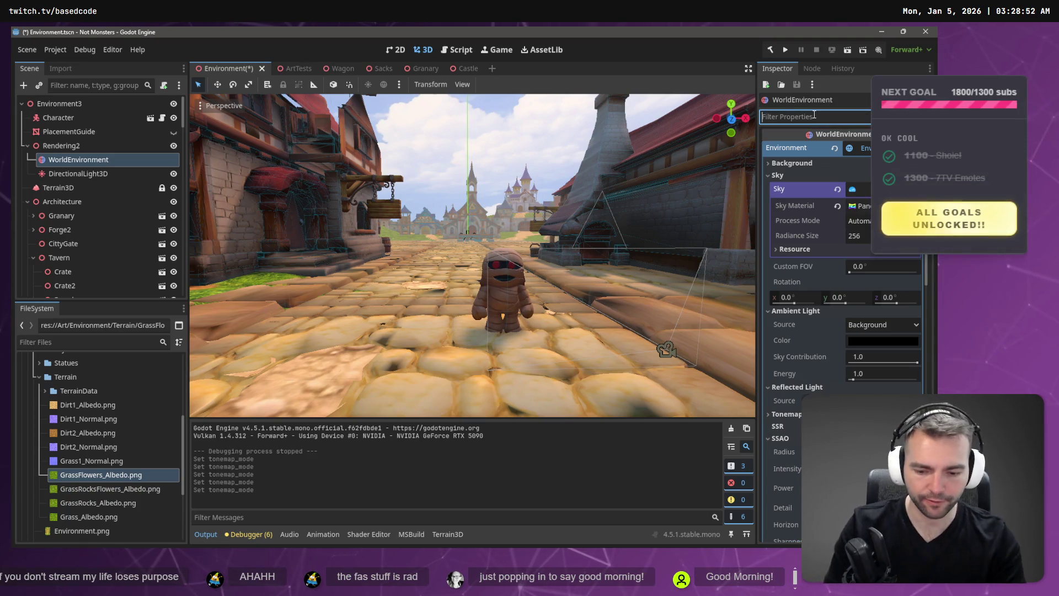
type("Fog")
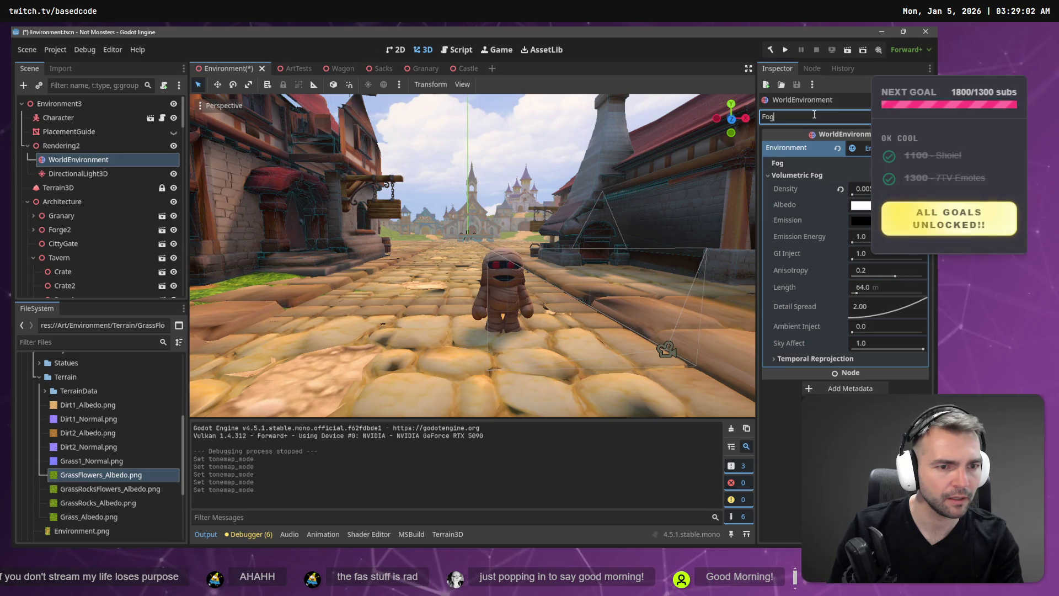
key("BackSpace")
key("BackSpace")
key("BackSpace")
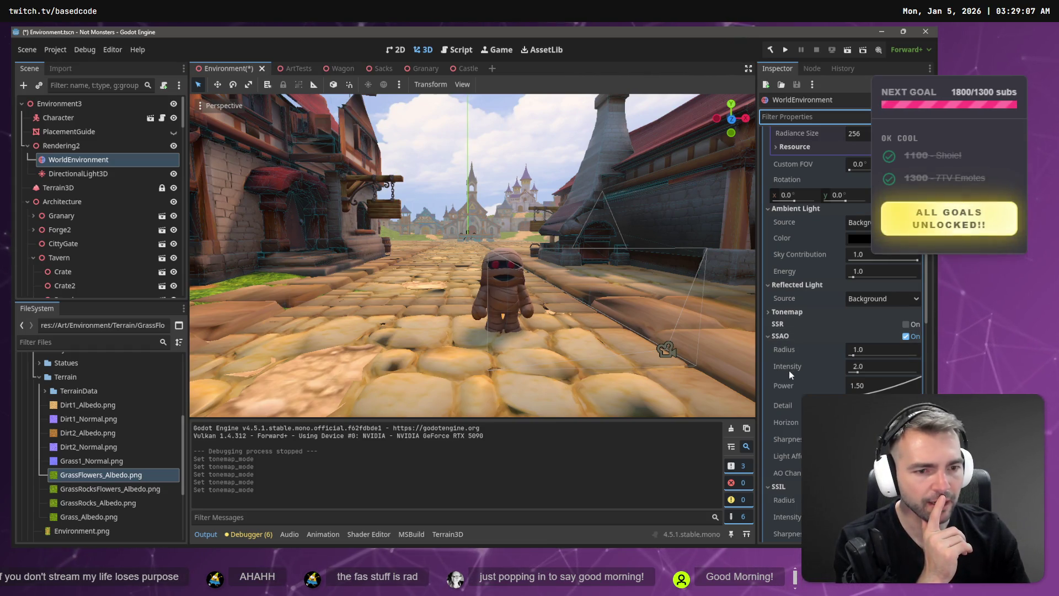
left_click_drag(852, 371, 880, 376)
key("ctrl+z")
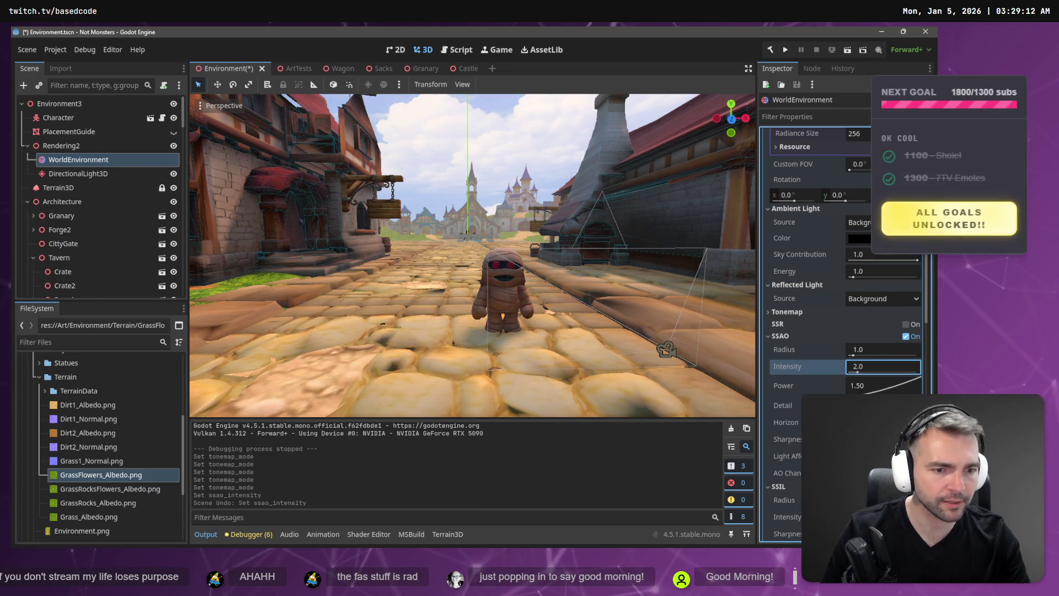
left_click(883, 405)
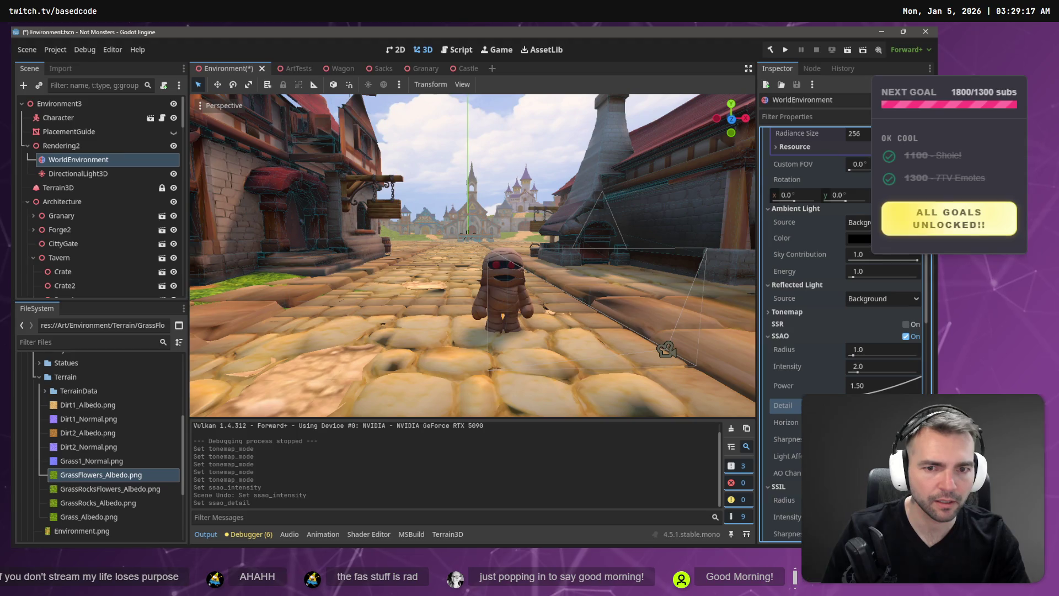
key("ctrl+z")
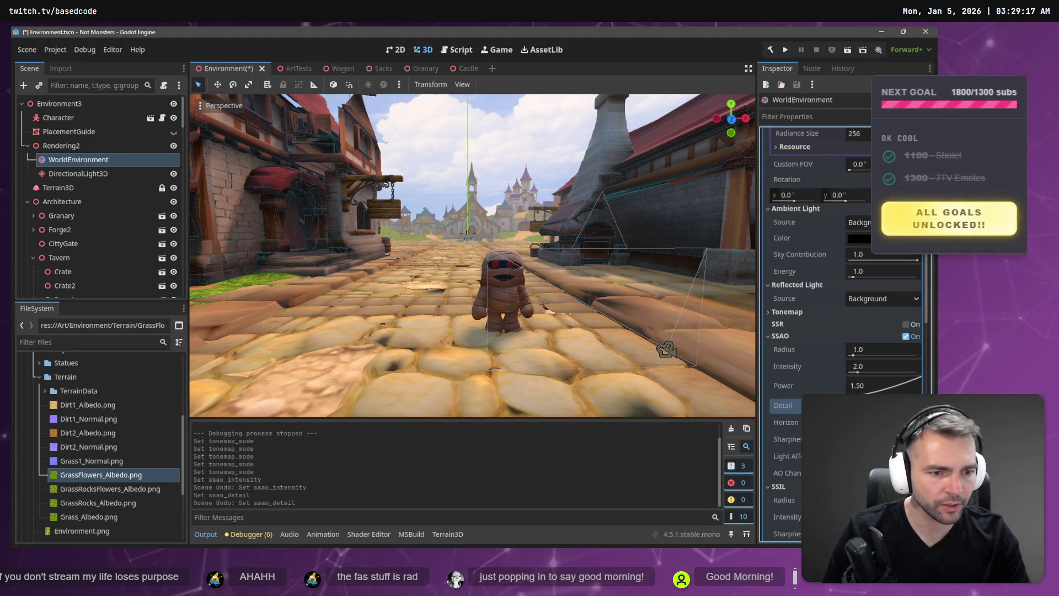
left_click(883, 422)
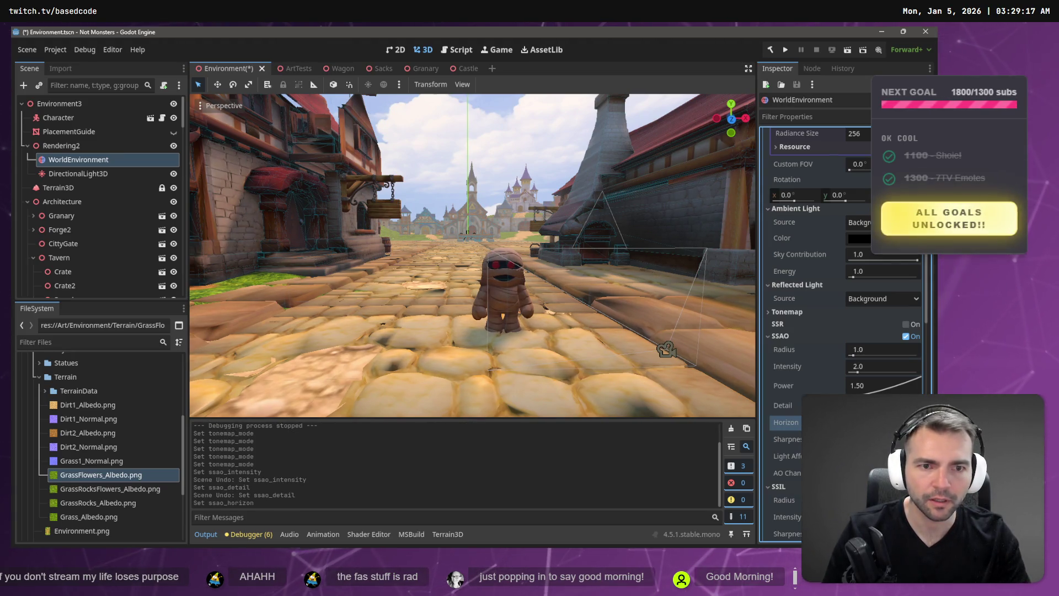
key("ctrl+z")
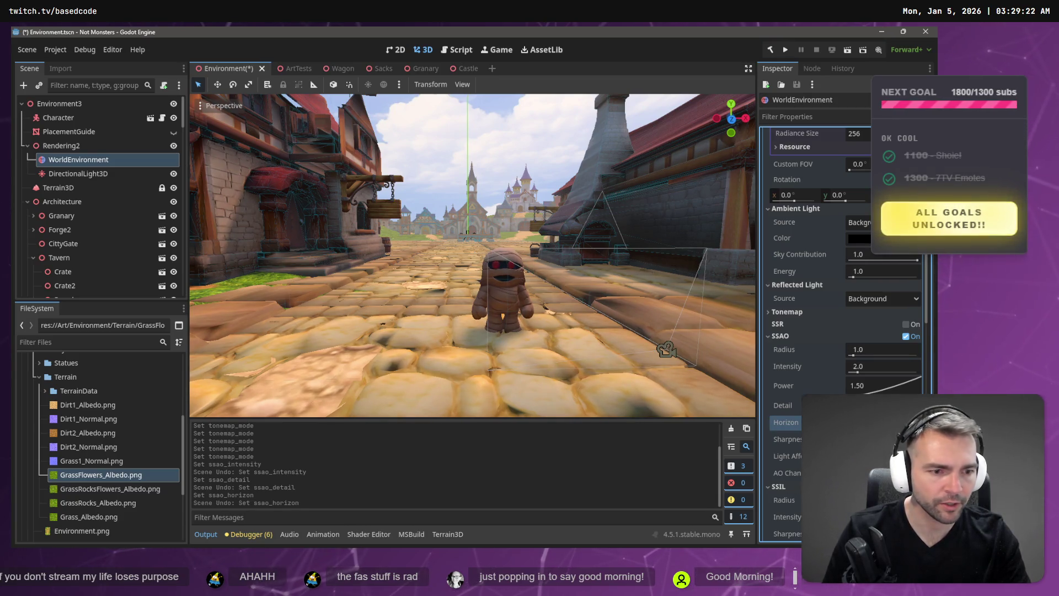
left_click(882, 439)
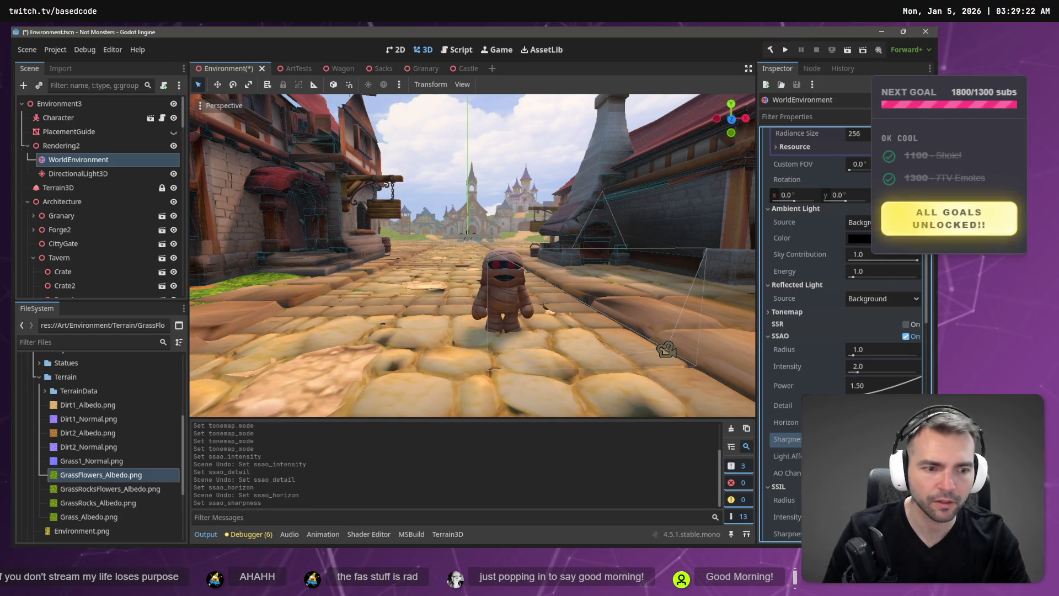
key("ctrl+z")
left_click(883, 457)
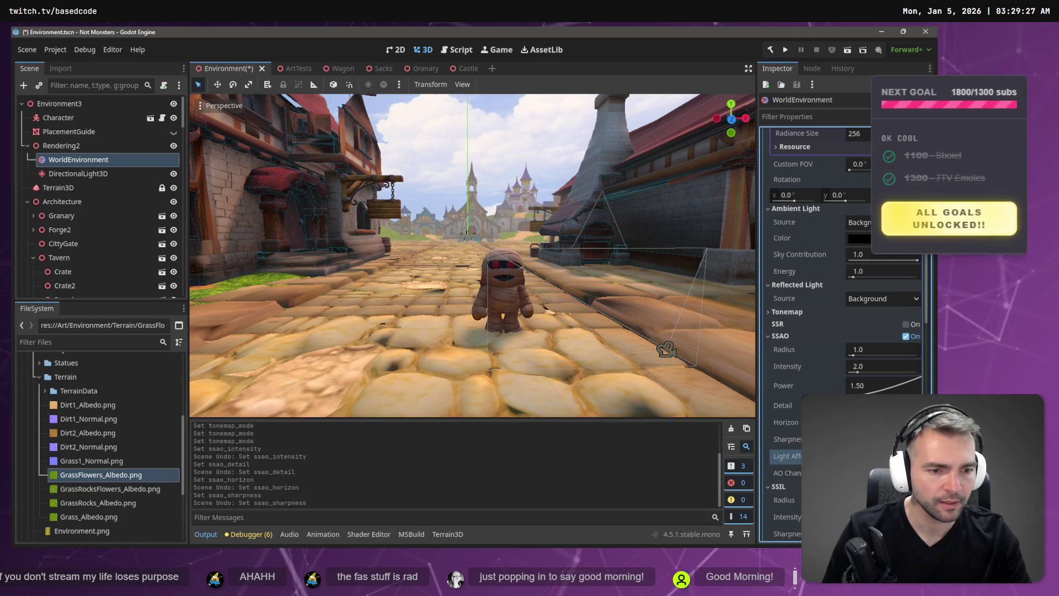
key("ctrl+z")
scroll(874, 315, "down", 4)
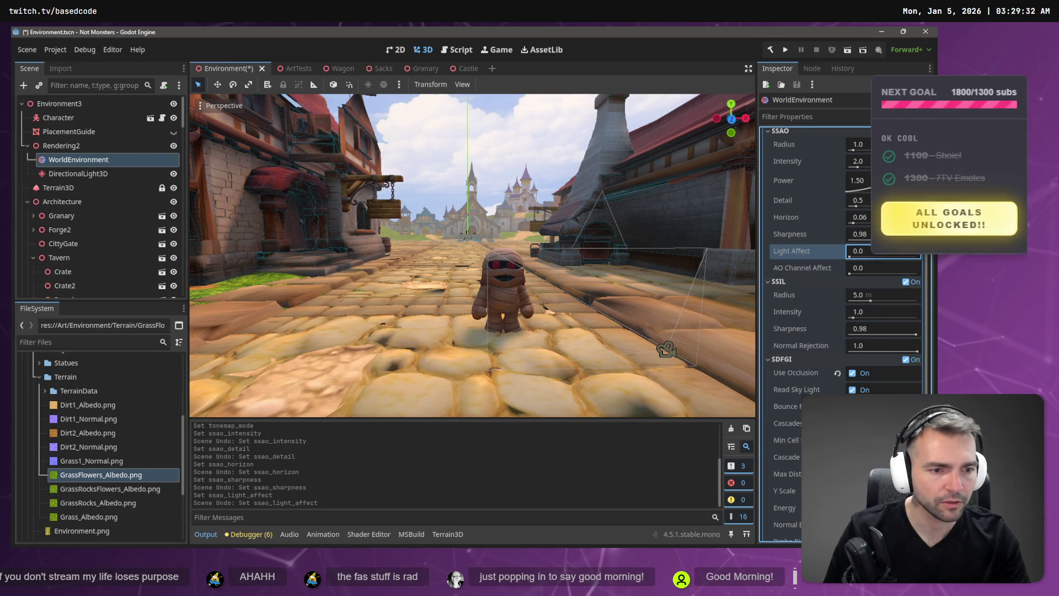
scroll(882, 387, "down", 3)
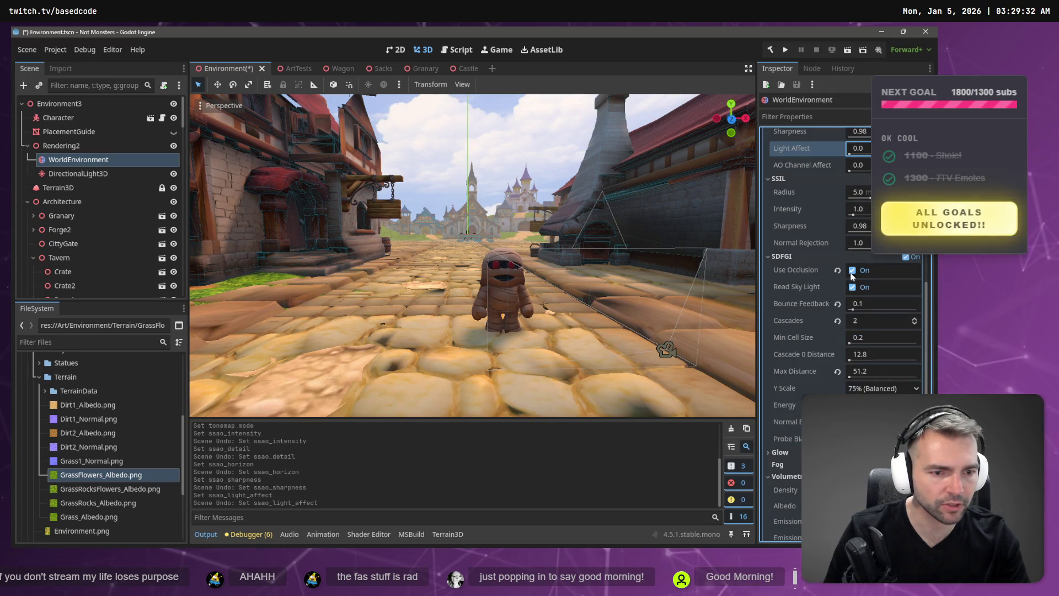
Set volumetric fog anisotropy to 0.62, using undo/redo to compare with and without it
scroll(844, 331, "down", 4)
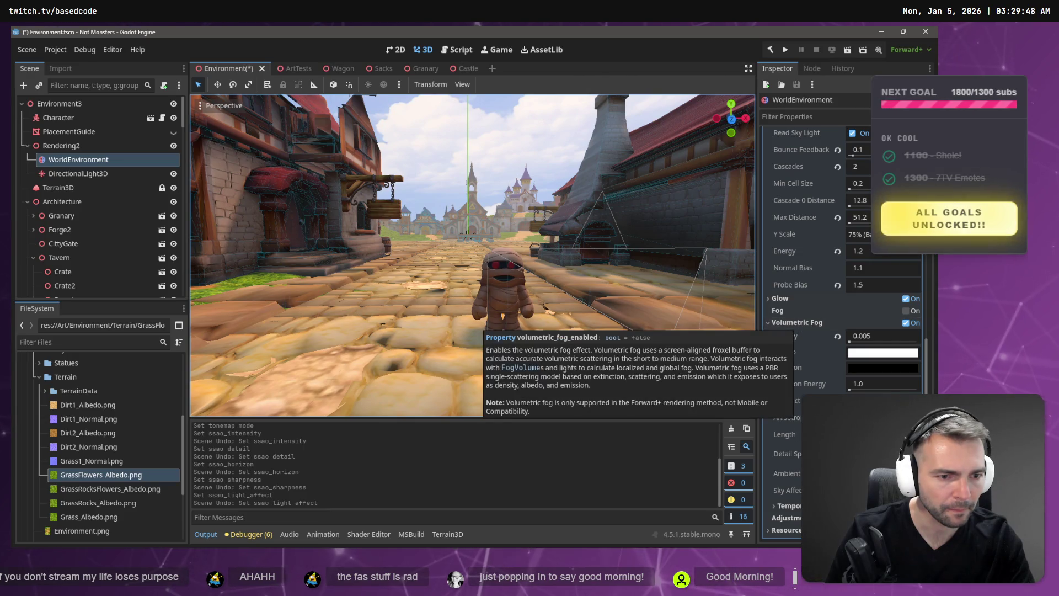
left_click(883, 418)
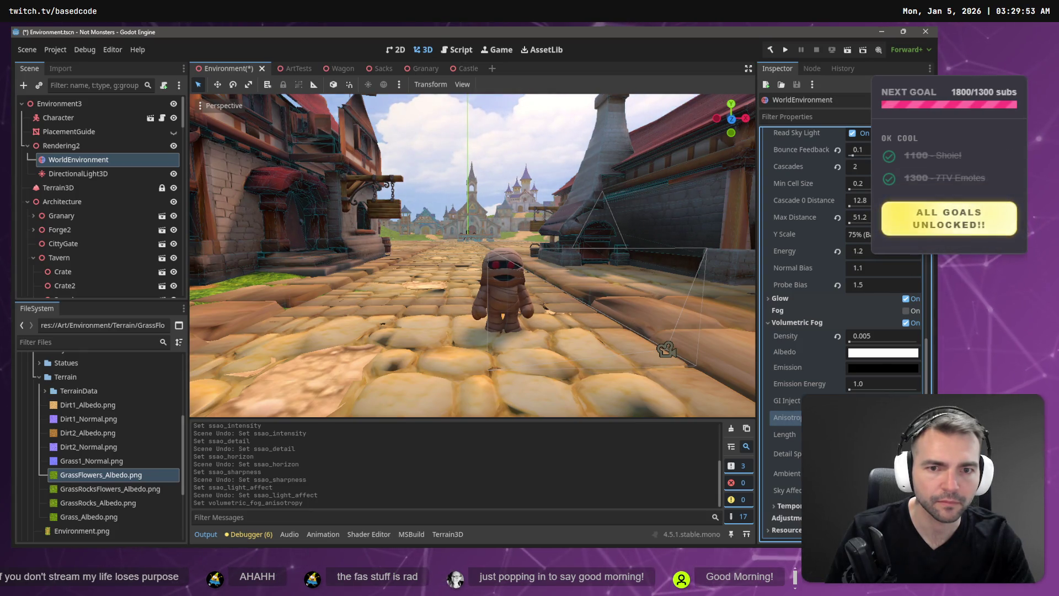
key("Return")
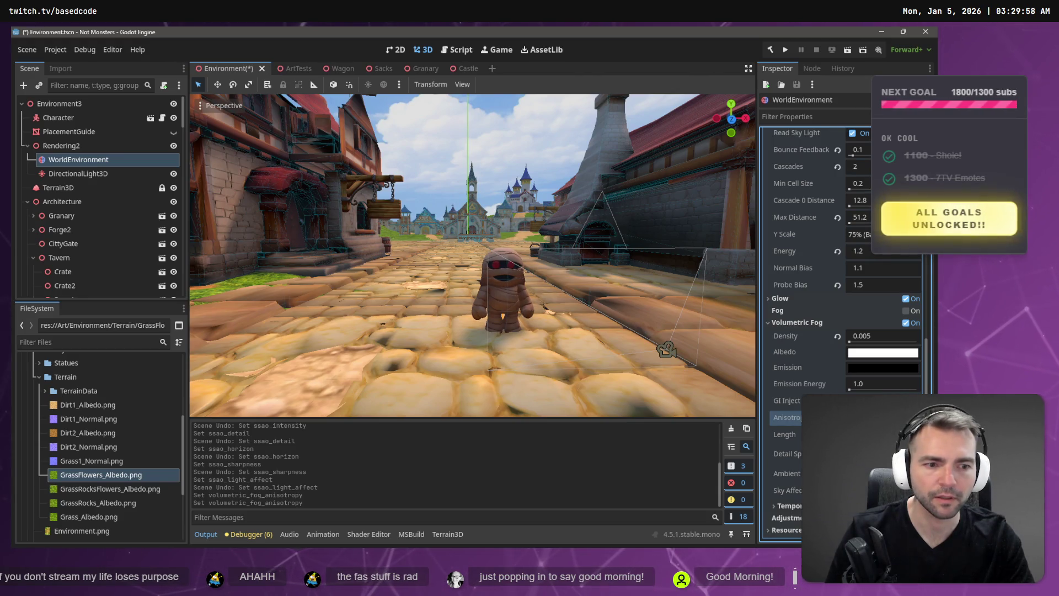
key("ctrl+z")
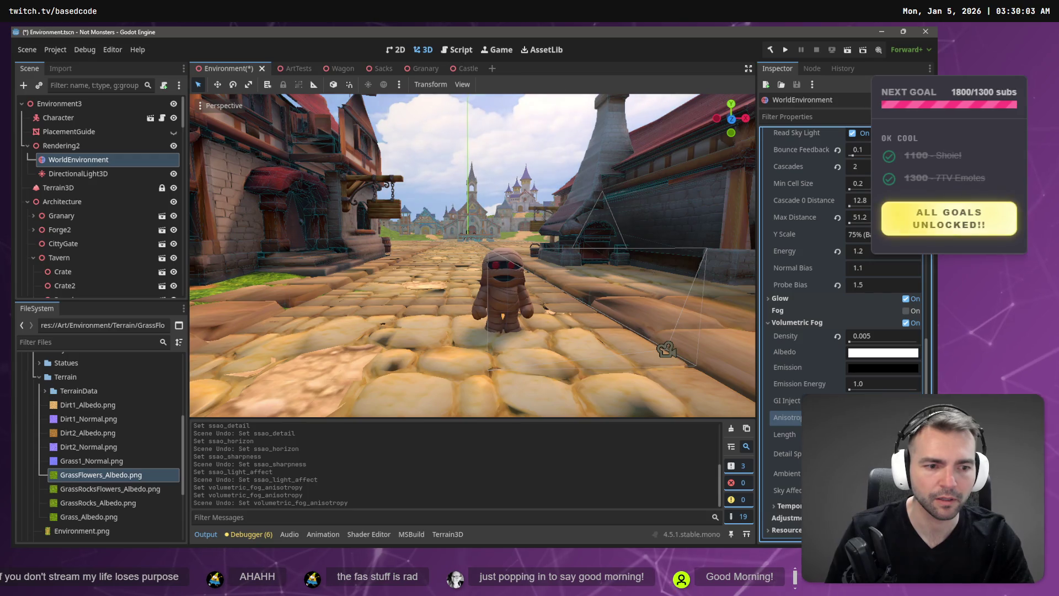
key("ctrl+shift+z")
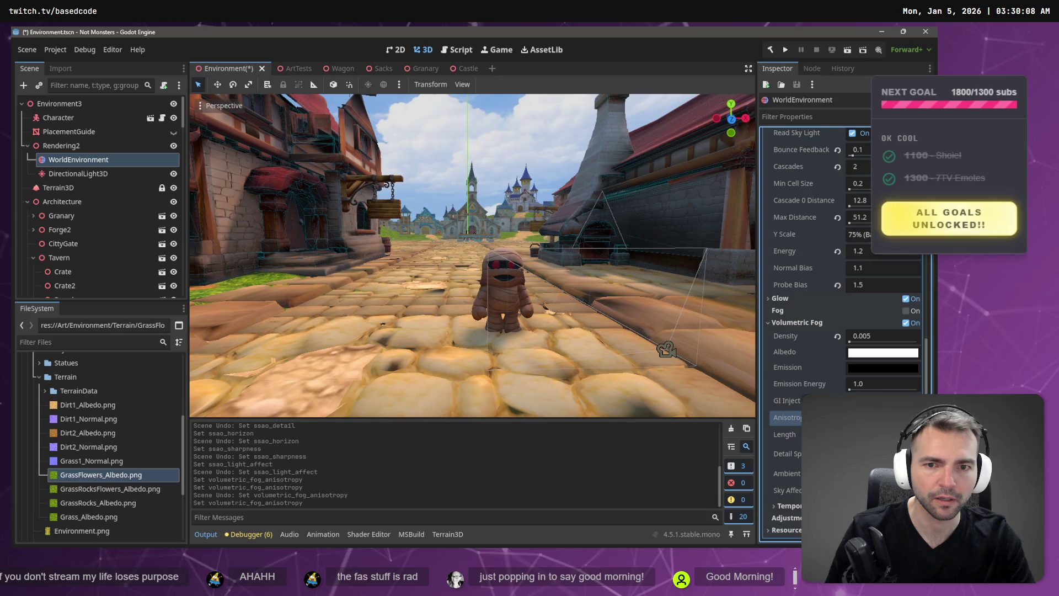
key("ctrl+z")
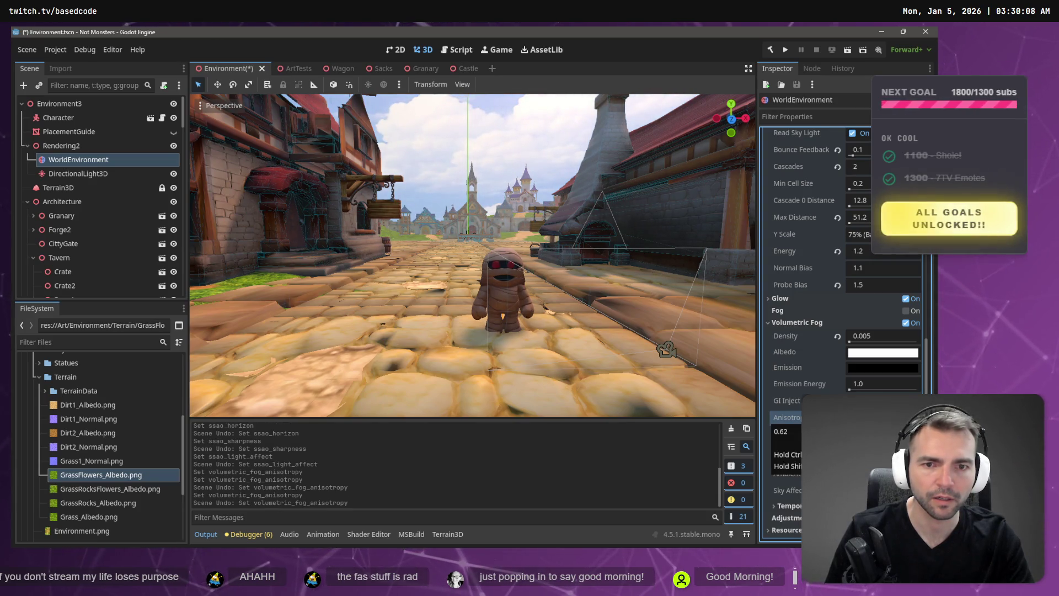
key("ctrl+shift+z")
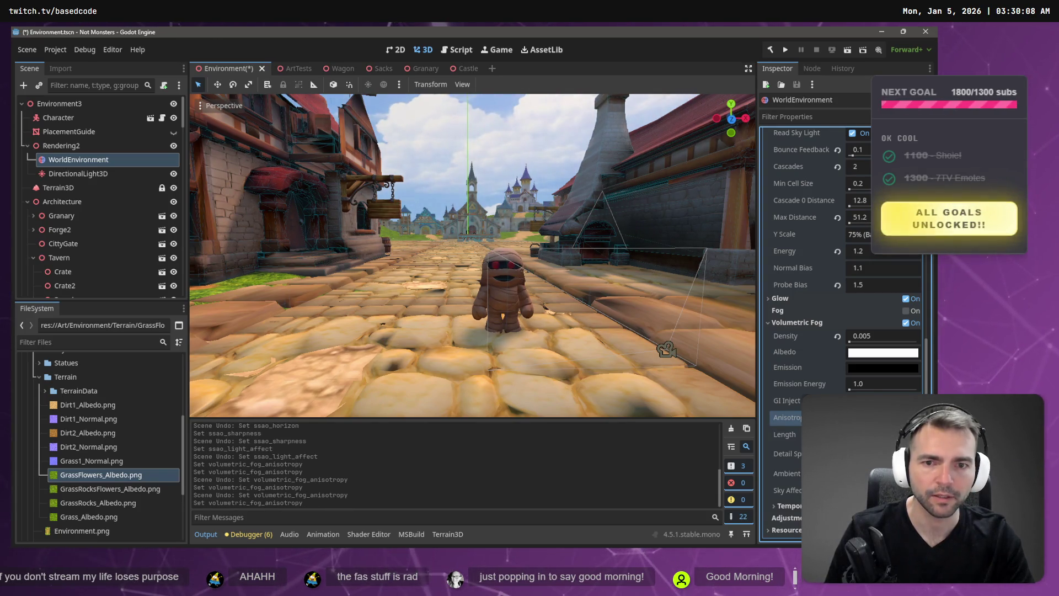
key("ctrl+z")
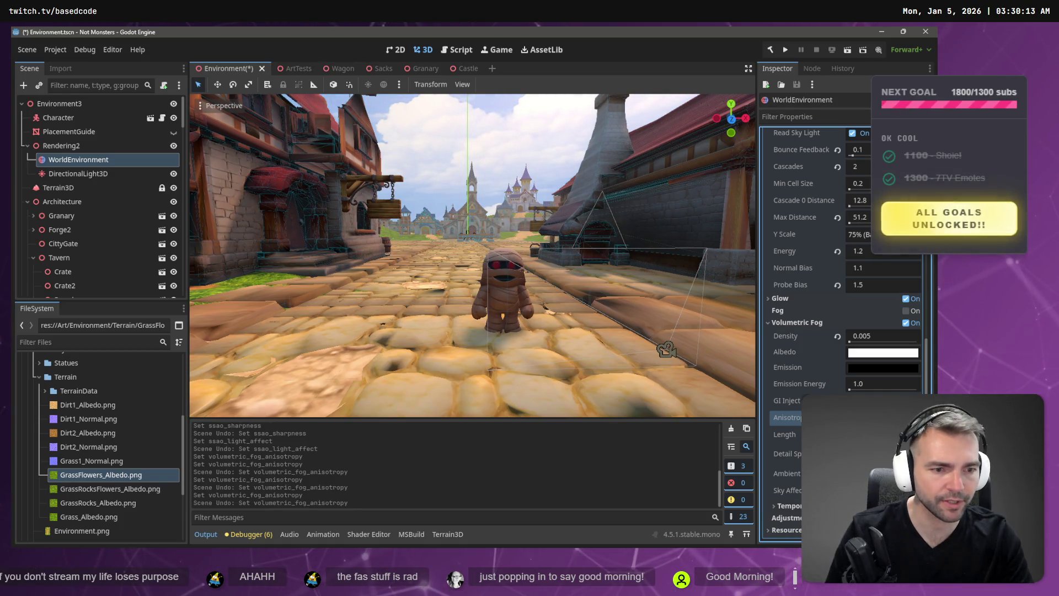
Try a different fog GI Inject value, revert it to 1.0, and expand Temporal Reprojection
left_click_drag(883, 400, 891, 400)
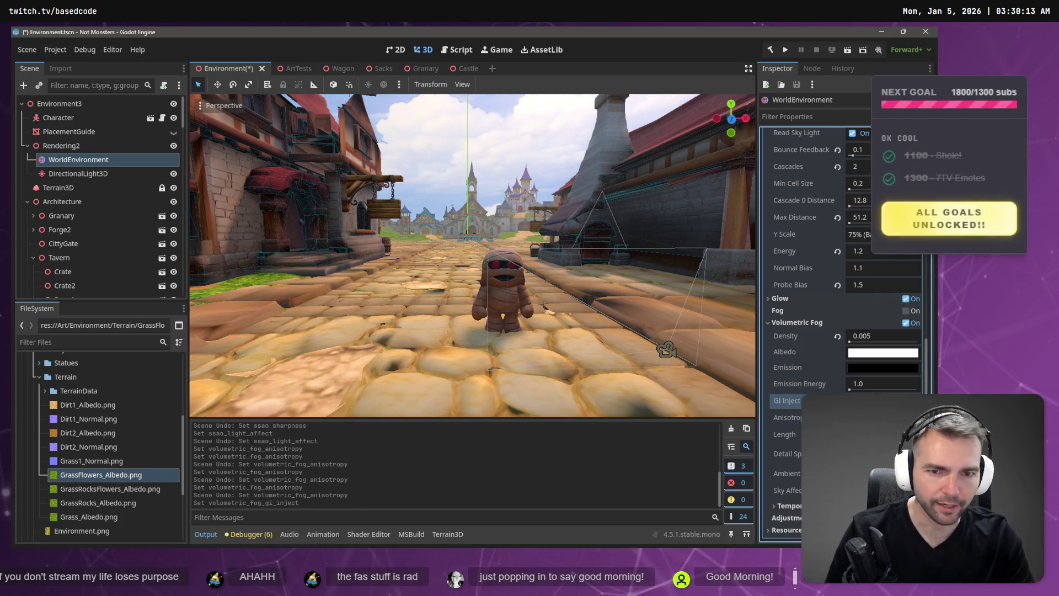
key("ctrl+z")
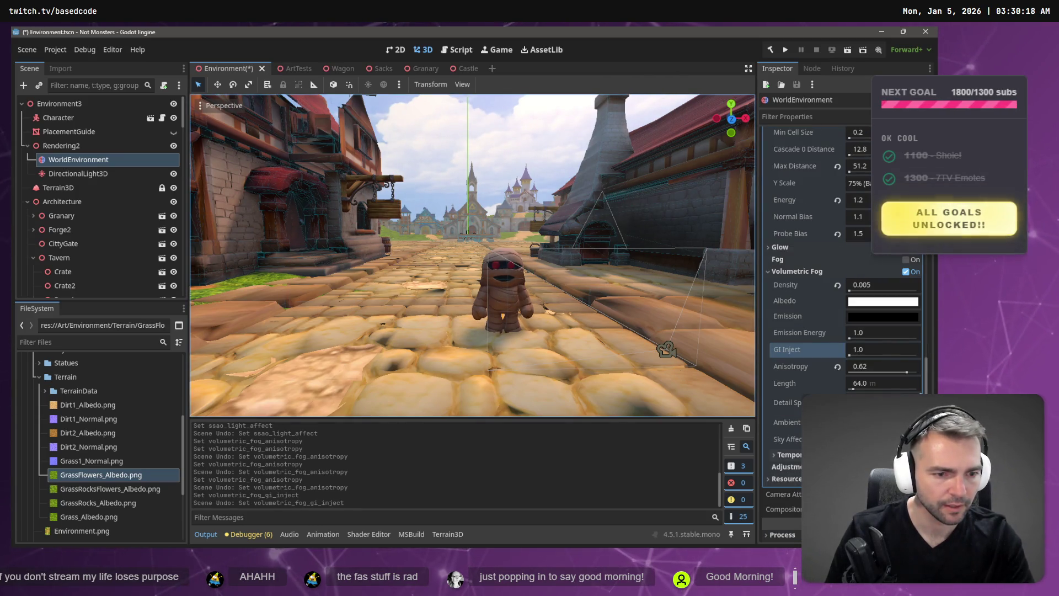
left_click(783, 454)
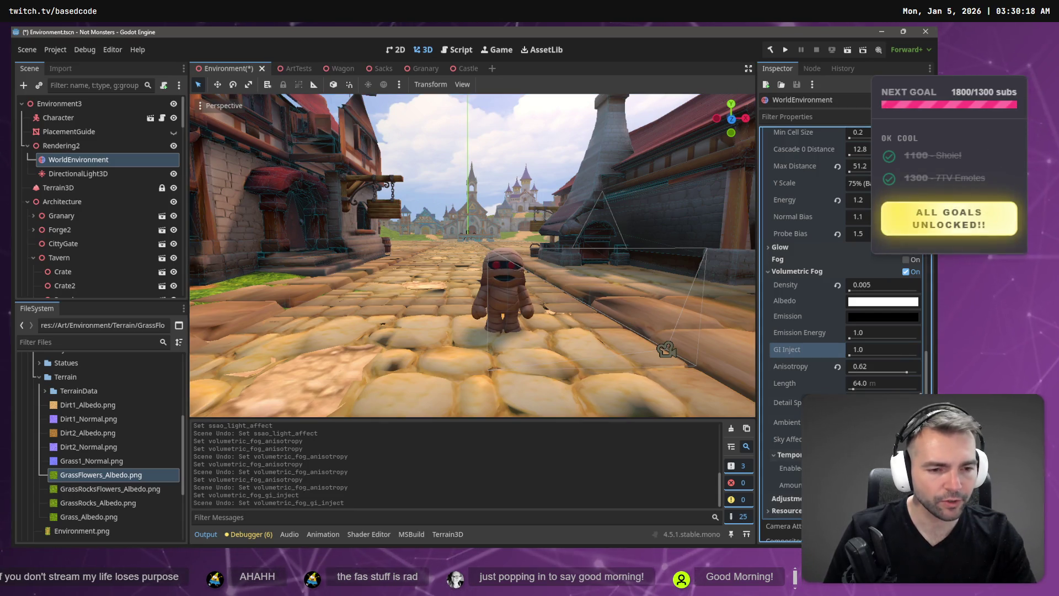
Try an ambient sky contribution of 0.05, then undo back to 1.0
scroll(841, 331, "down", 3)
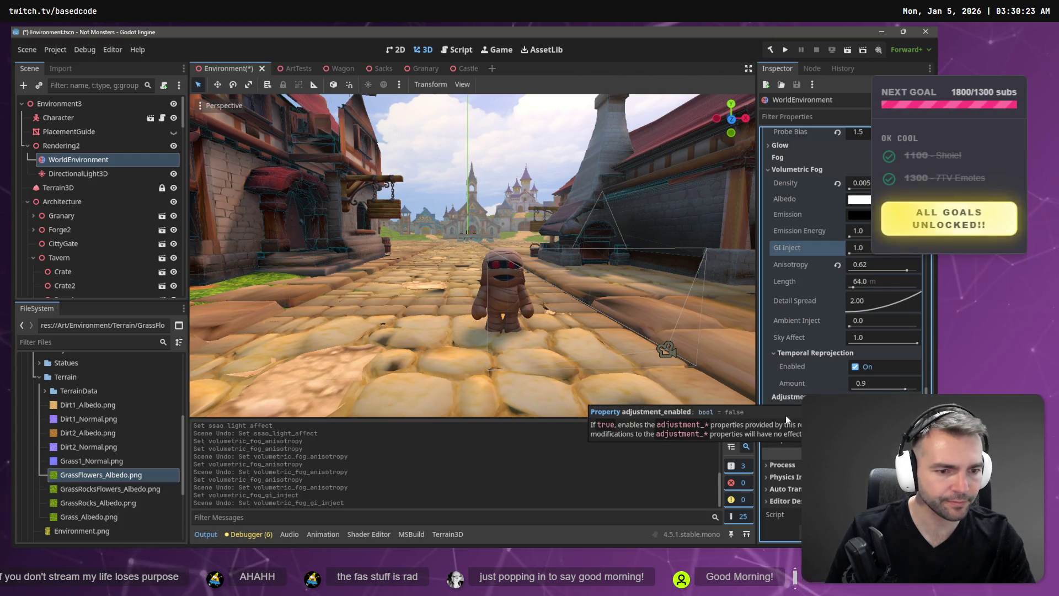
scroll(839, 248, "up", 15)
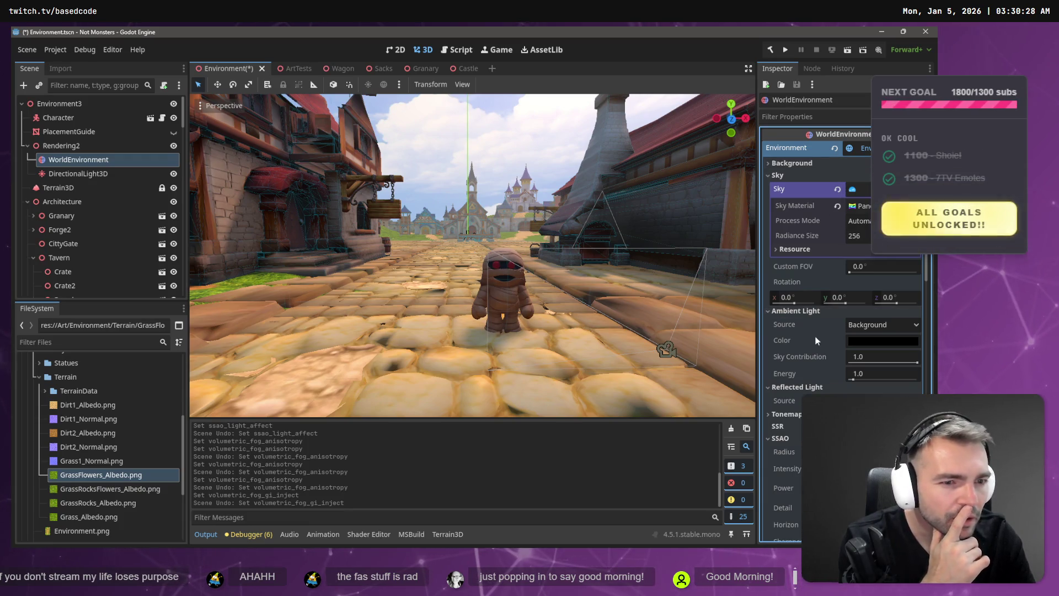
scroll(819, 343, "down", 2)
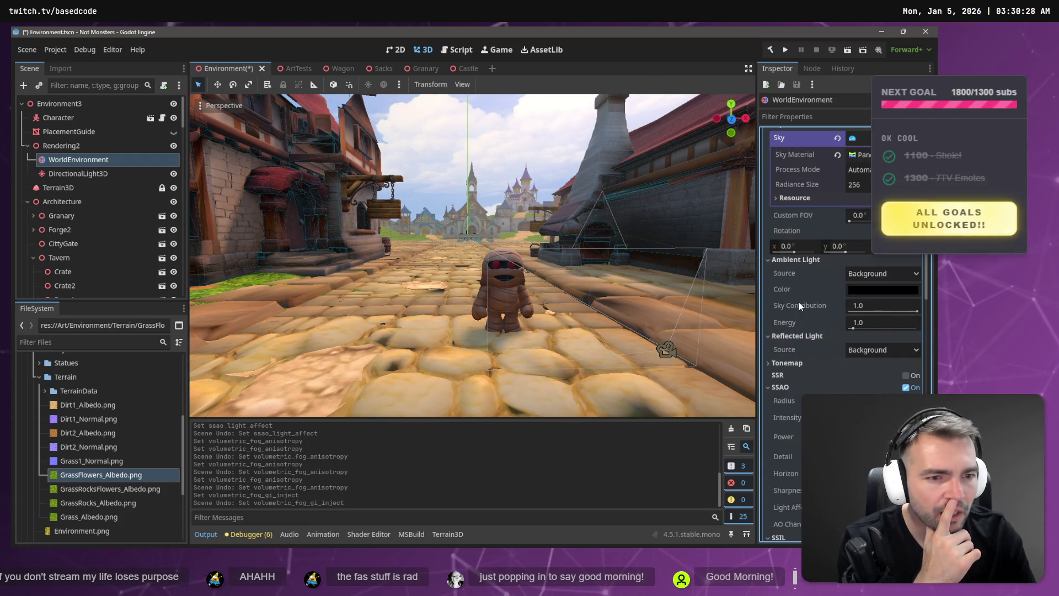
left_click(904, 311)
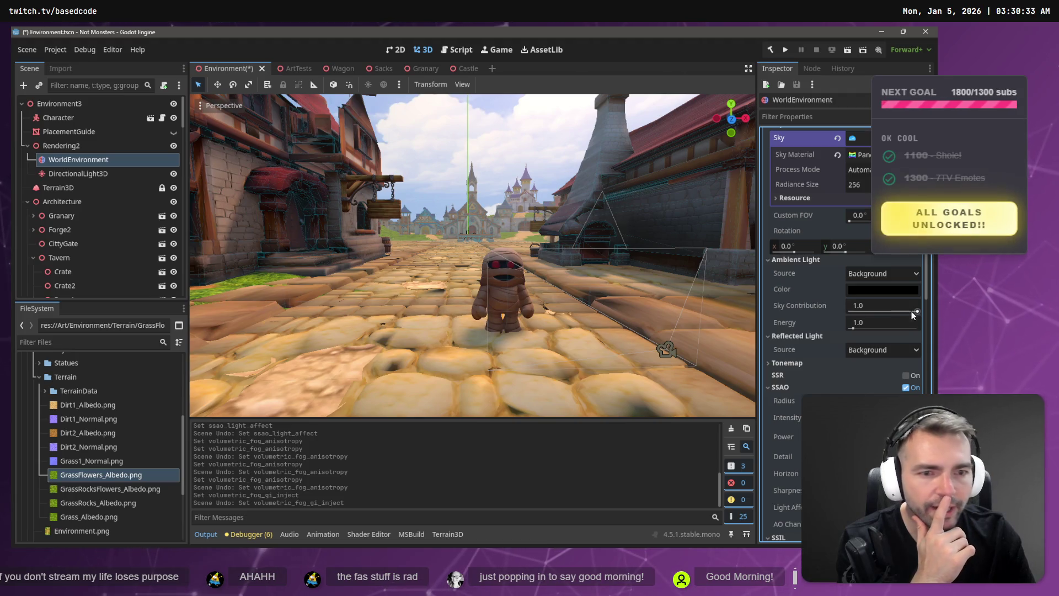
type("0.05")
key("Return")
left_click_drag(861, 305, 916, 314)
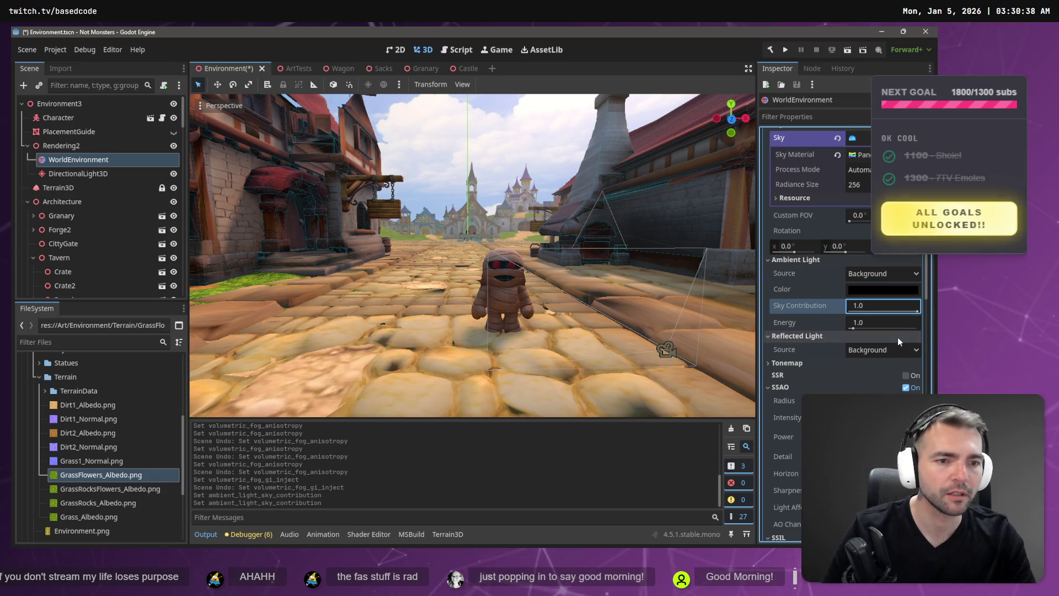
key("ctrl+z")
key("ctrl+z")
Try raising ambient light energy to 1.45, then undo it back to 1.0
left_click_drag(859, 329, 853, 330)
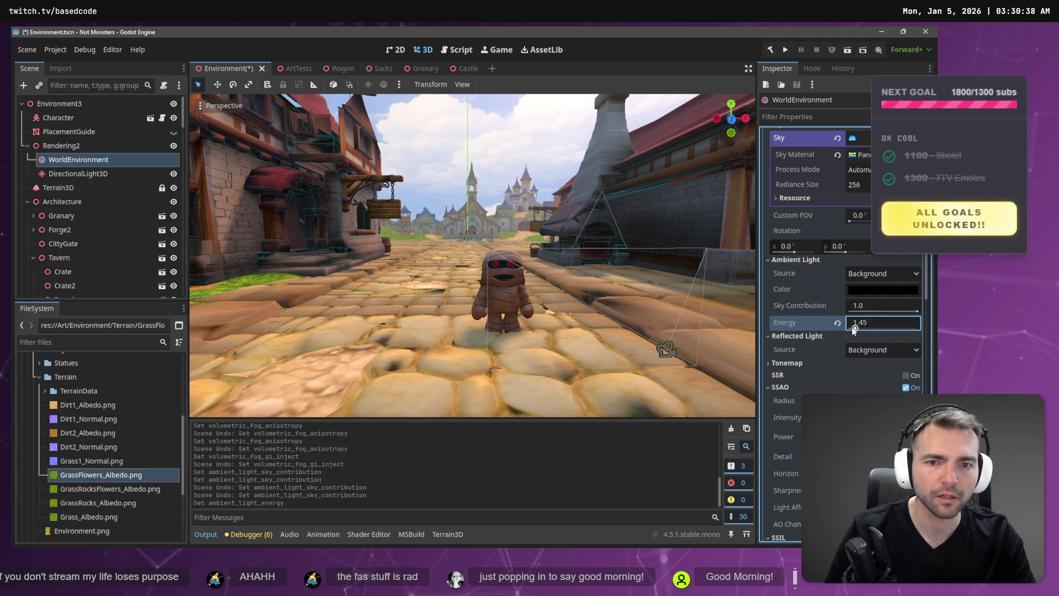
key("ctrl+z")
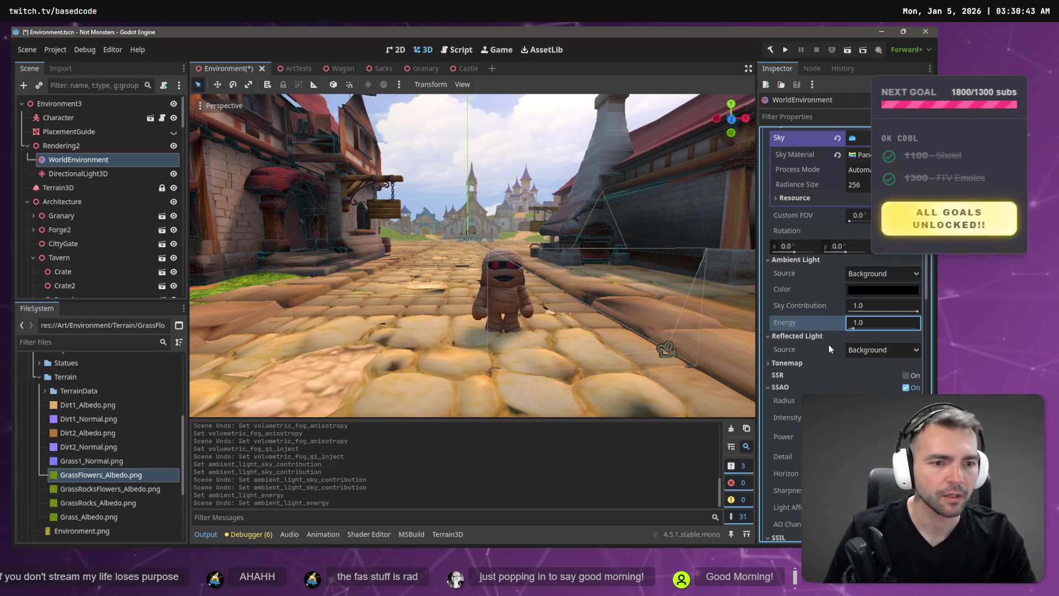
left_click(789, 349)
scroll(792, 347, "down", 2)
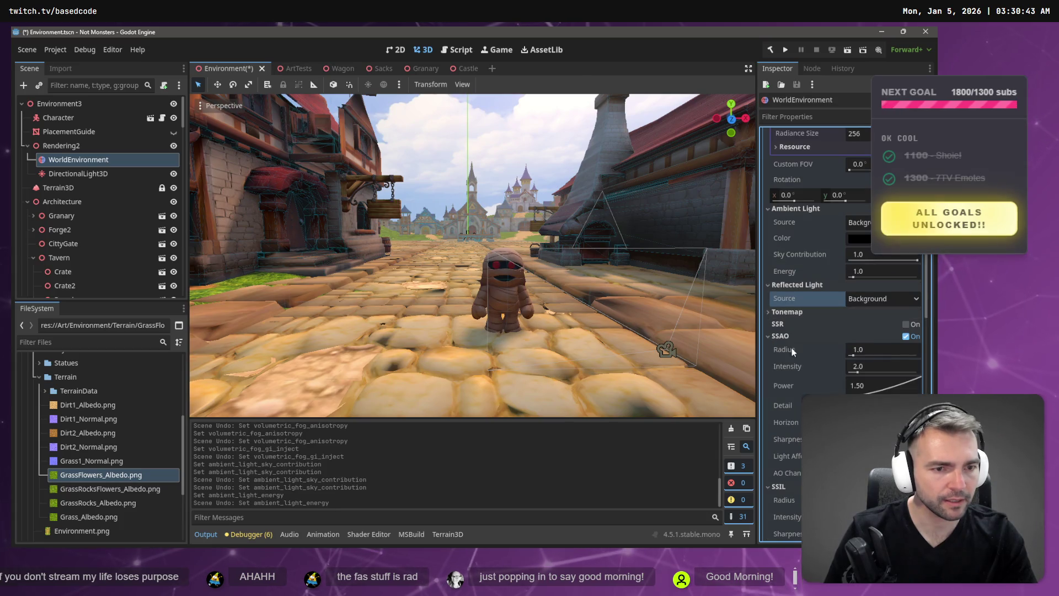
Turn screen-space reflections on, then switch them back off
left_click(906, 325)
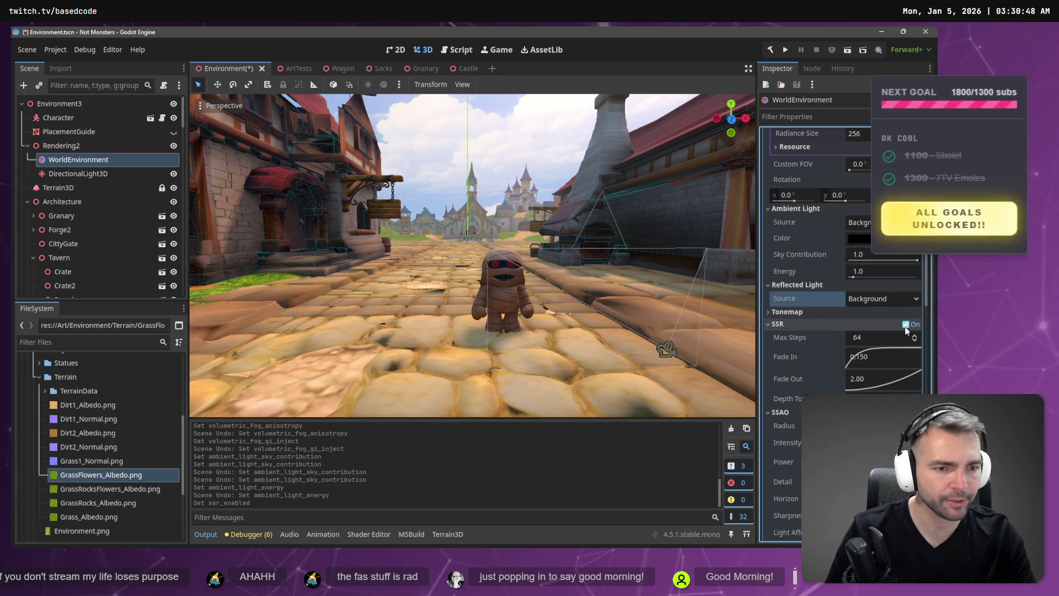
left_click(906, 325)
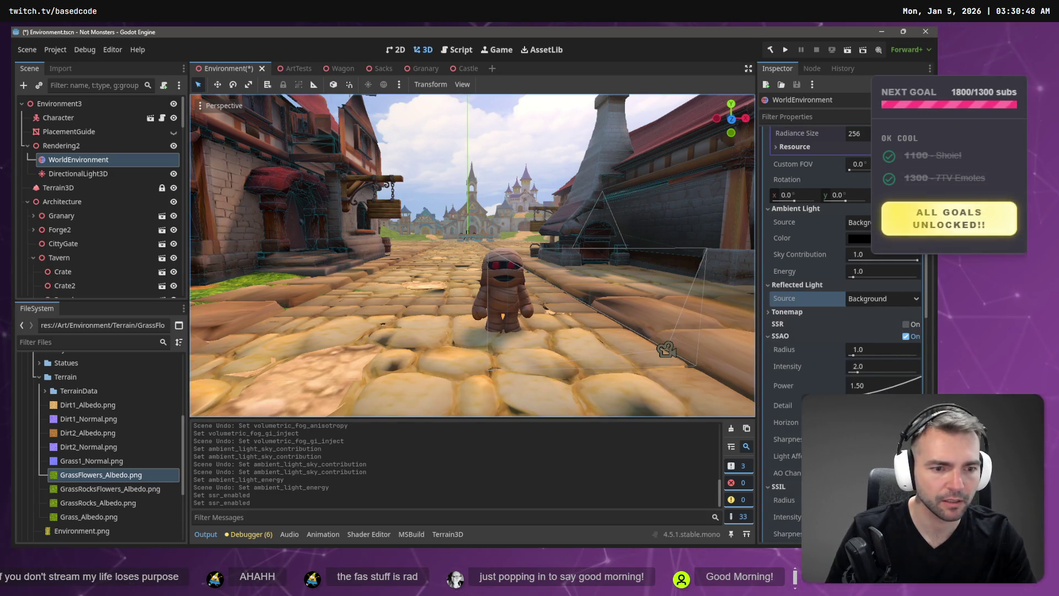
scroll(844, 331, "down", 2)
scroll(872, 340, "down", 5)
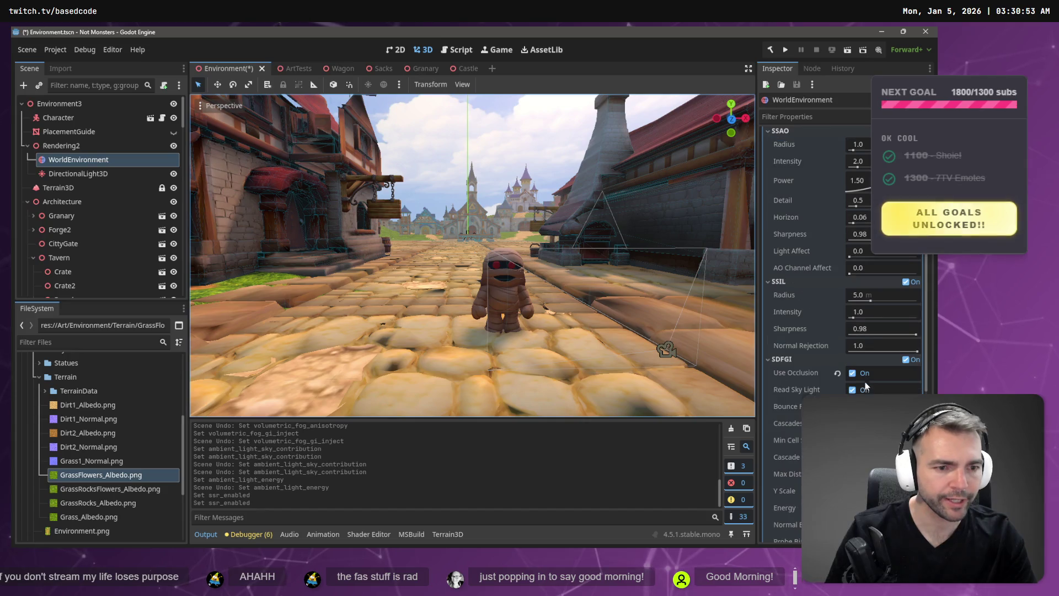
scroll(872, 340, "up", 5)
scroll(845, 339, "up", 5)
Collapse Ambient Light, Reflected Light and SSAO, expand Tonemap and Volumetric Fog, and lower anisotropy to about -0.29
left_click(797, 311)
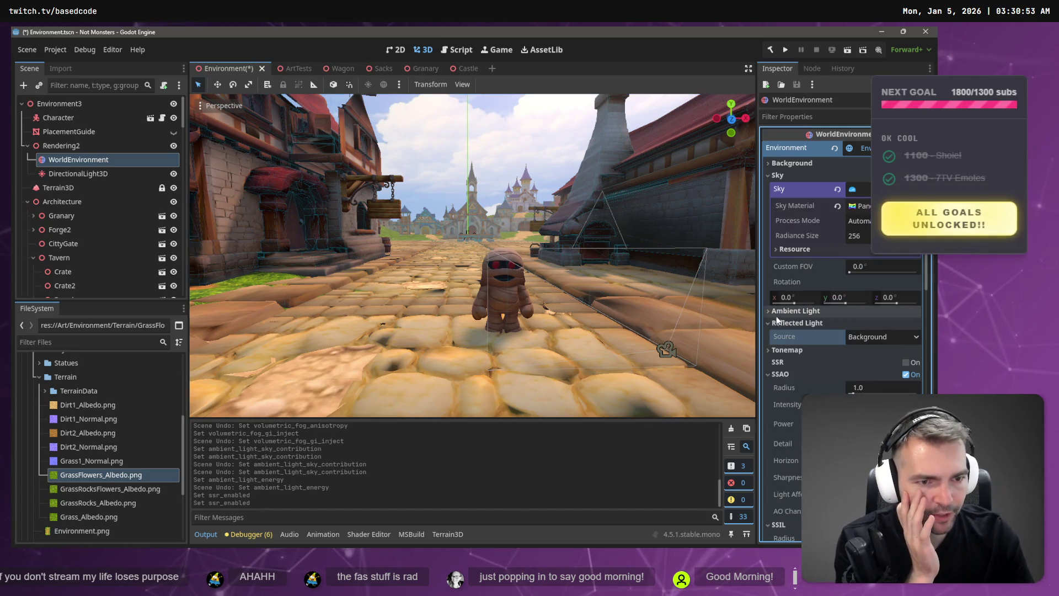
left_click(784, 323)
left_click(784, 334)
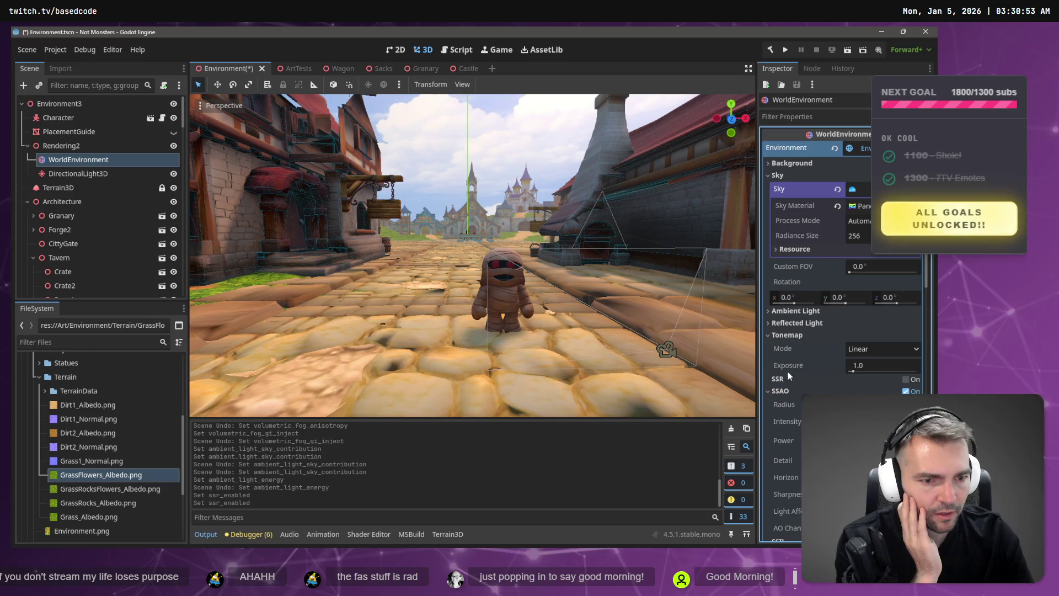
left_click(783, 389)
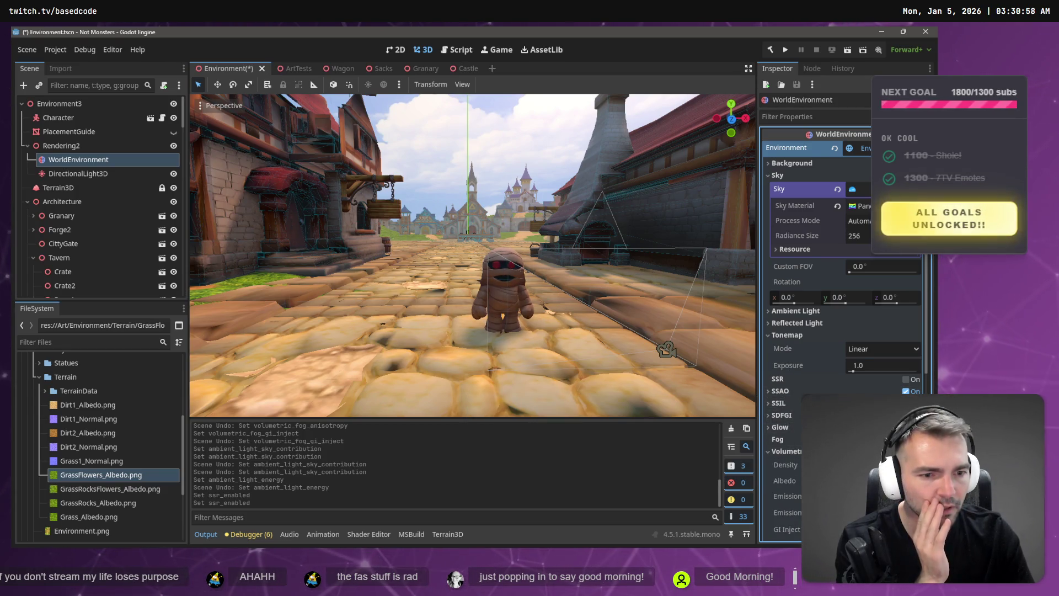
left_click(798, 451)
left_click(798, 451)
scroll(798, 452, "down", 3)
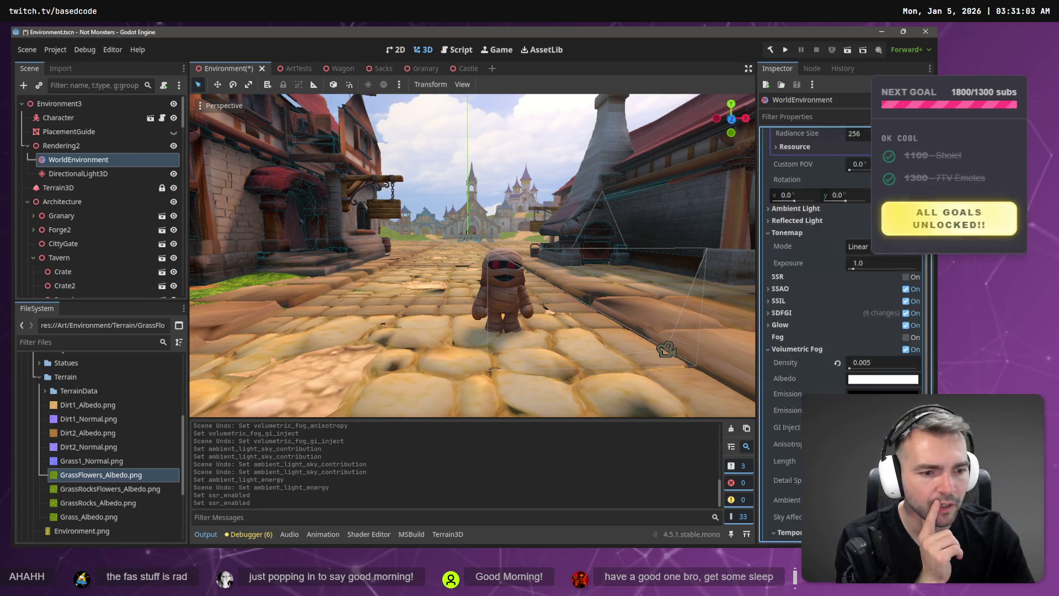
mouse_move(883, 392)
left_mouse_down()
mouse_move(850, 392)
mouse_move(864, 393)
left_mouse_up()
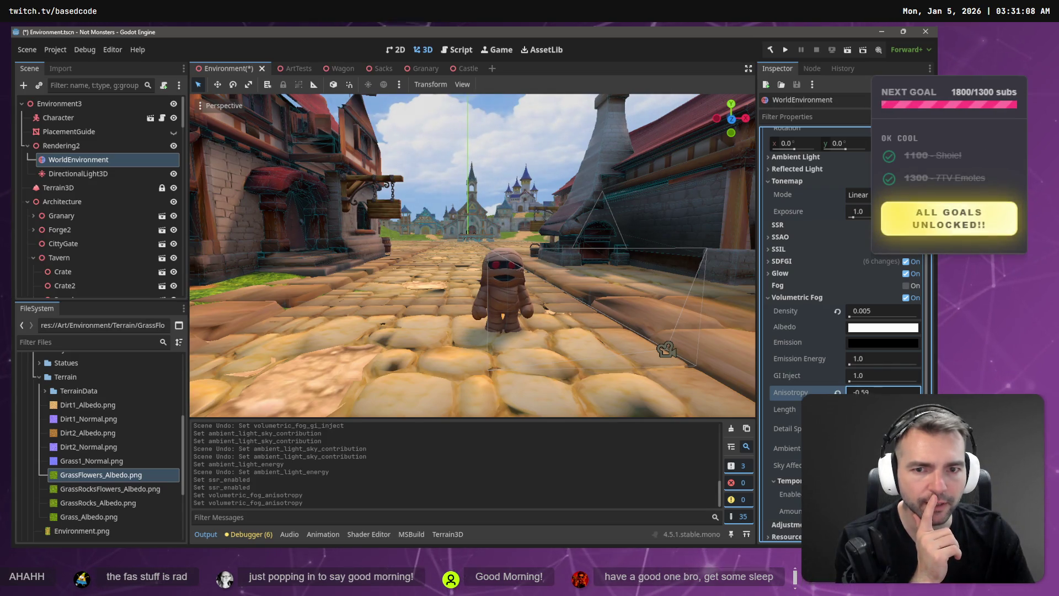
Fly the camera along the street, set fog anisotropy to about -0.5, and save the scene
key("w")
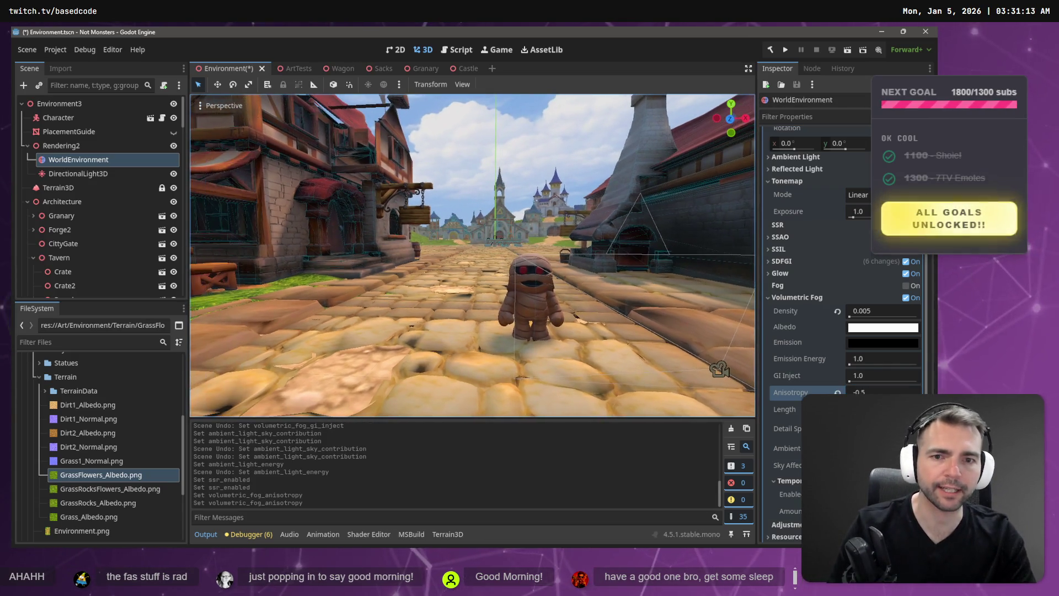
key("s")
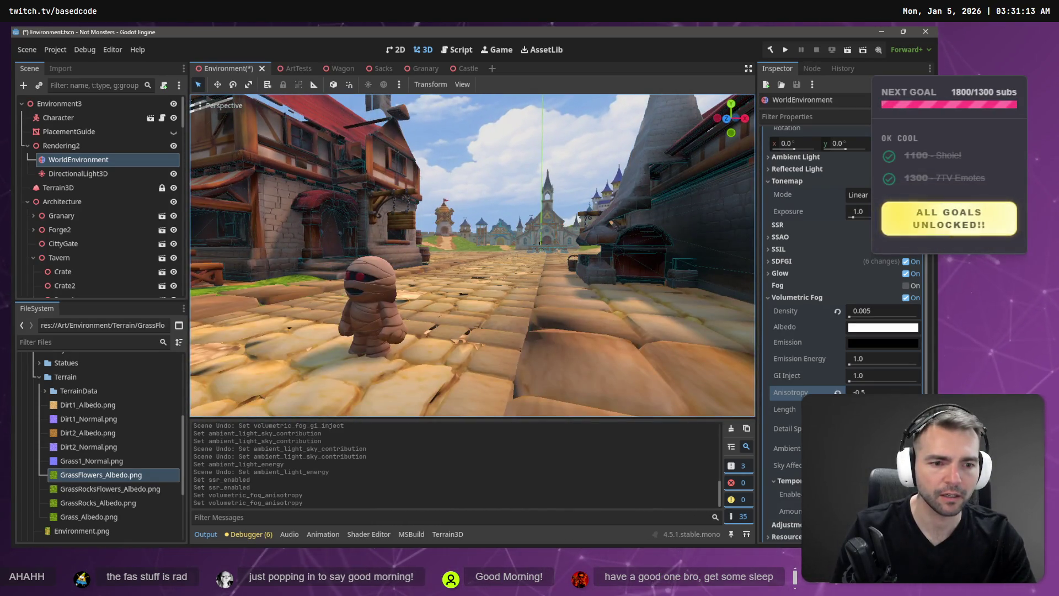
left_click_drag(883, 391, 902, 391)
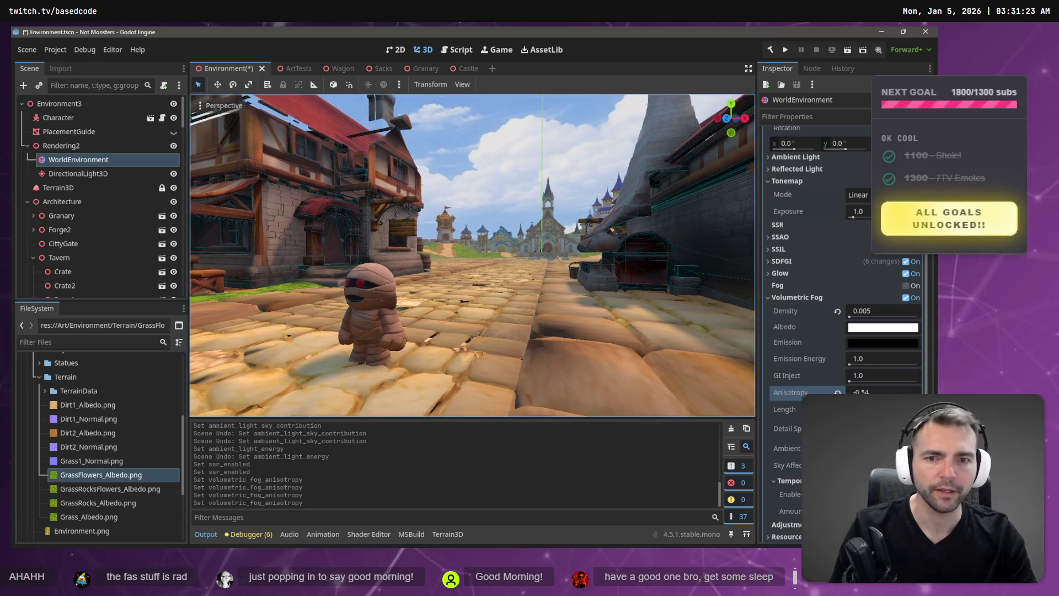
key("ctrl+s")
Glance at the whiteboard mockups, then bring up the ChatGPT boarding house image
key("alt+Tab")
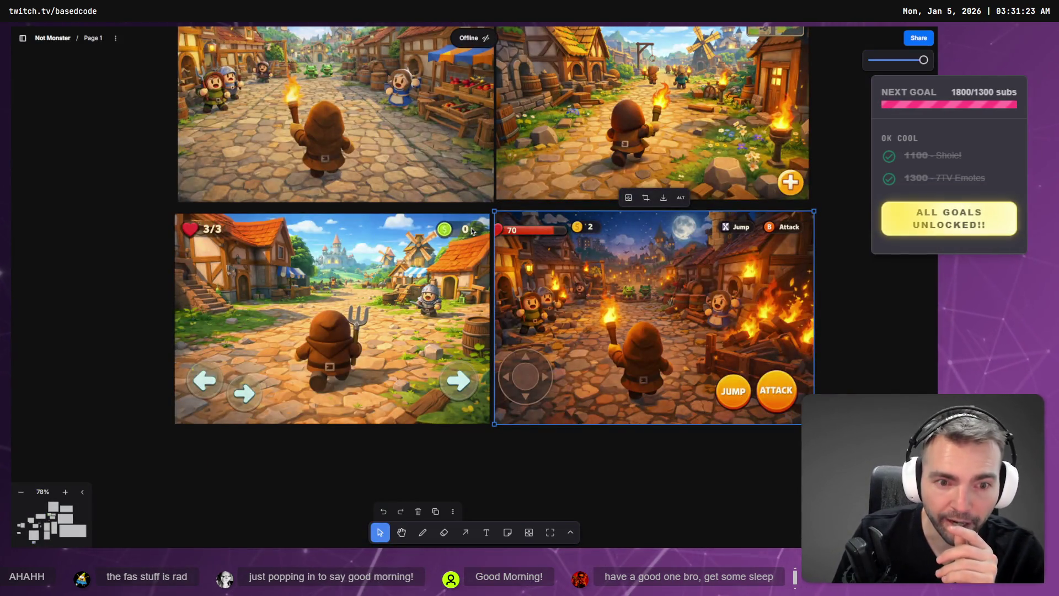
key("alt+Tab")
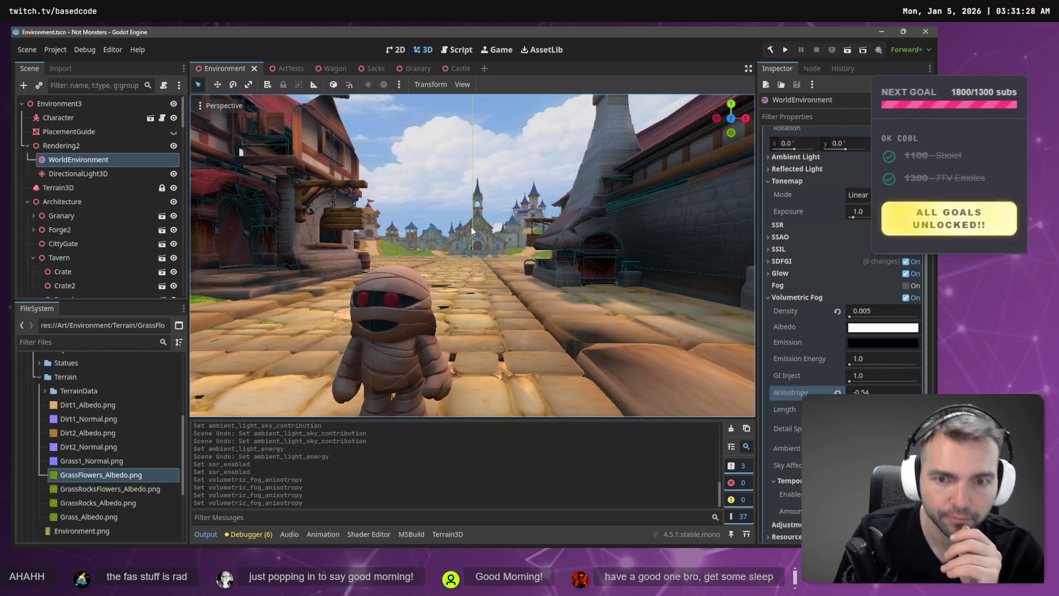
key("alt+Tab")
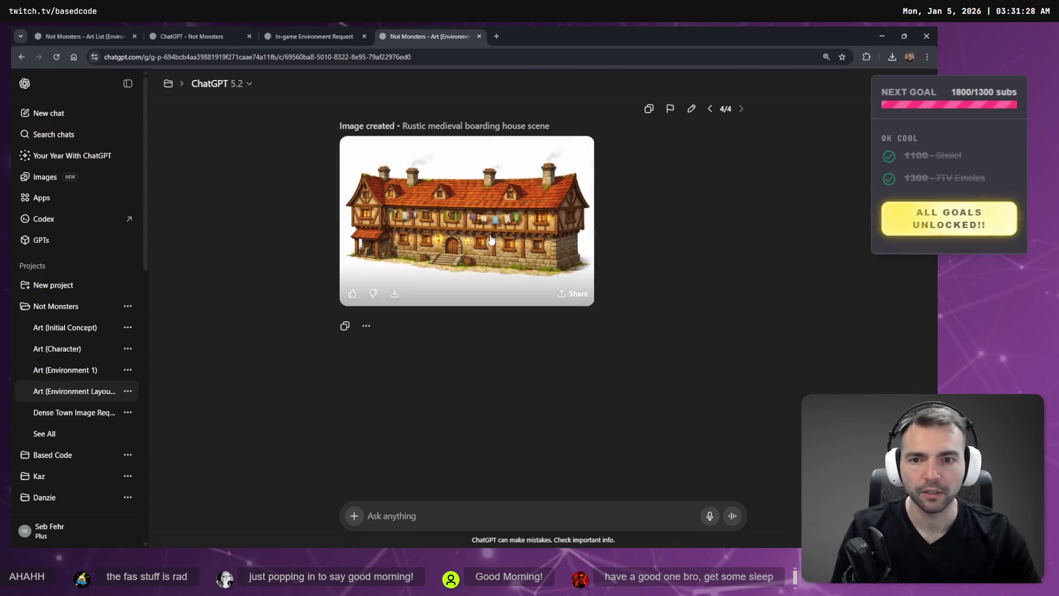
Dictate and send an edit removing the boarding house's hanging clothes, buckets and ground, then return to Godot
left_click(518, 217)
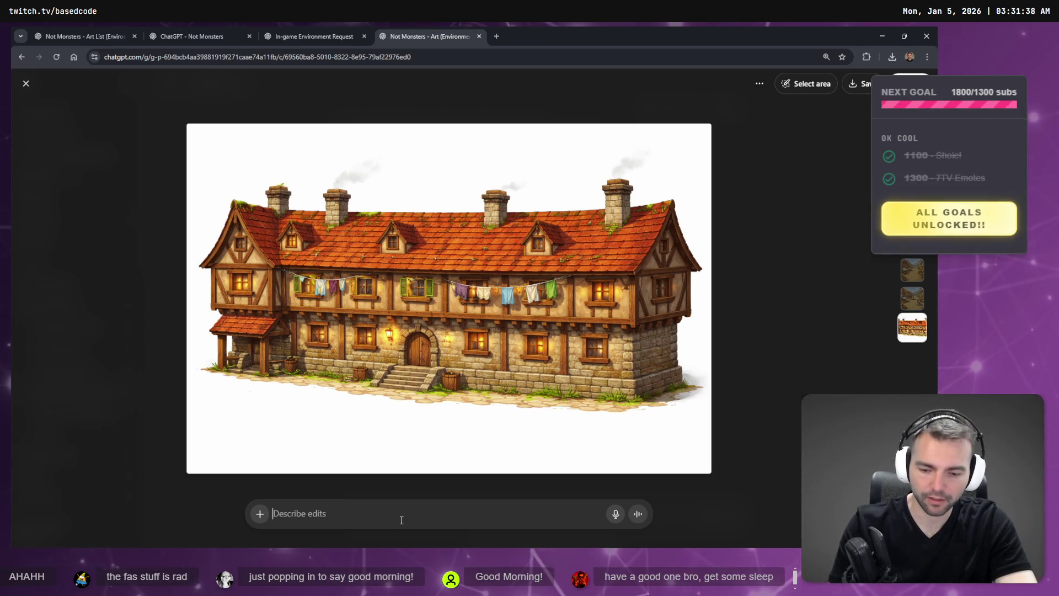
key("super+h")
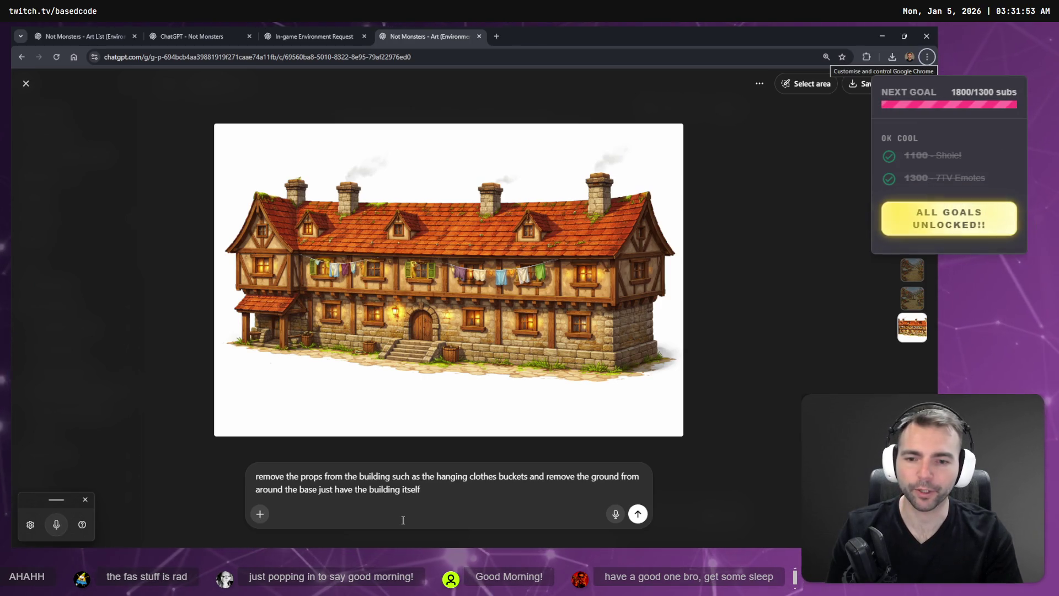
left_click(635, 506)
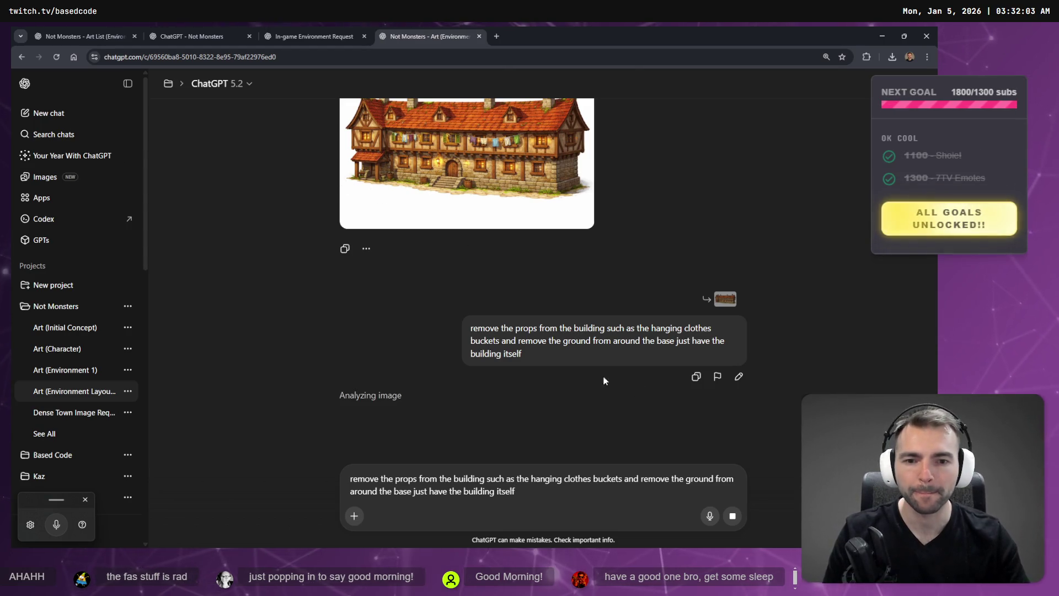
key("alt+Tab")
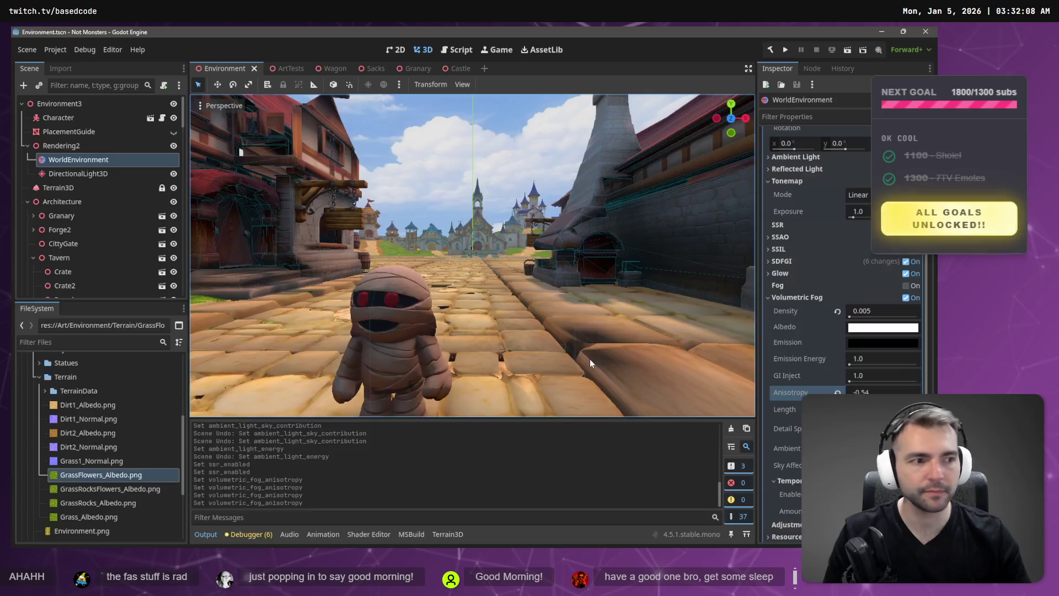
Fly the camera above the blue-roofed gate, then bring up the Twitch browser window maximized
left_click_drag(590, 363, 596, 389)
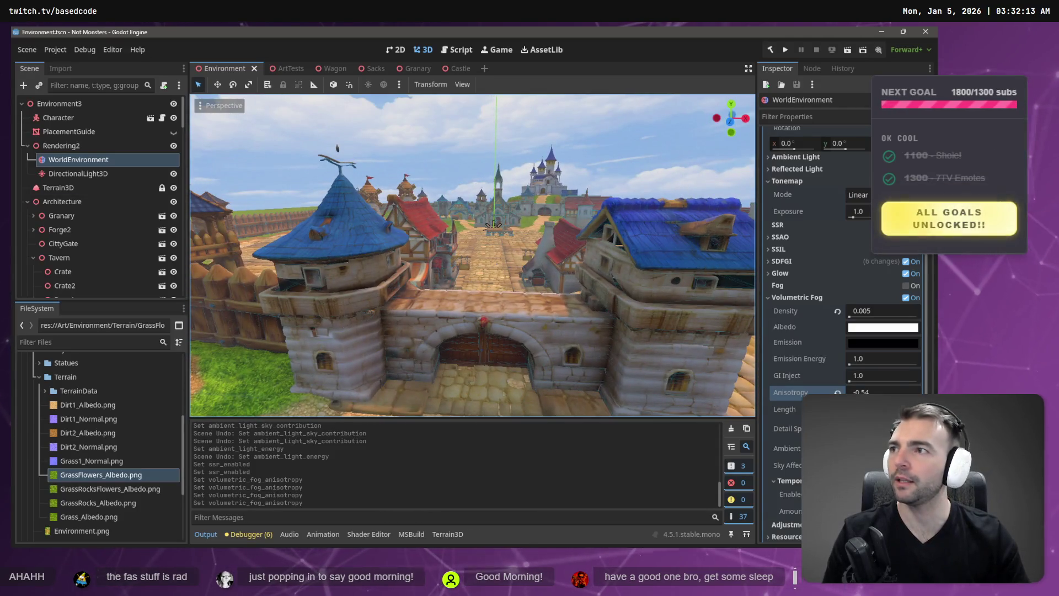
key("alt+Tab")
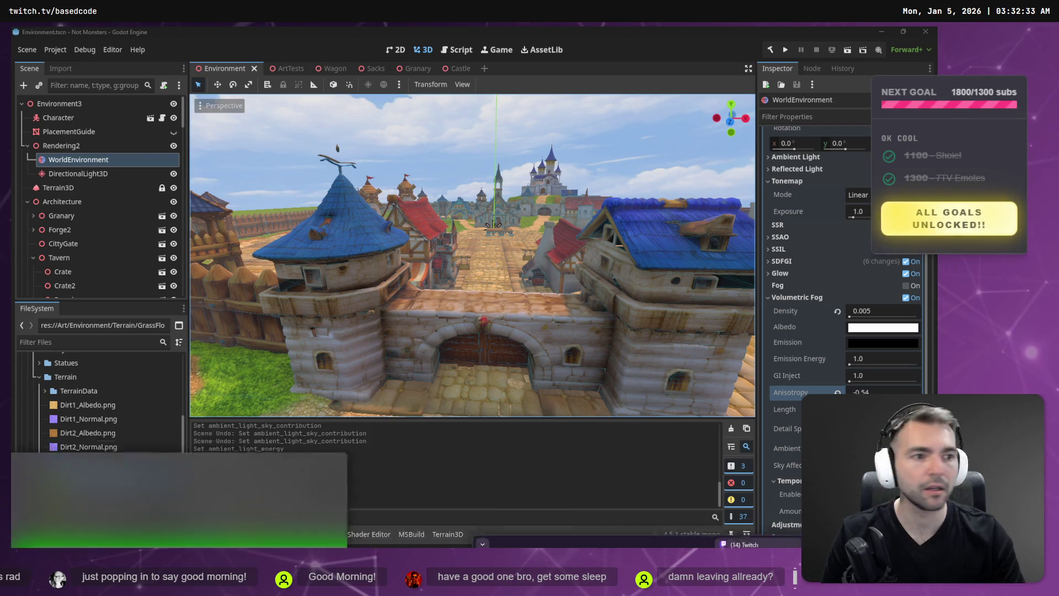
key("alt+Tab")
key("alt+Tab")
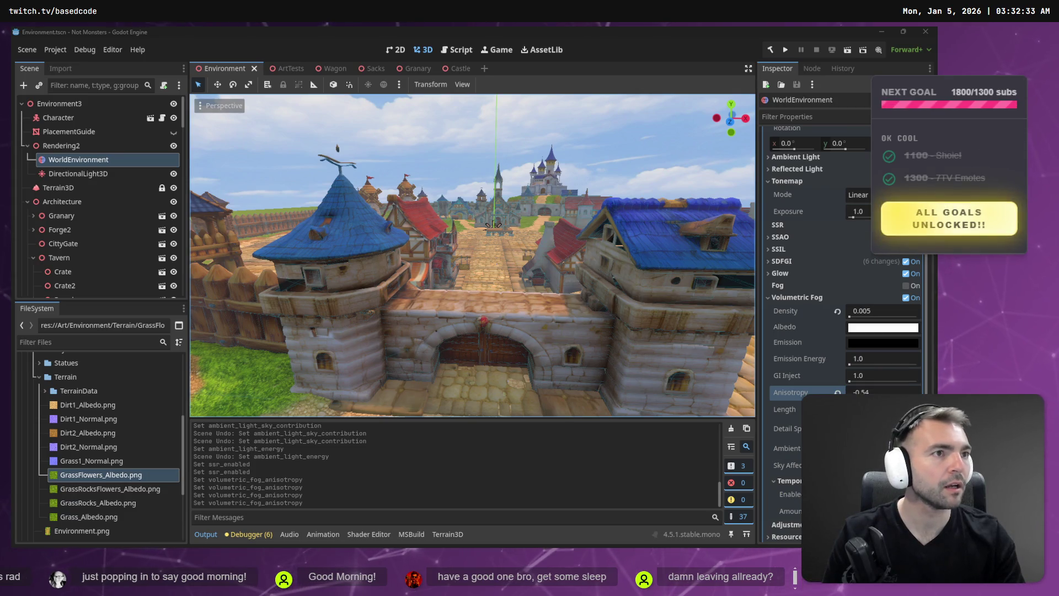
key("alt+Tab")
key("super+Up")
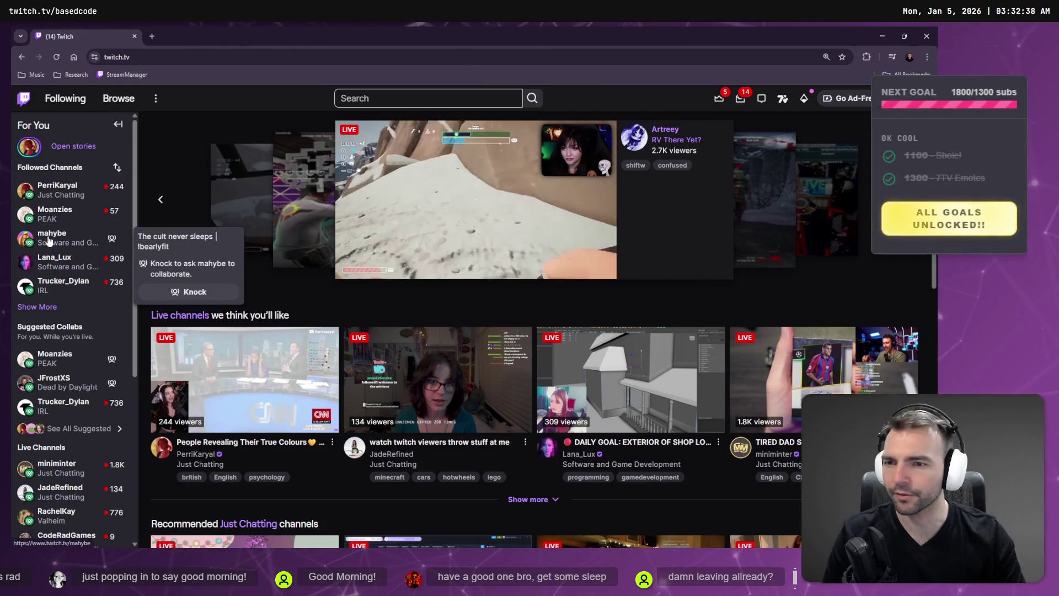
Open two followed live channels on Twitch, then minimize the browser to reveal Godot
left_click(69, 242)
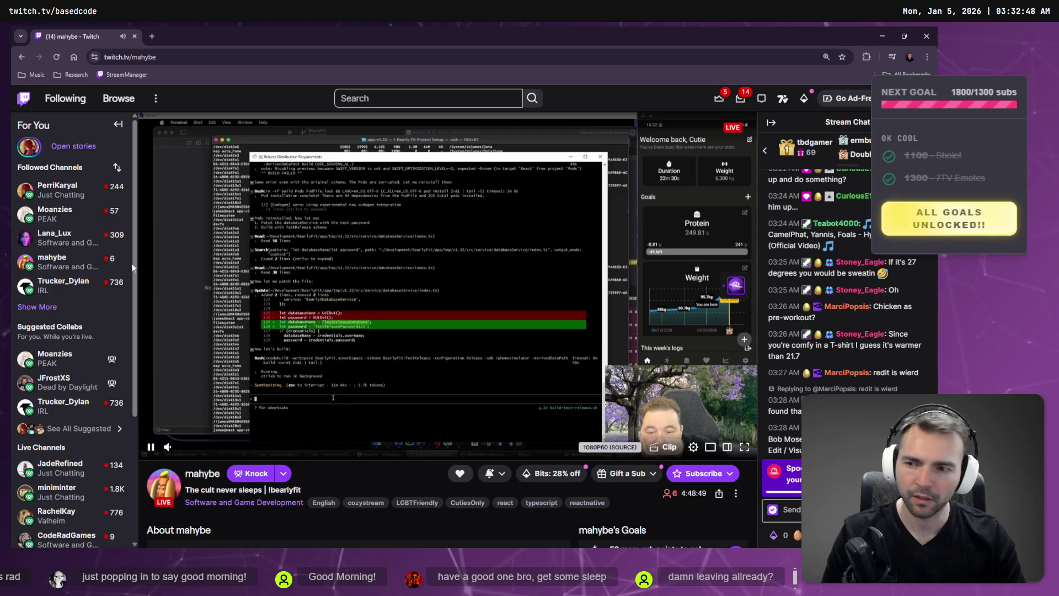
left_click(60, 221)
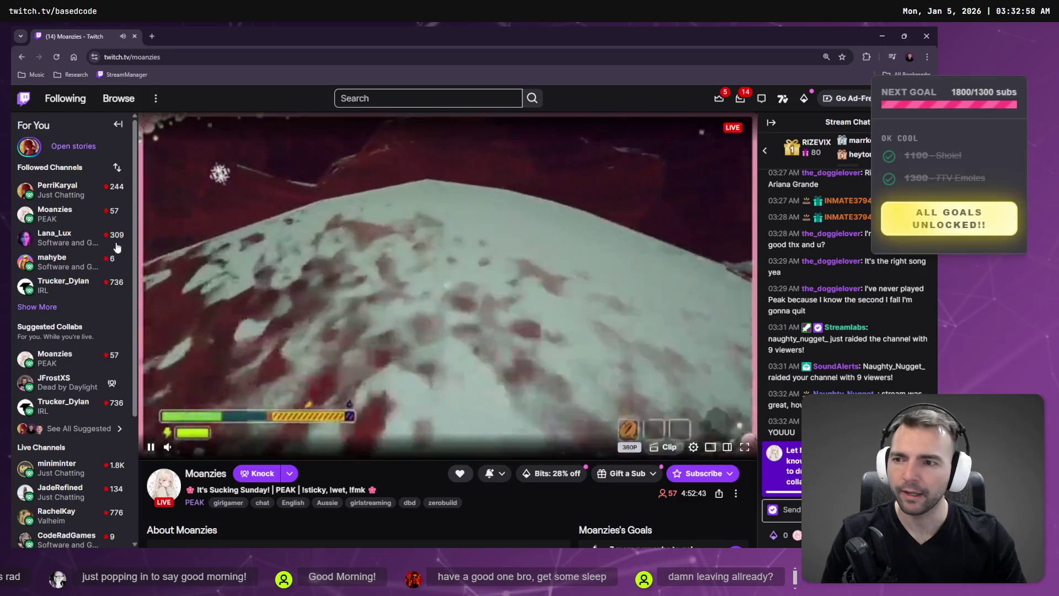
mouse_move(81, 189)
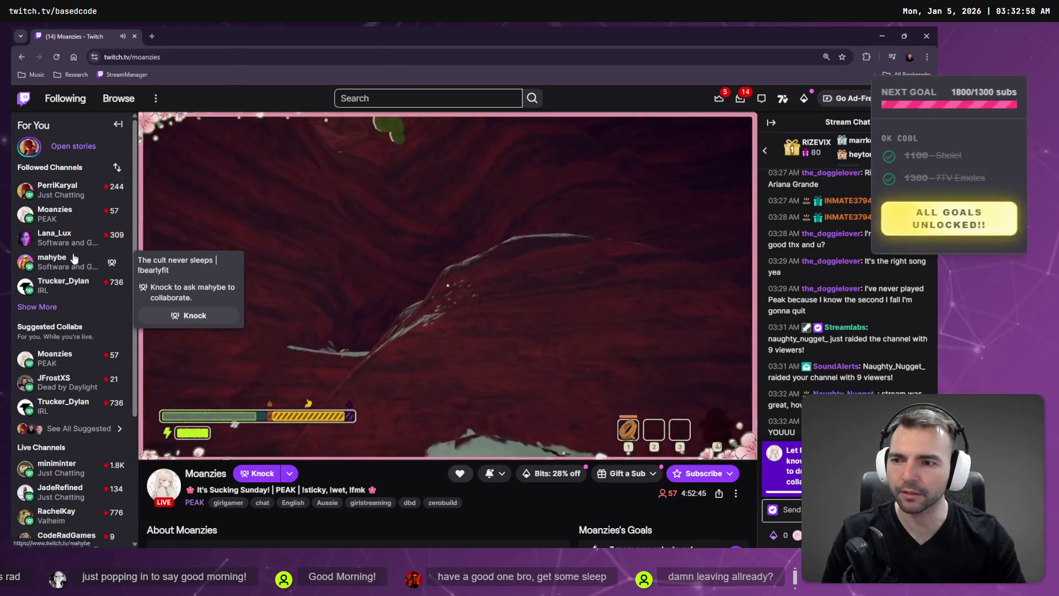
mouse_move(78, 238)
middle_click(353, 29)
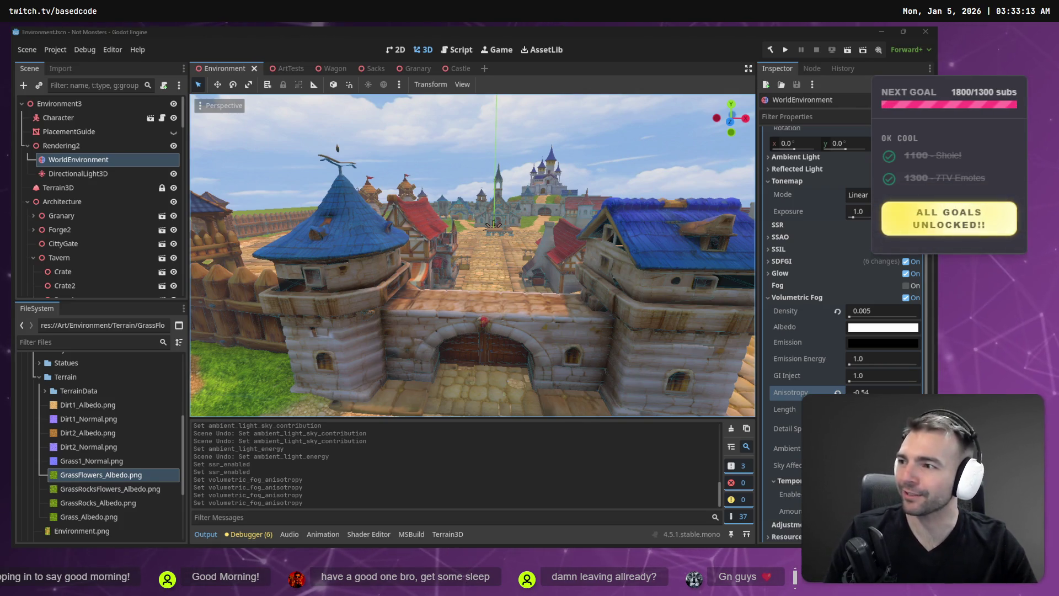
Fly the camera across the town square to the church, then past the gallows toward the castle skyline
key("w")
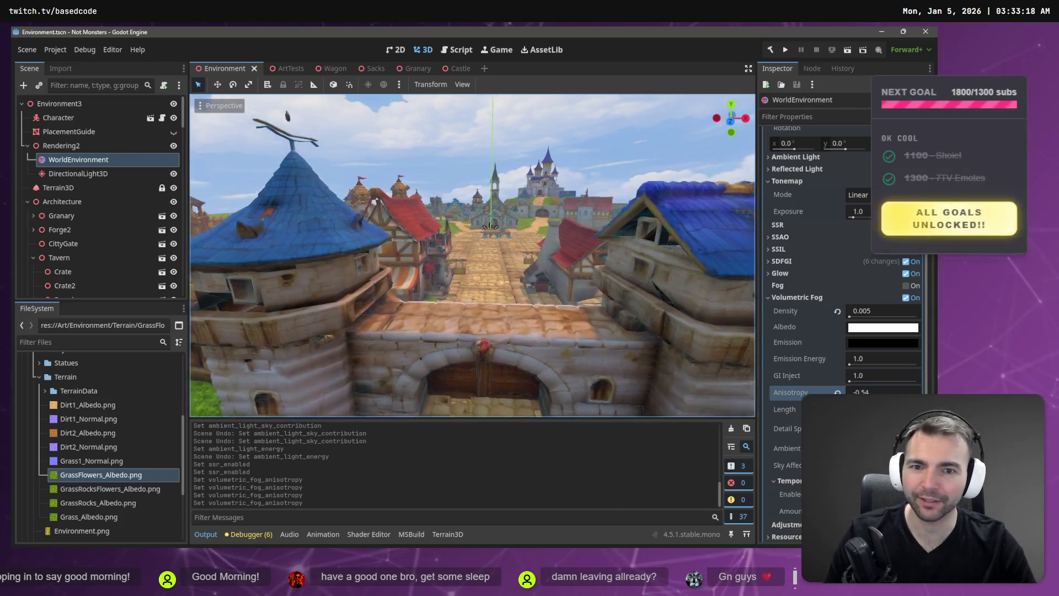
key("w")
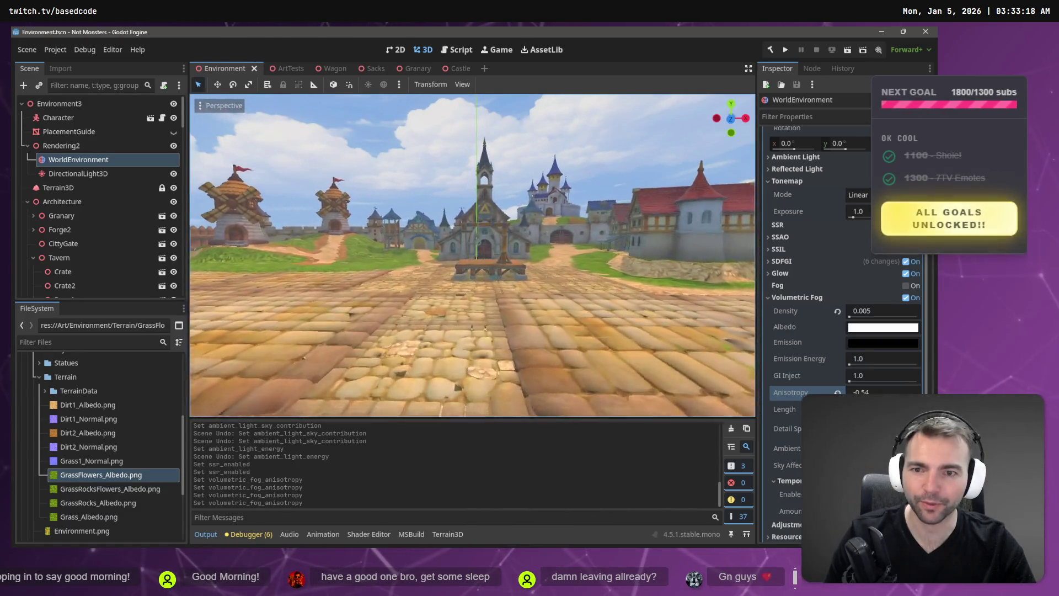
key("w")
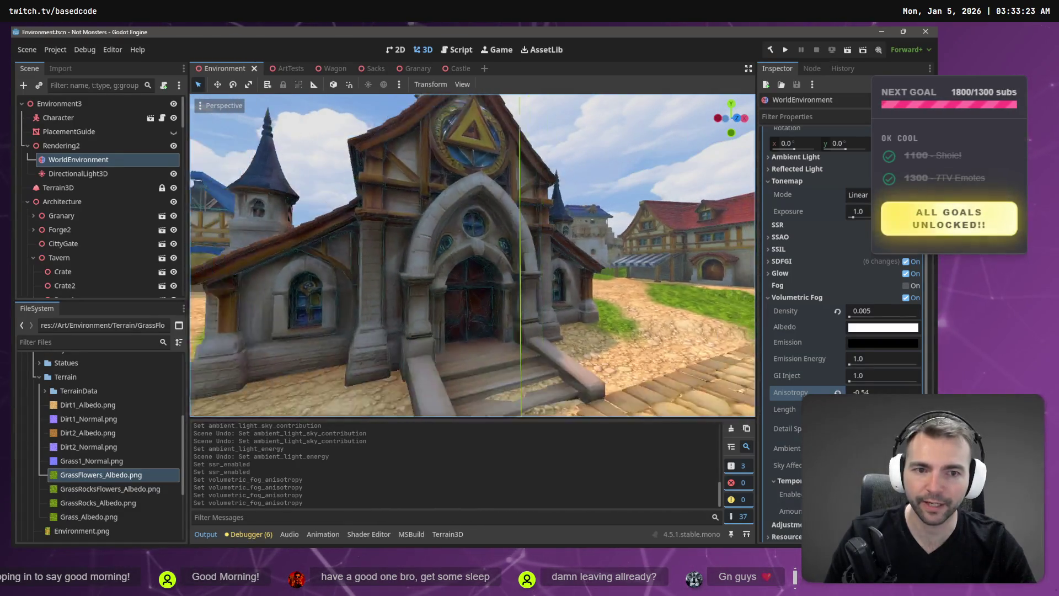
key("s")
key("w")
key("s")
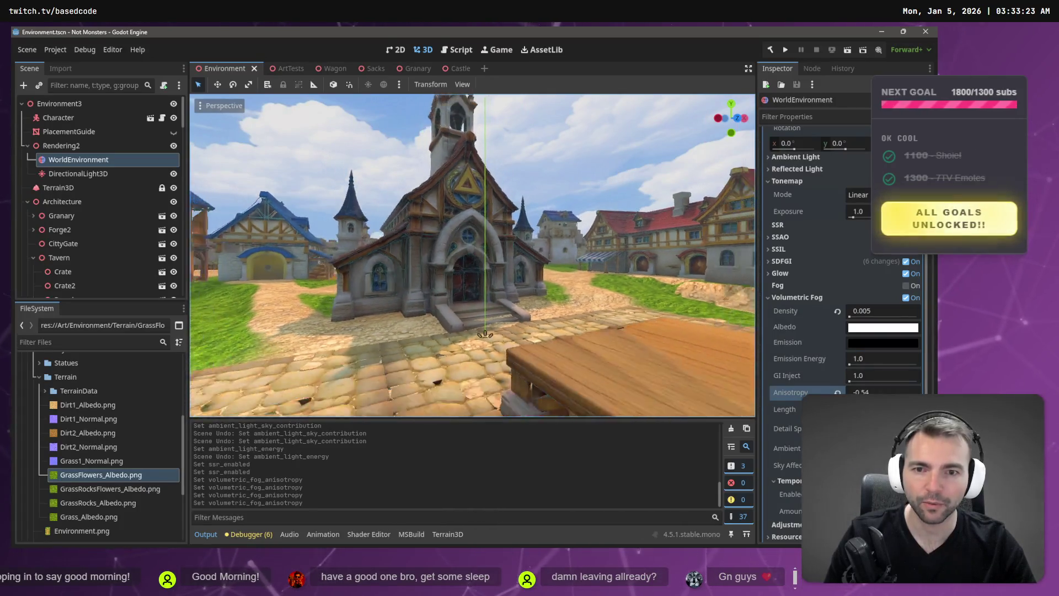
key("w")
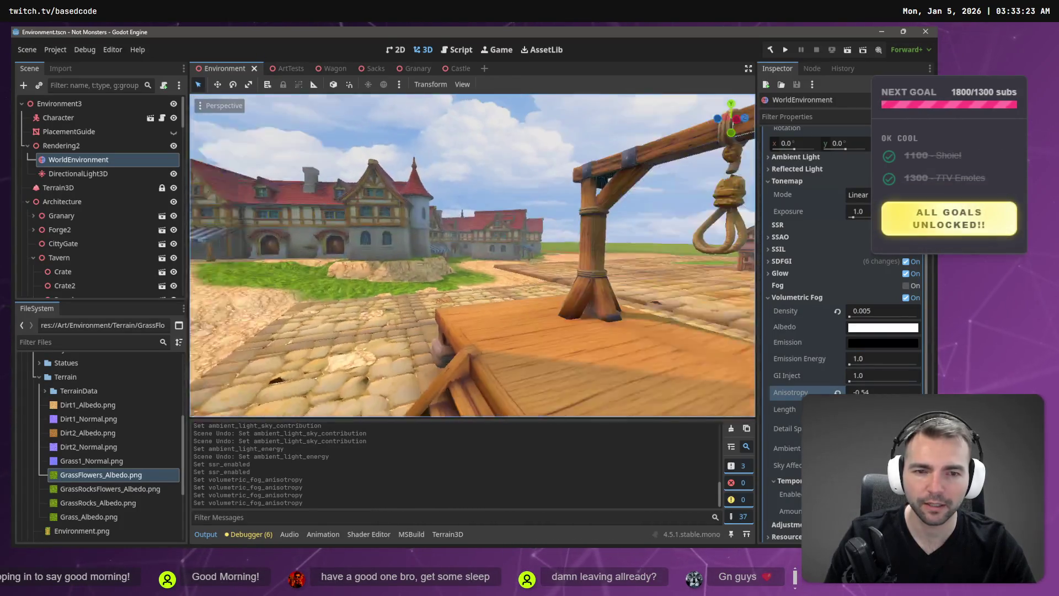
key("w")
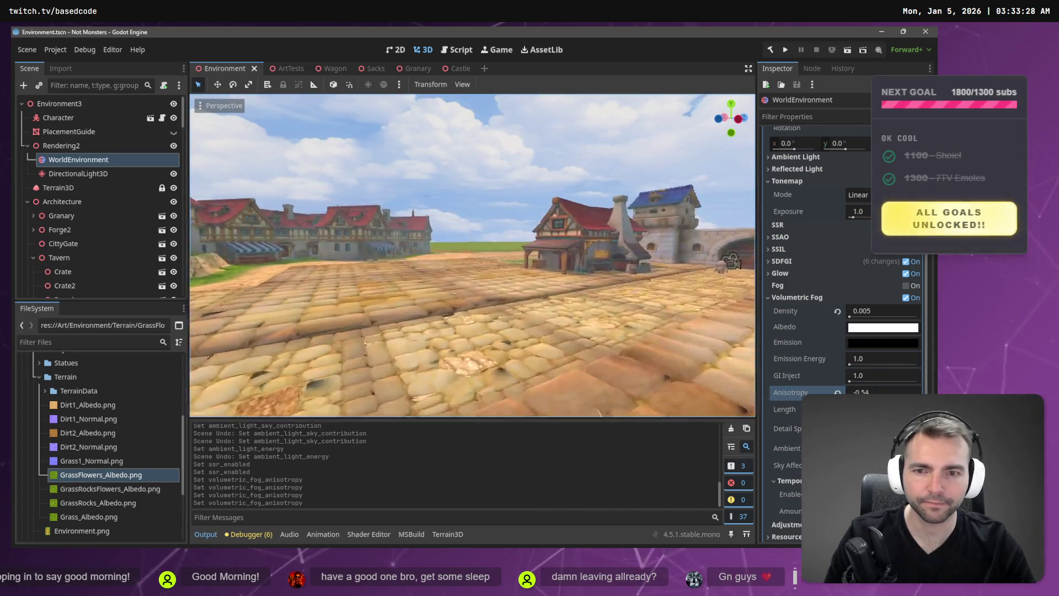
key("w")
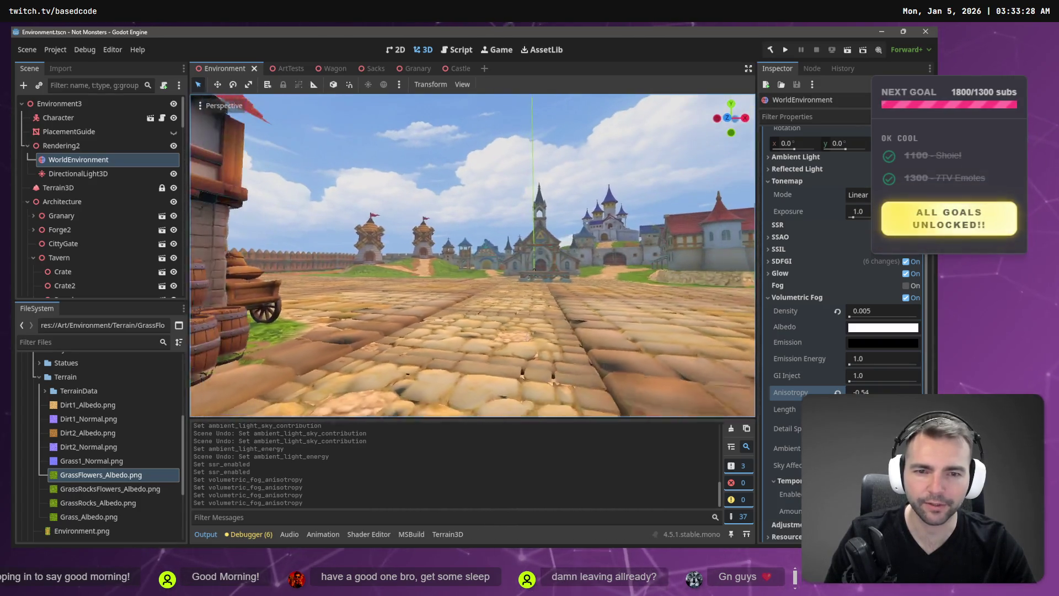
Fly back through the plaza past the gallows and down the side street to frame the mummy character
key("s")
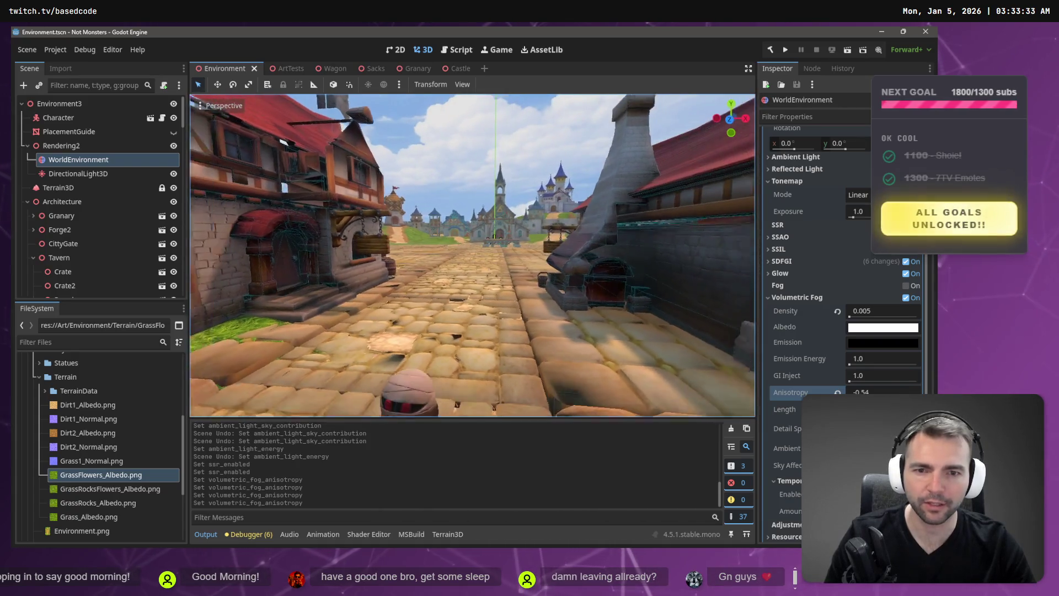
key("w")
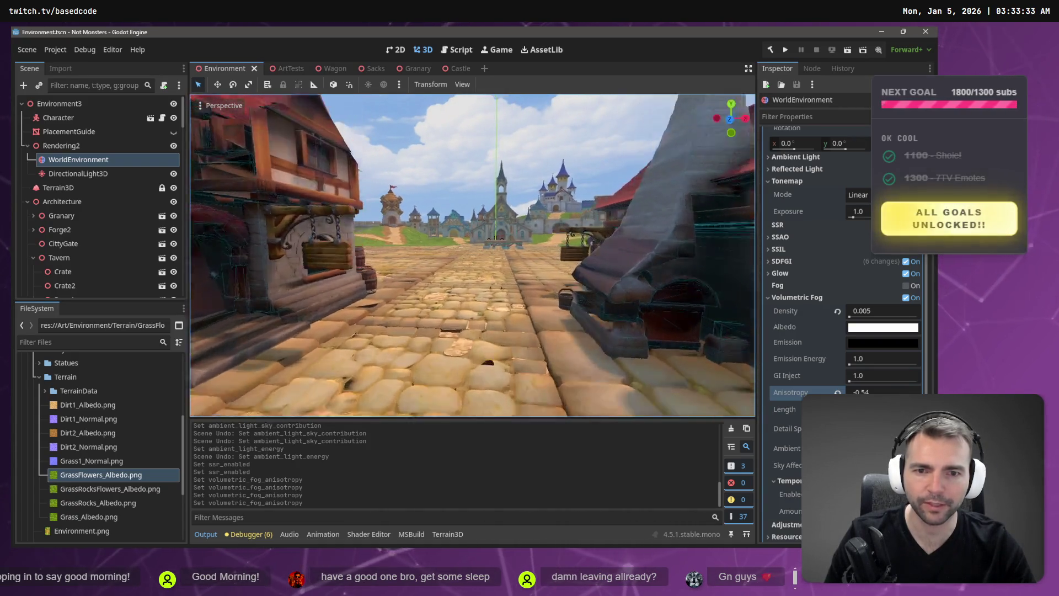
key("w")
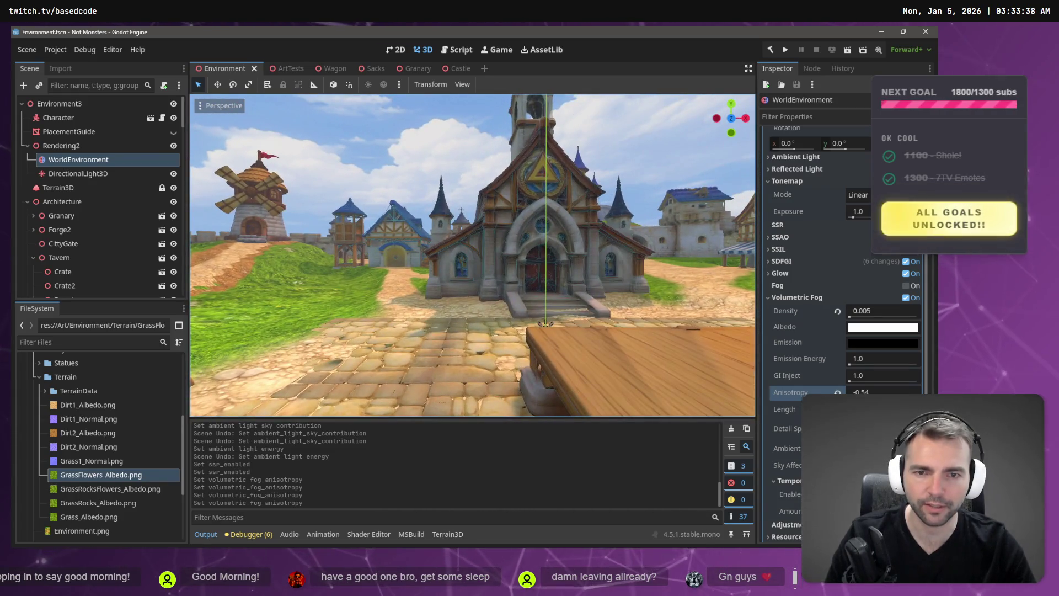
key("w")
key("s")
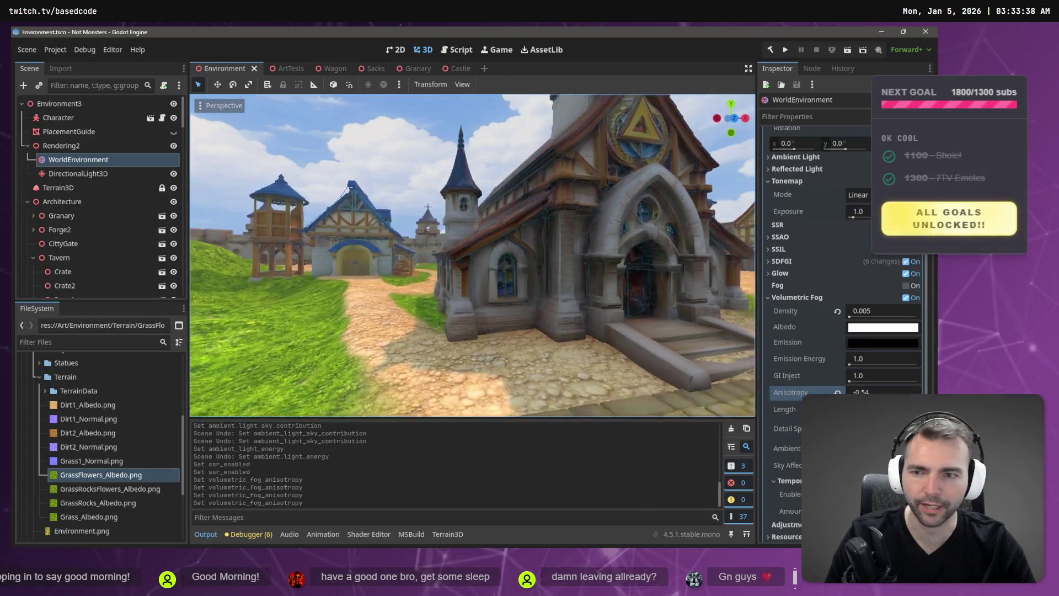
key("w")
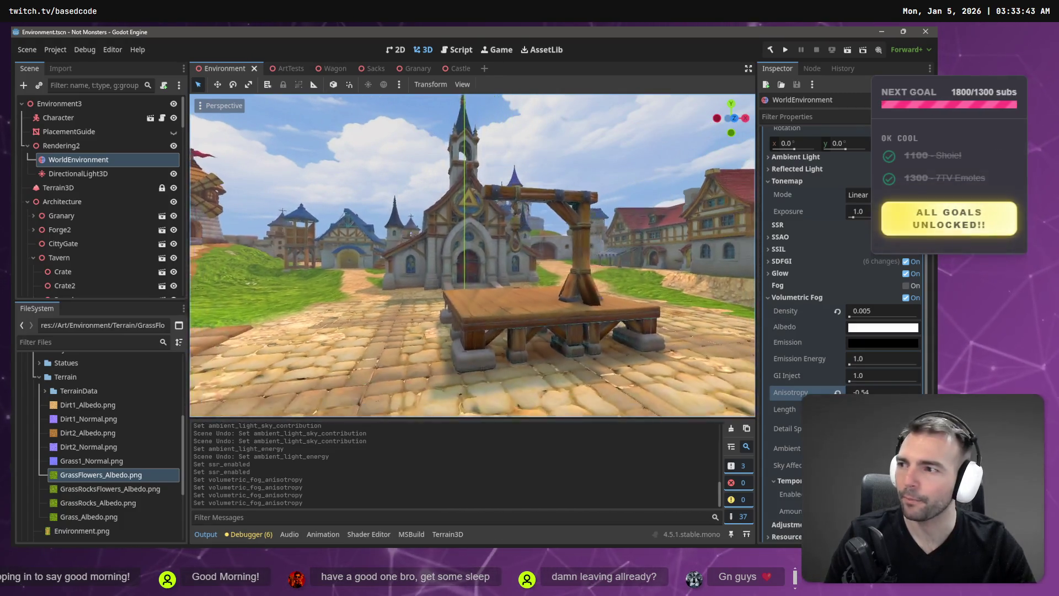
key("w")
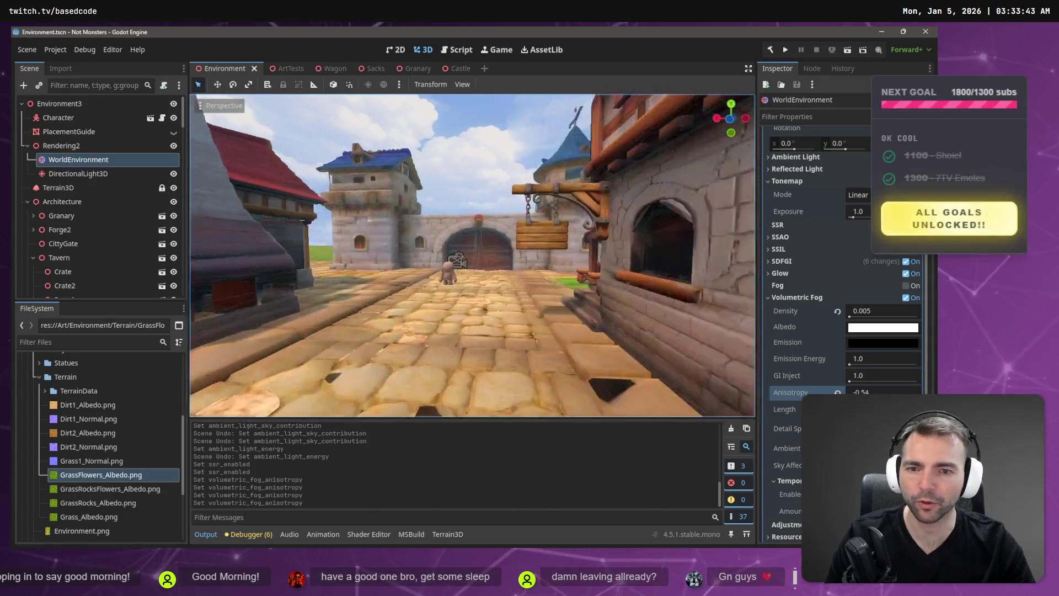
key("a")
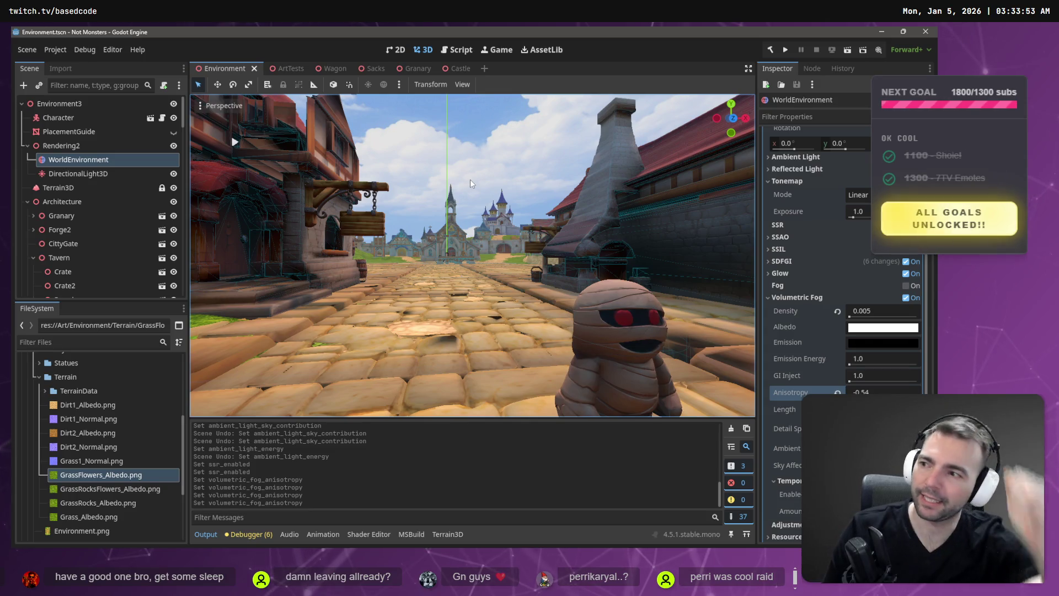
key("s")
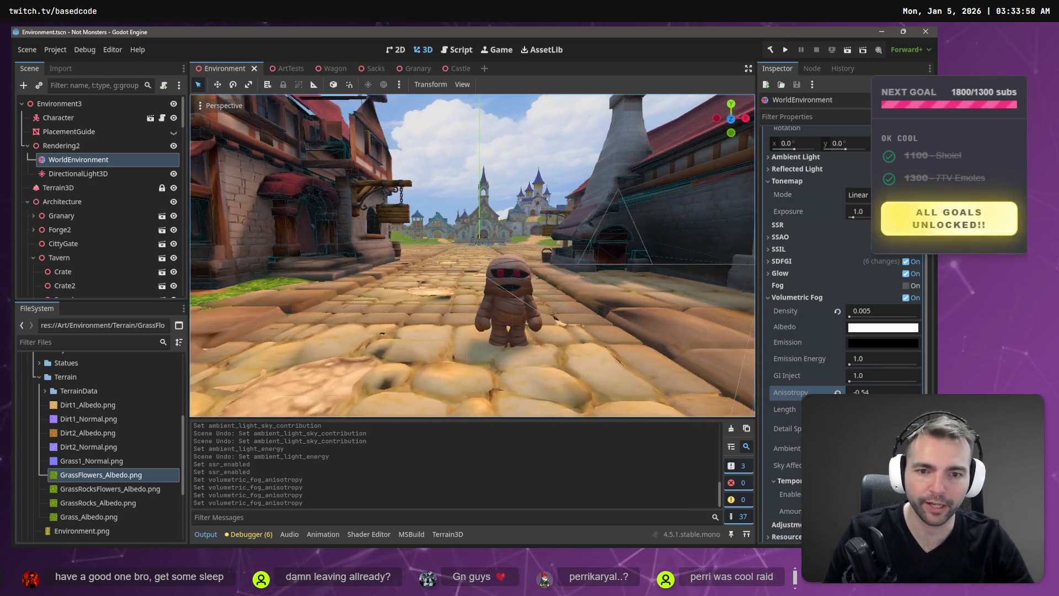
key("w")
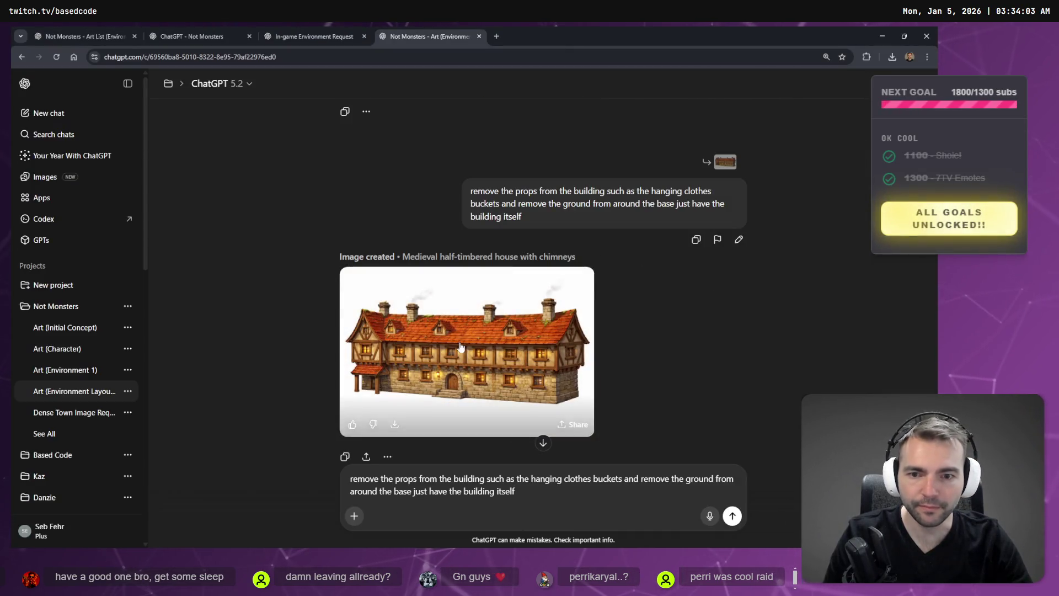
left_click(468, 353)
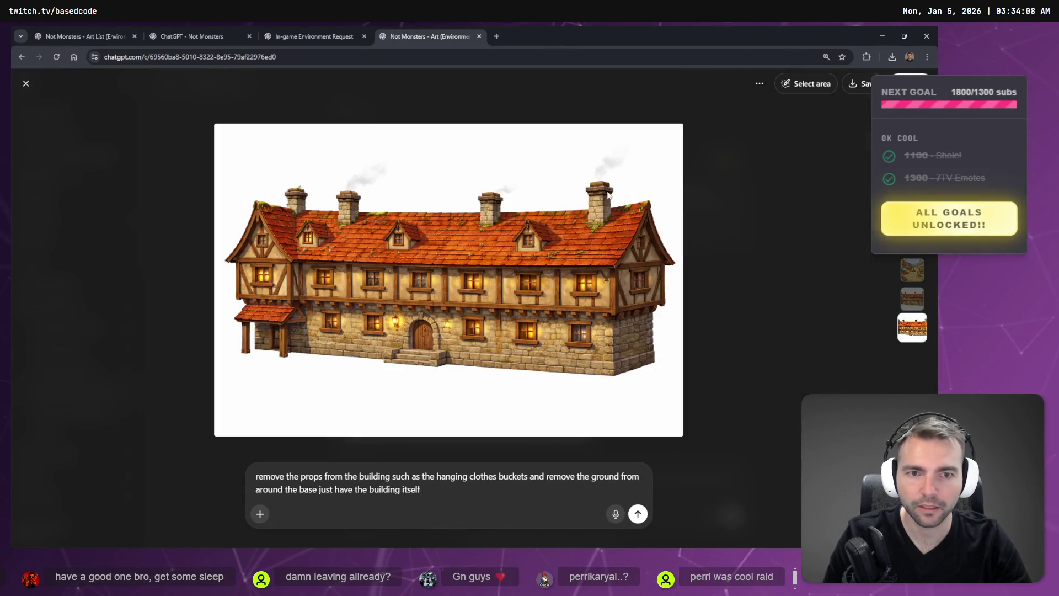
Replace the old edit prompt with 'remove the lanterns and smoke from the chimneys' and send it
key("ctrl+a")
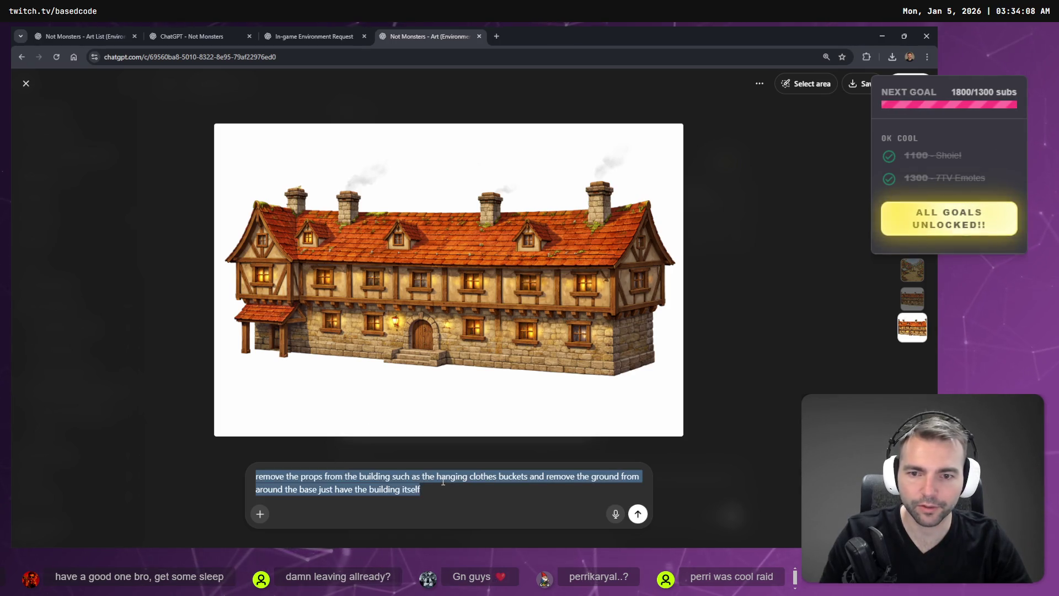
key("BackSpace")
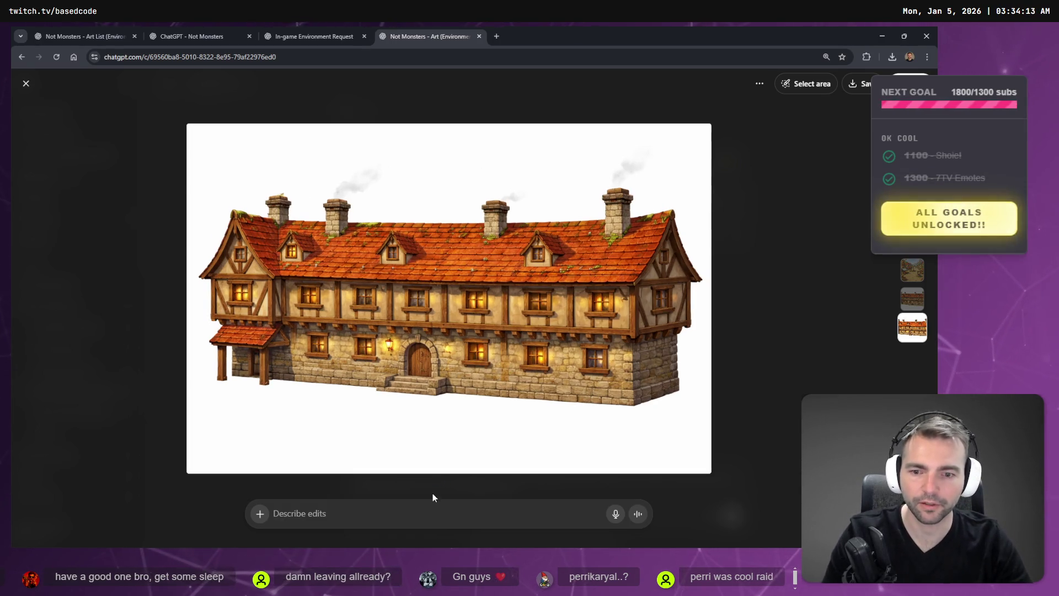
key("super+h")
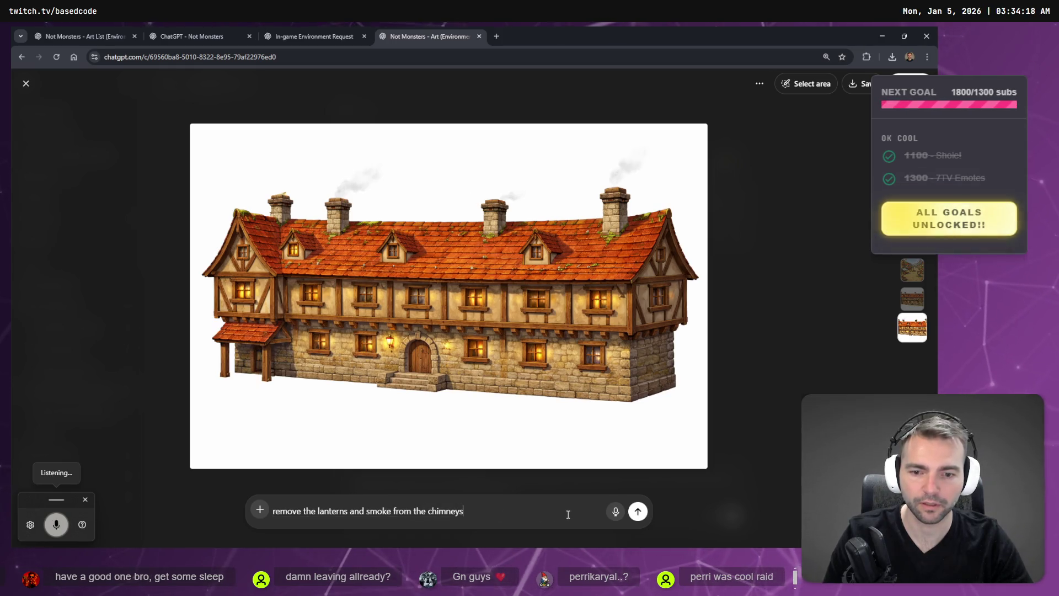
key("Return")
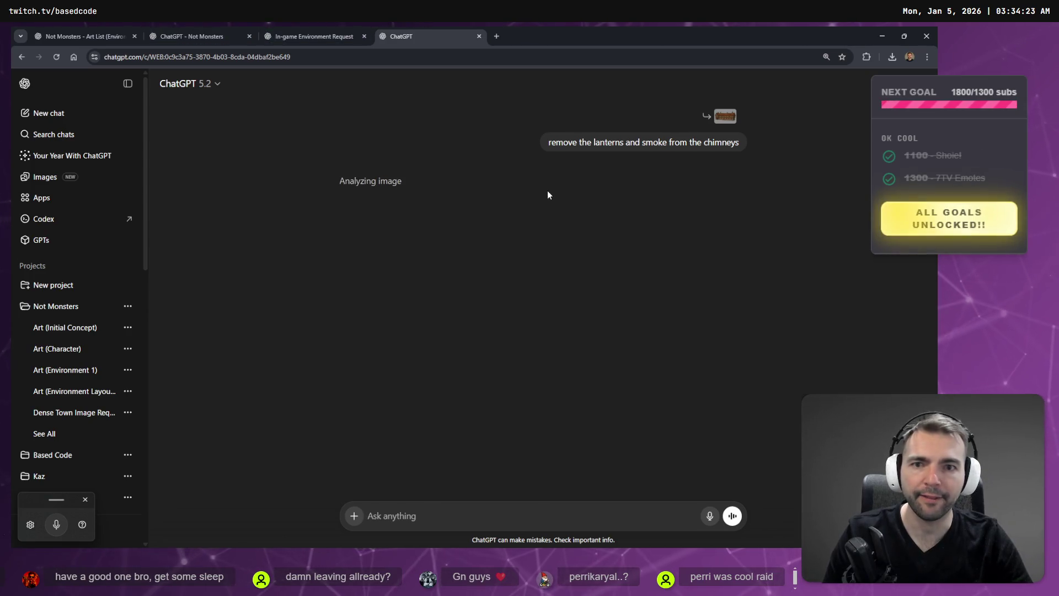
Glance at the In-game Environment Request chat, then return to the chat analysing the house image
left_click(295, 32)
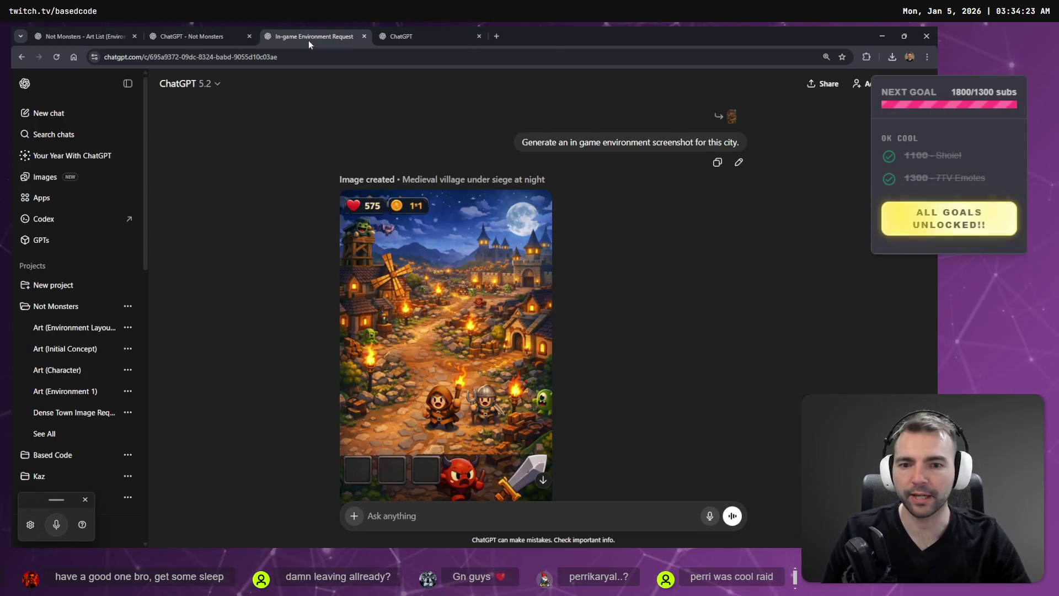
left_click(406, 36)
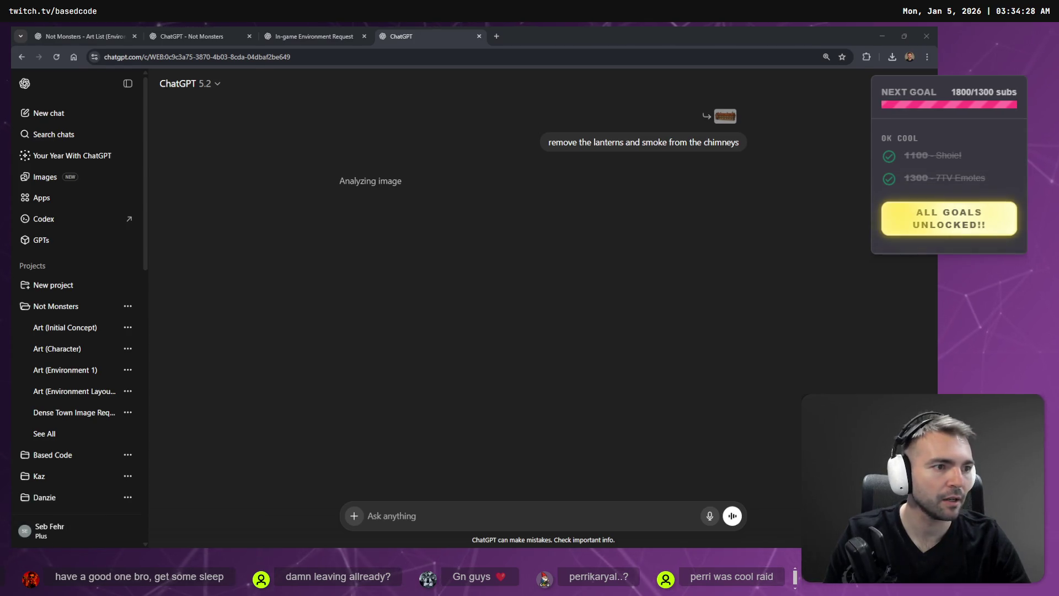
key("alt+Tab")
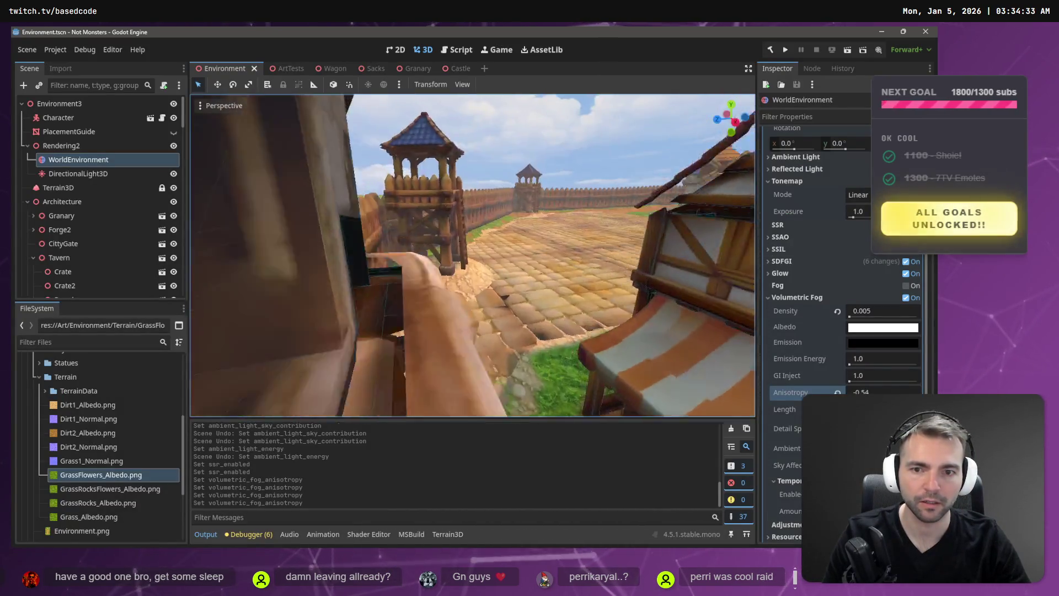
Fly over the tavern and village rooftops, then down into the square facing the castle
key("w")
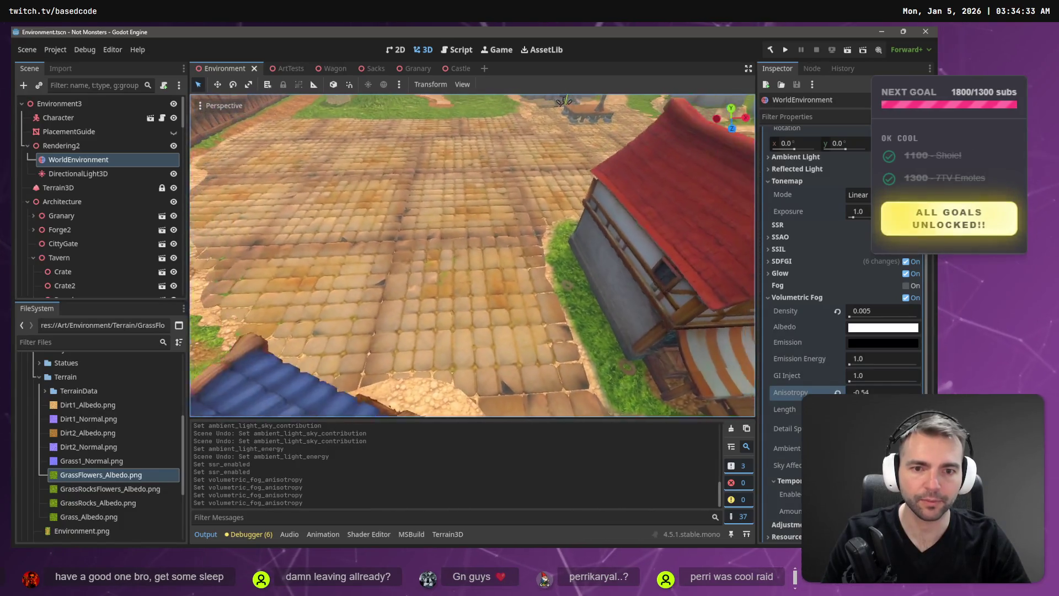
key("s")
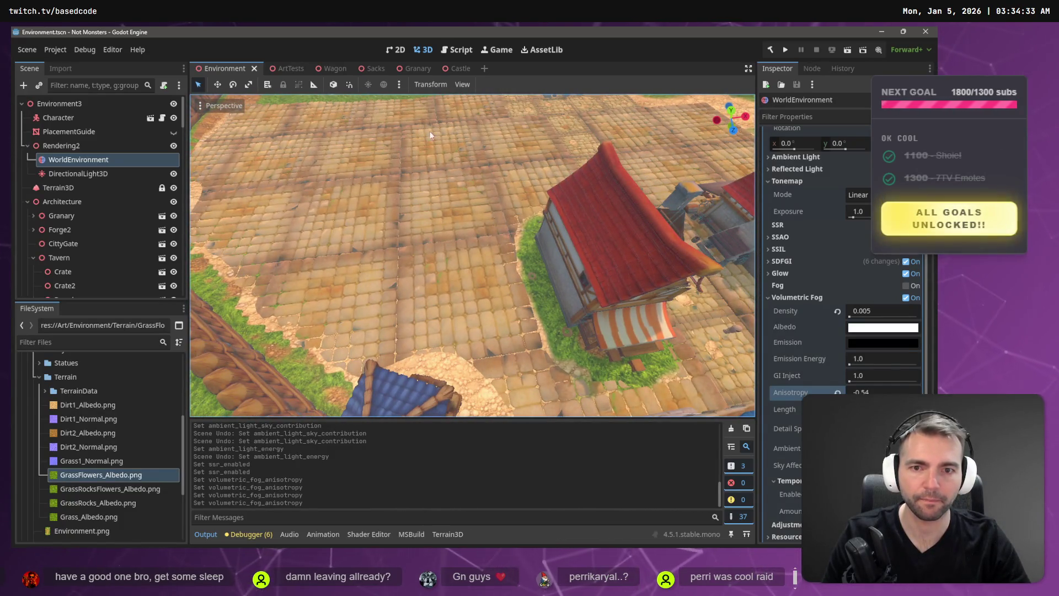
key("s")
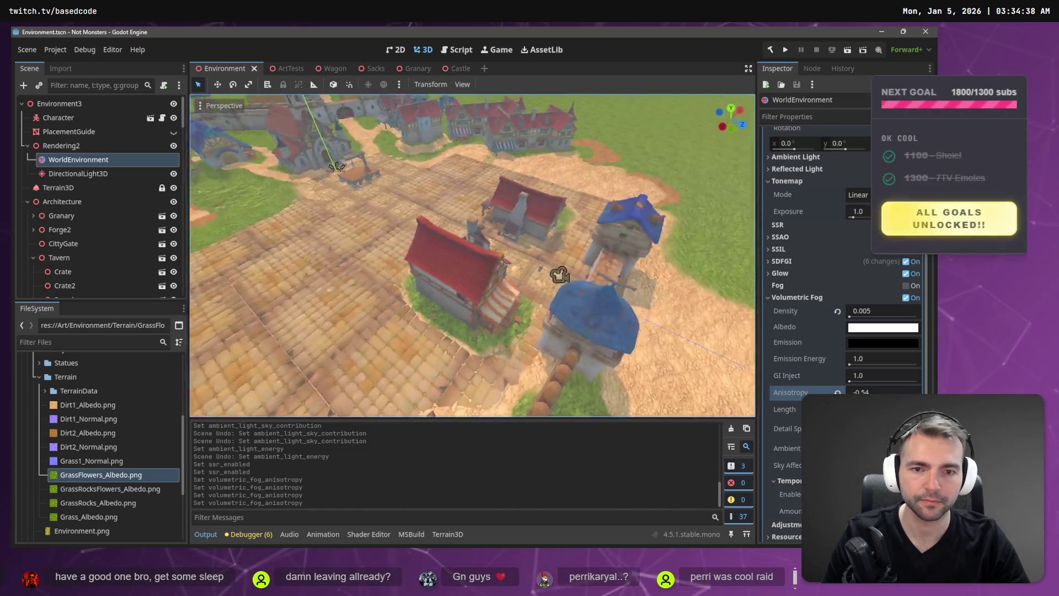
key("w")
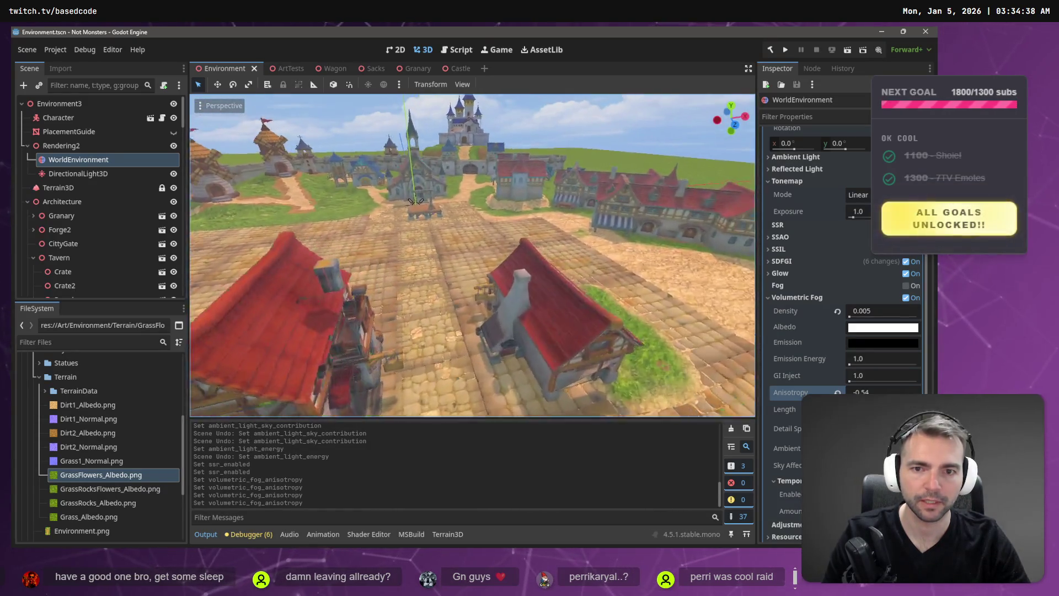
key("alt+Tab")
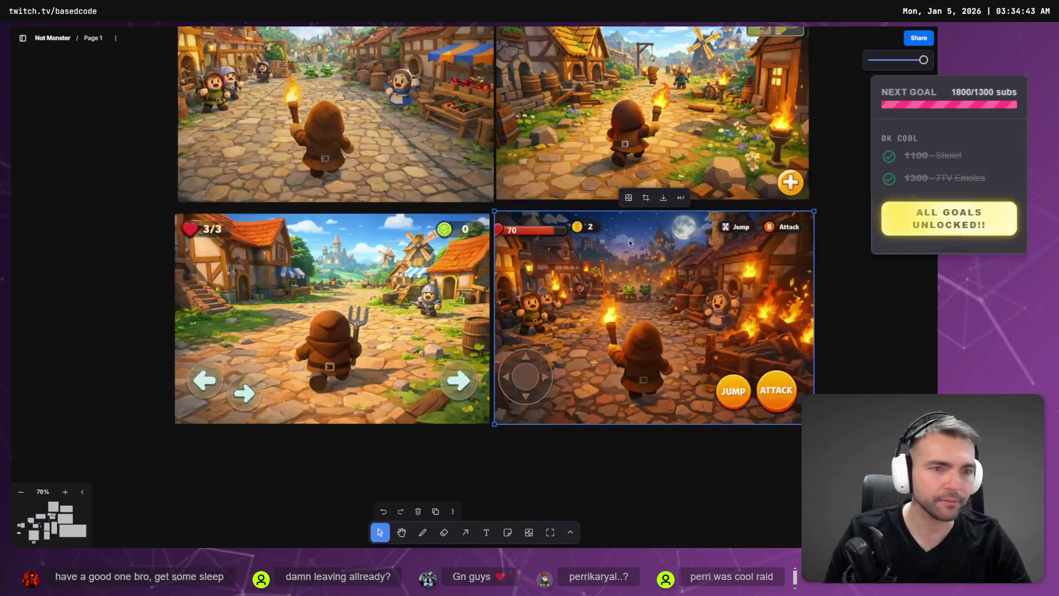
Pan and zoom the whiteboard to centre the dense walled-town map among the village references
scroll(498, 212, "down", 5)
left_click_drag(498, 212, 551, 311)
scroll(551, 310, "up", 5)
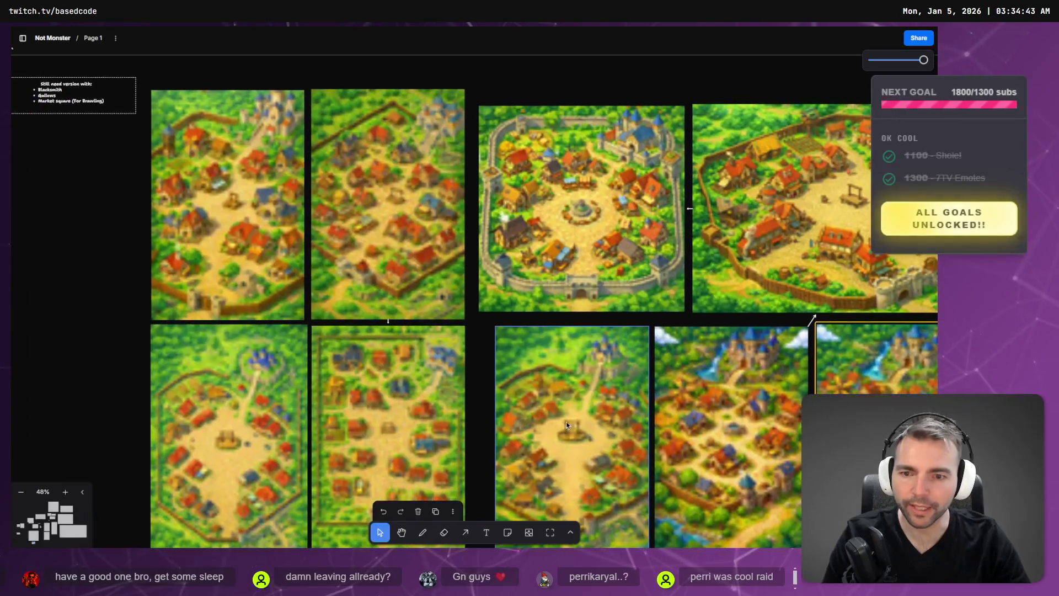
scroll(444, 109, "up", 5)
scroll(445, 109, "right", 15)
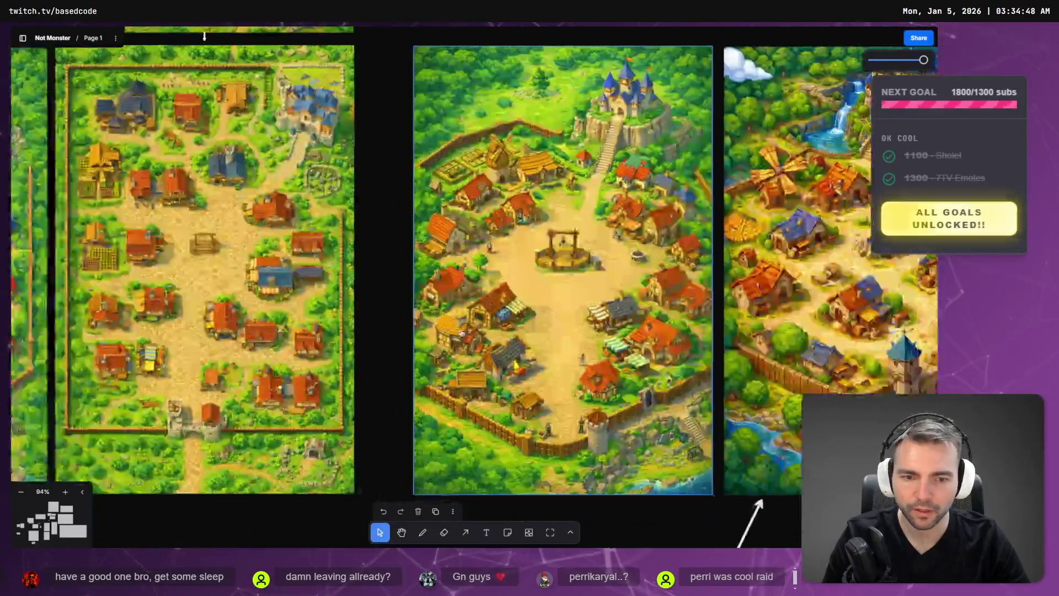
scroll(493, 406, "right", 5)
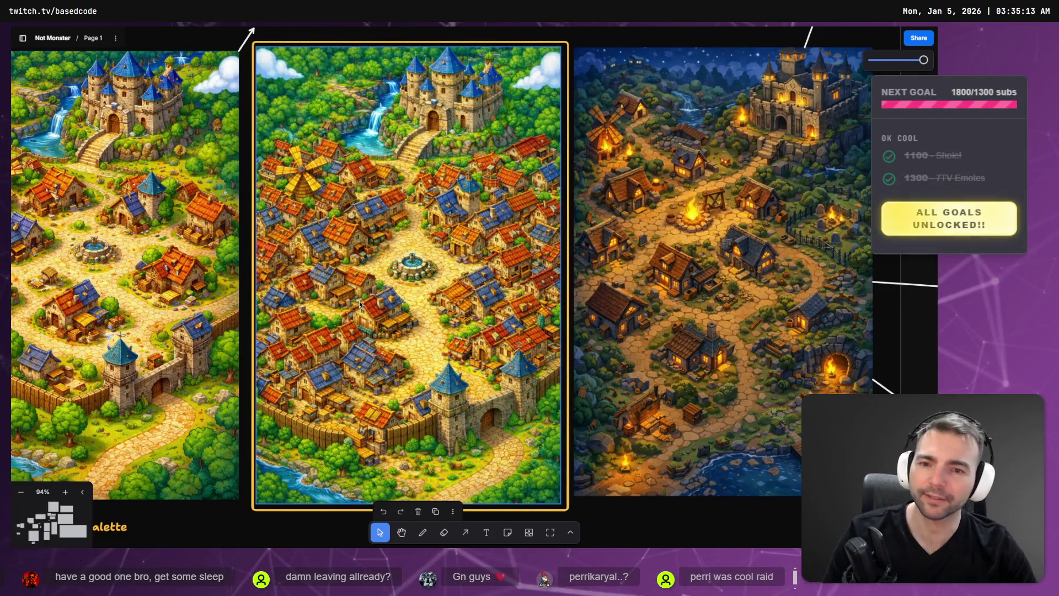
Switch to the arrow tool, then bring the ChatGPT boarding-house conversation to the front
key("a")
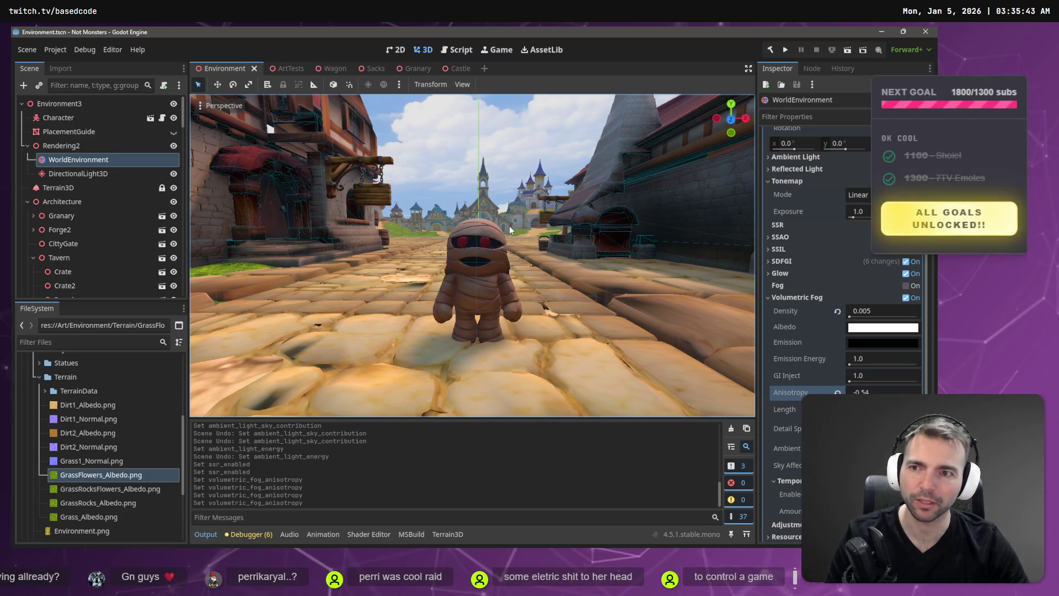
key("alt+Tab")
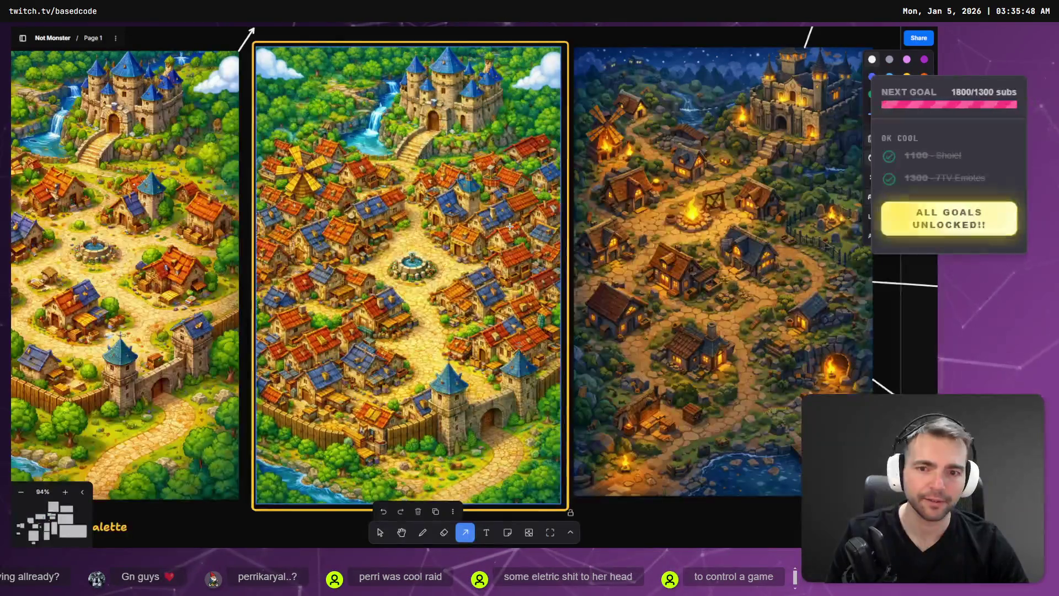
key("alt+Tab")
key("alt+Tab")
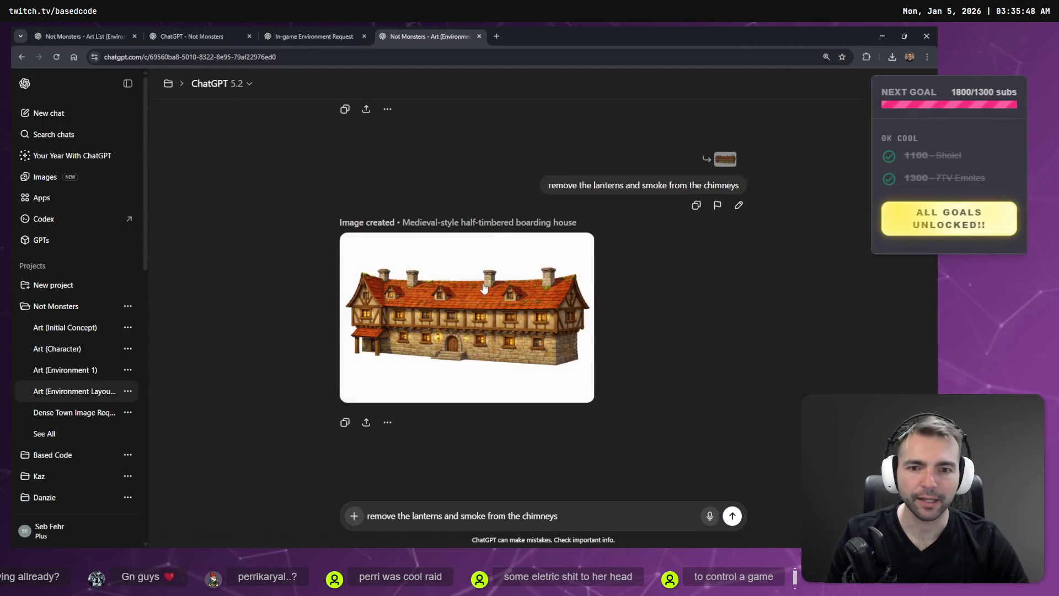
Open the regenerated lantern-free, smoke-free boarding house image full size and copy it
left_click(484, 288)
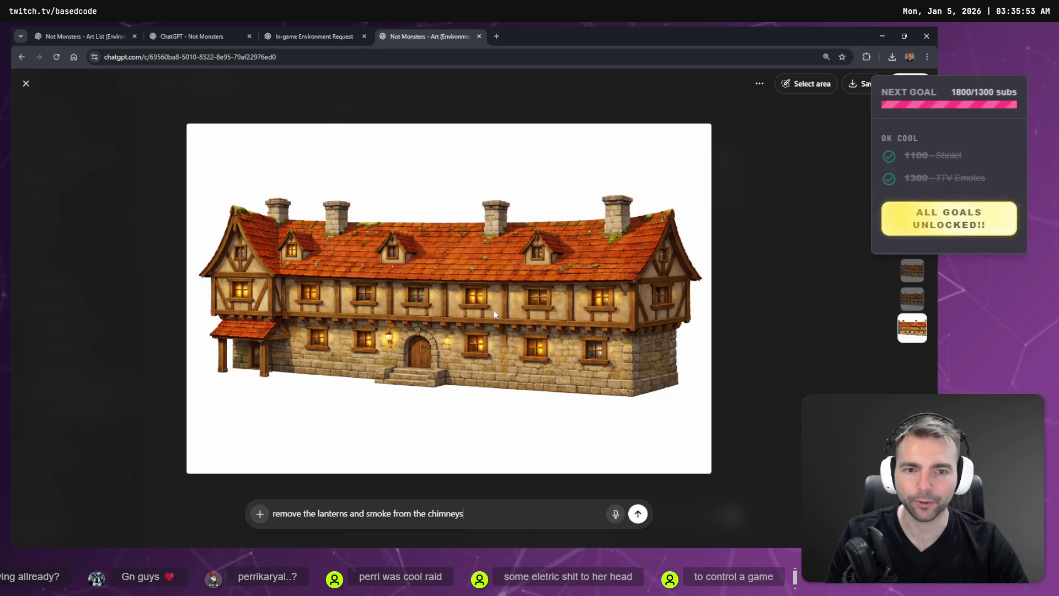
right_click(494, 310)
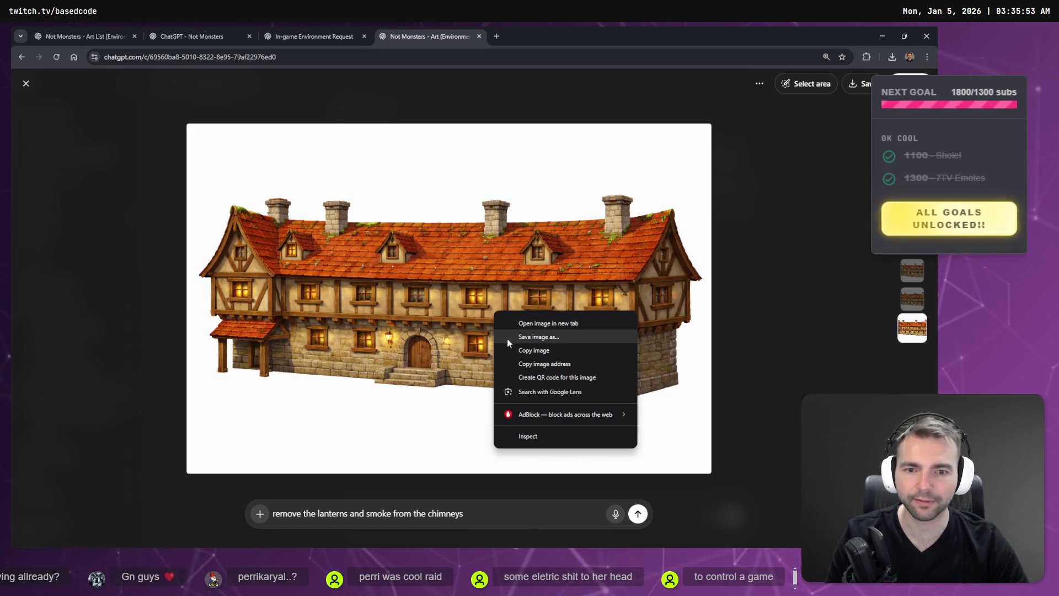
left_click(534, 351)
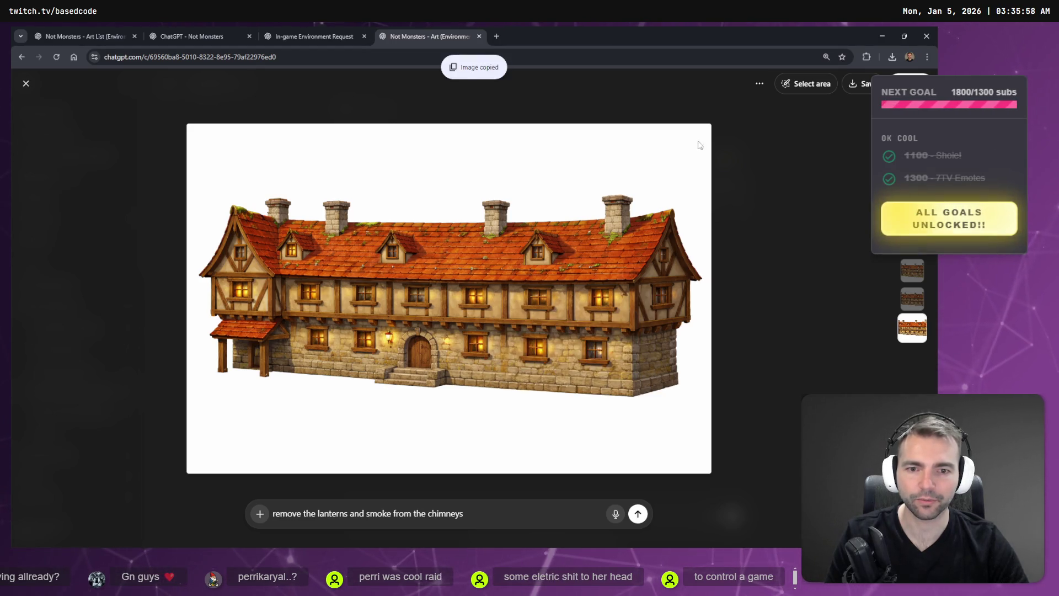
key("alt+Tab")
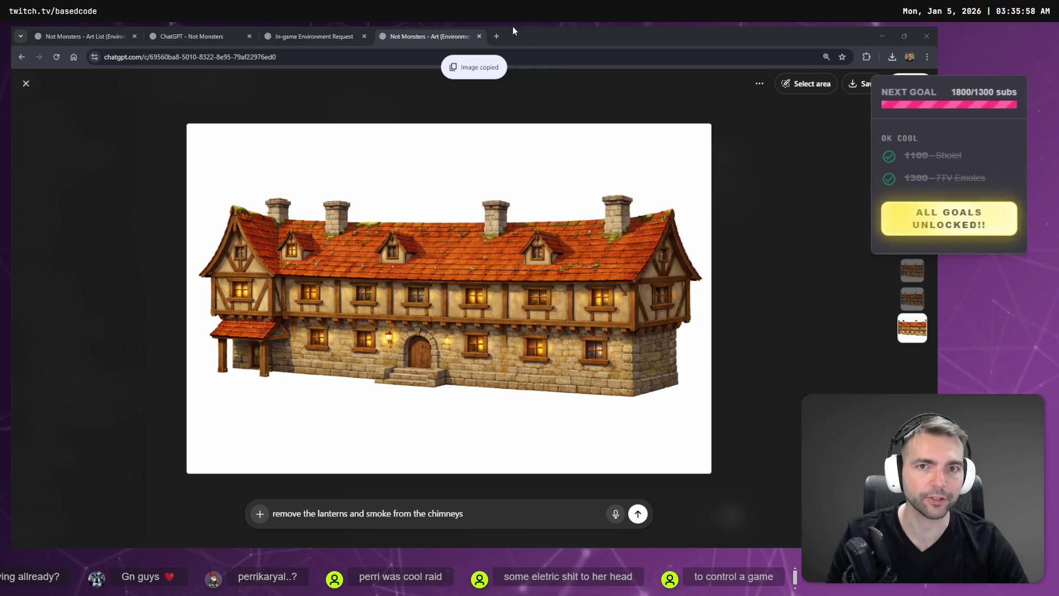
key("alt+Tab")
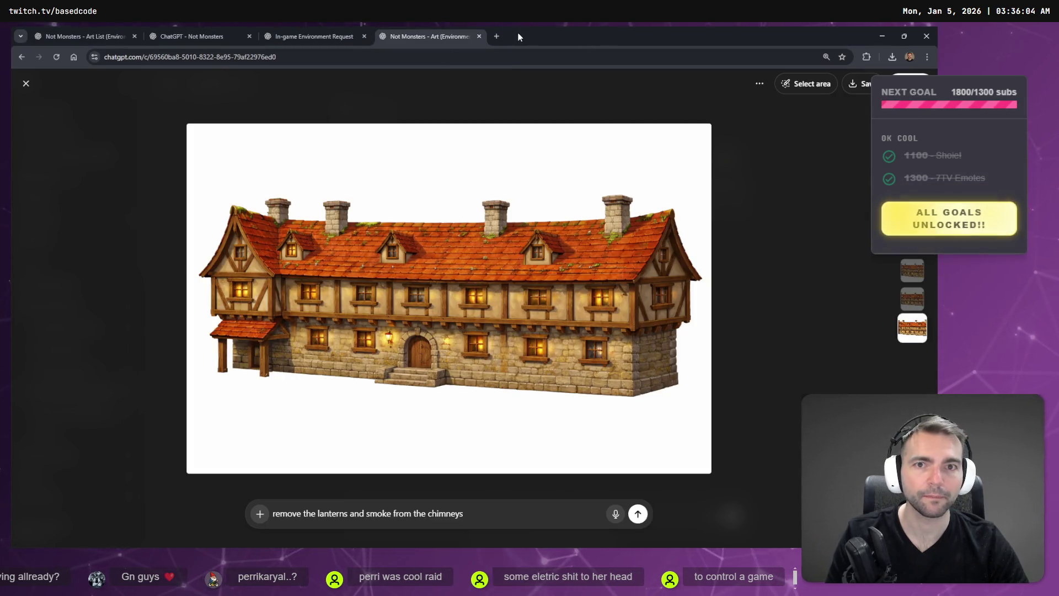
key("alt+Tab")
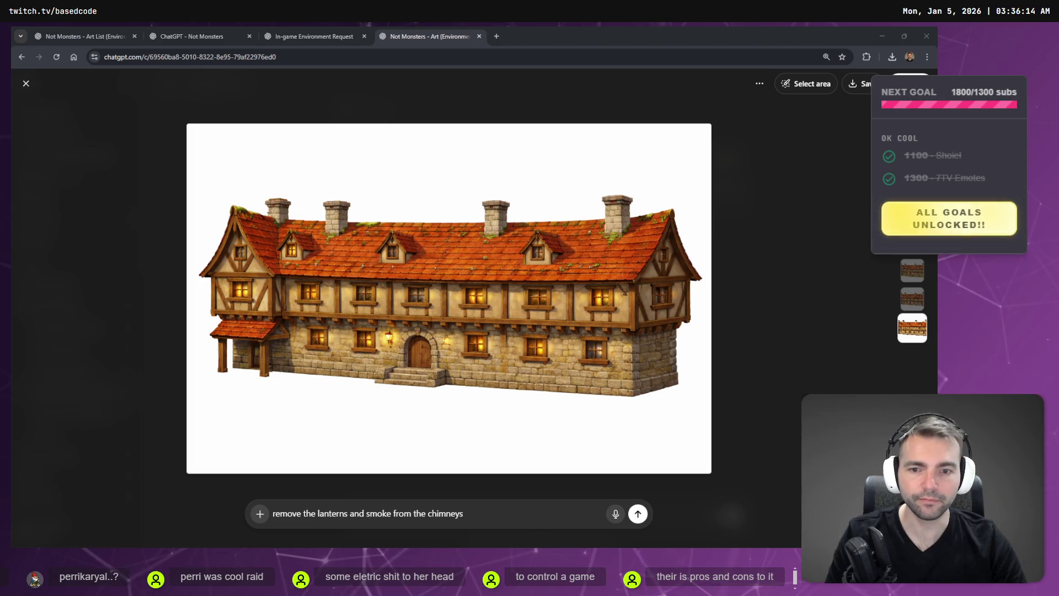
Dictate and send a request for the same building with a blue roof, then return to the whiteboard
left_click(470, 519)
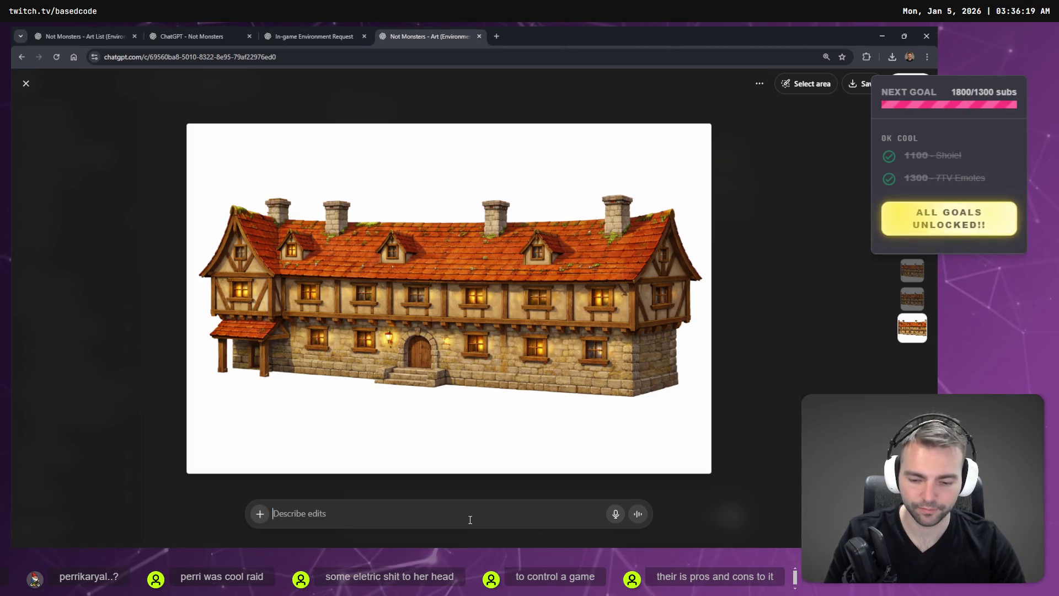
key("super+h")
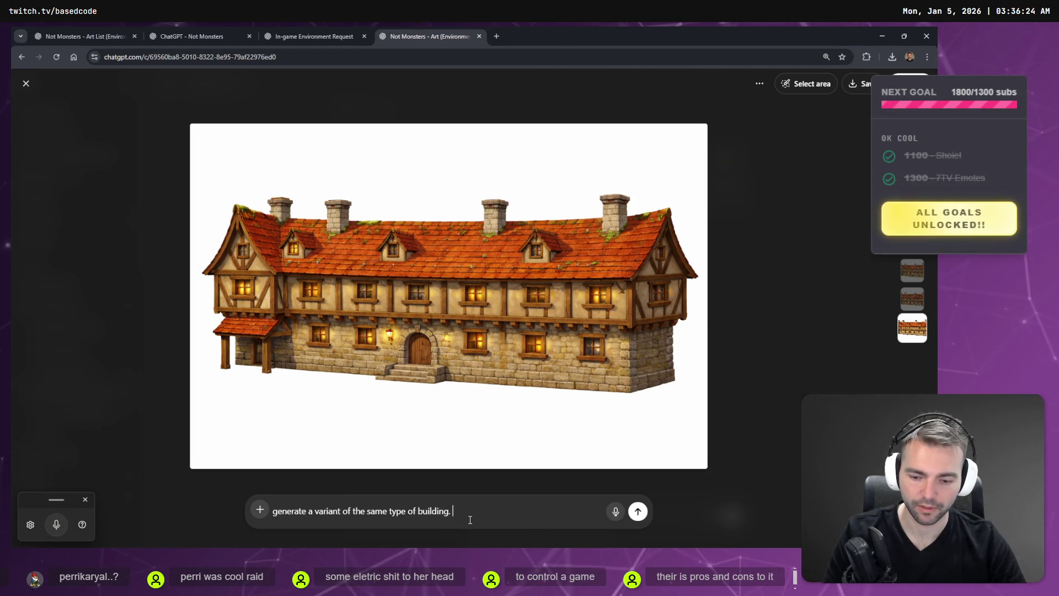
key("super+h")
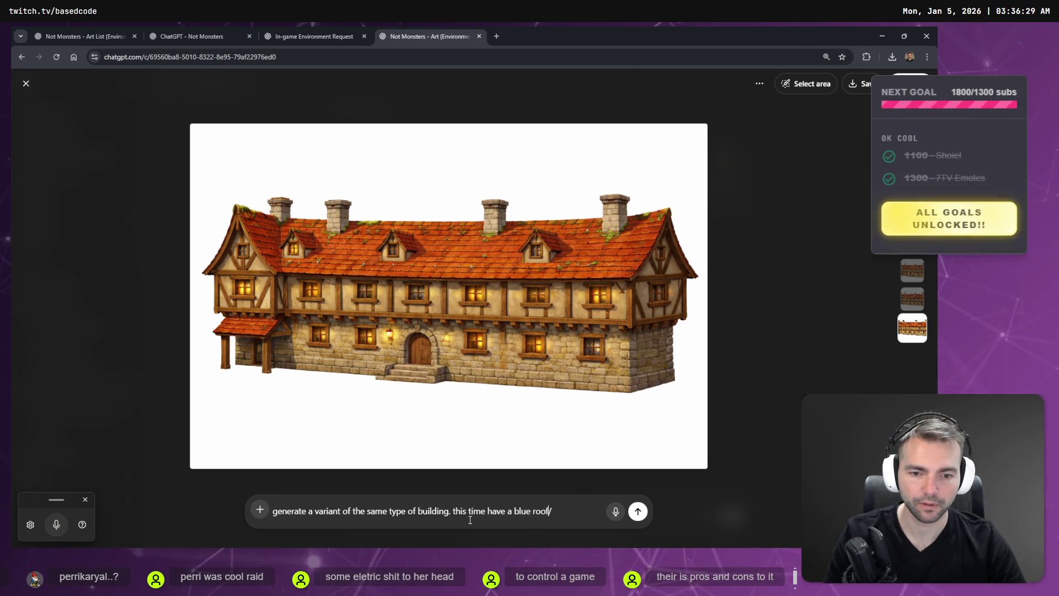
key("Return")
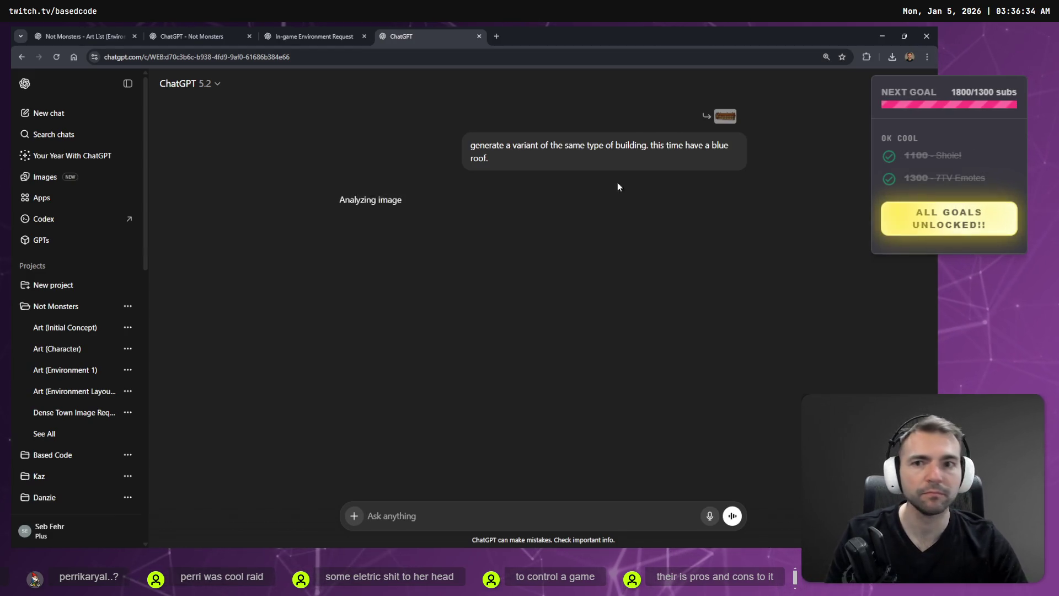
key("alt+Tab")
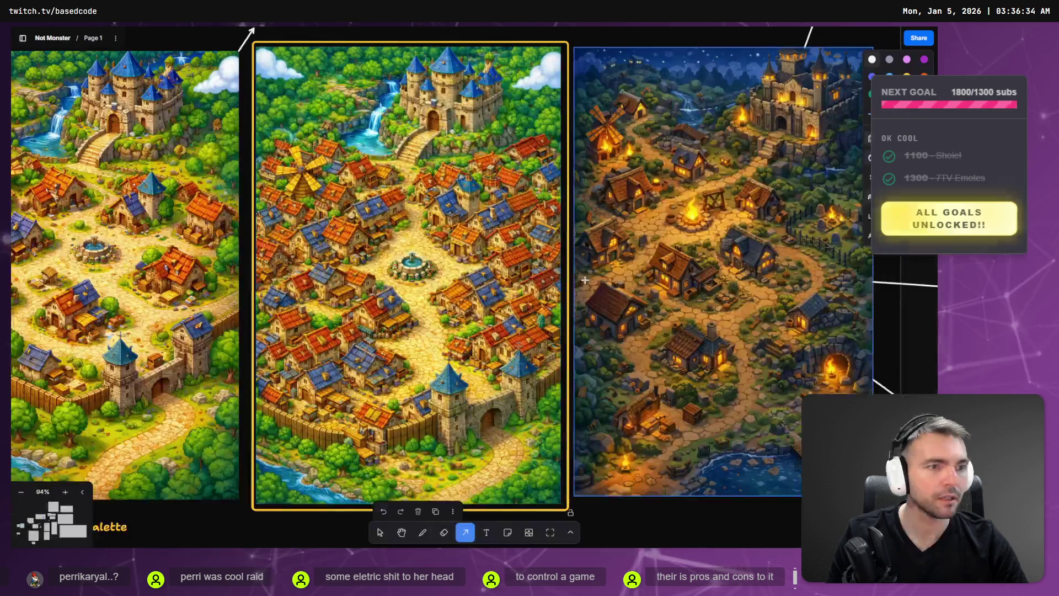
Survey the grid of village maps, select the fountain village map and zoom in to inspect it
scroll(383, 357, "down", 5)
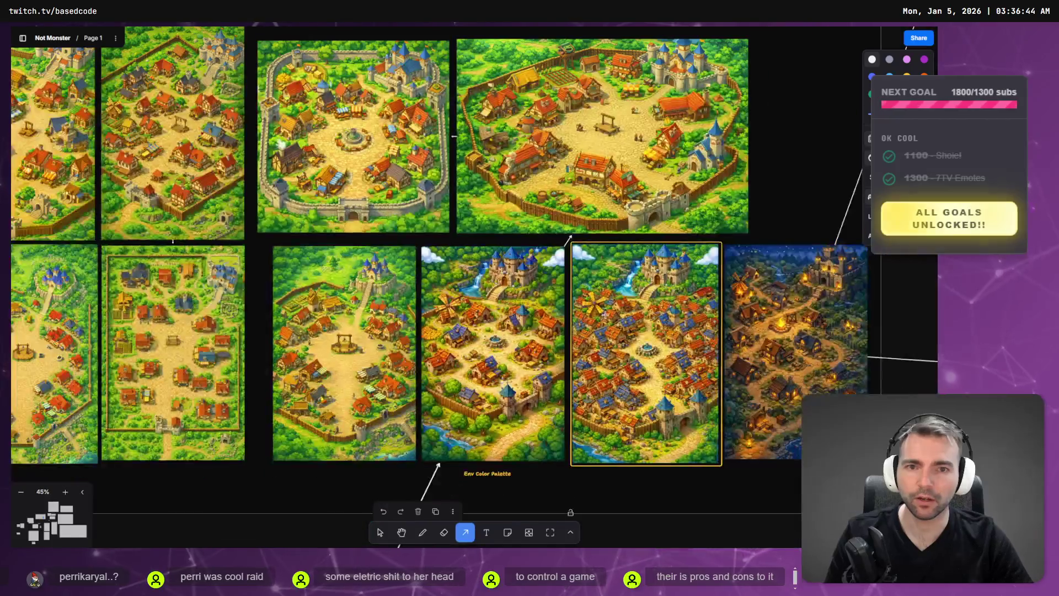
scroll(624, 273, "up", 3)
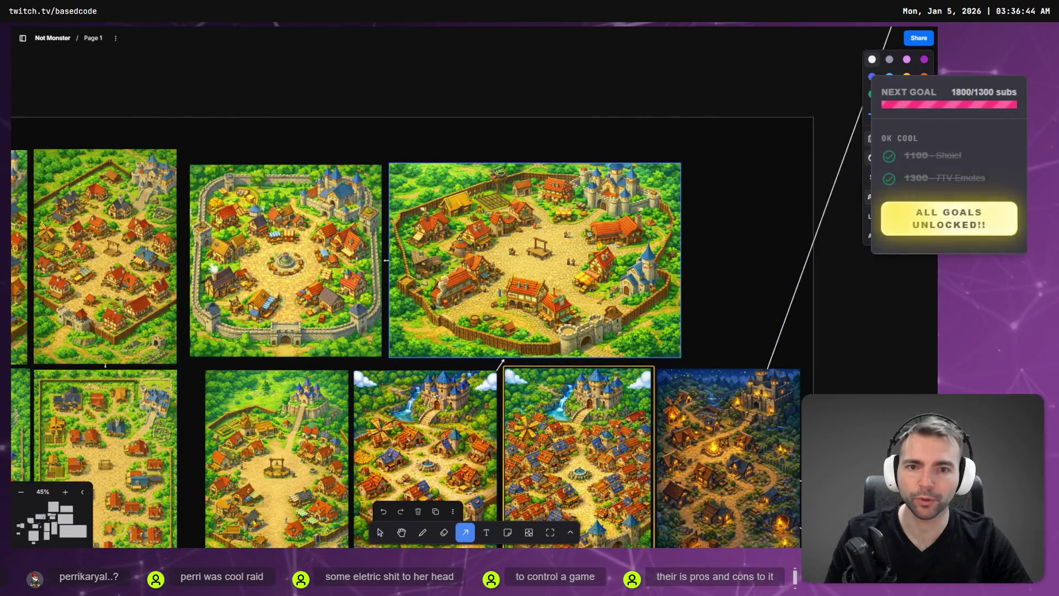
left_click(342, 274)
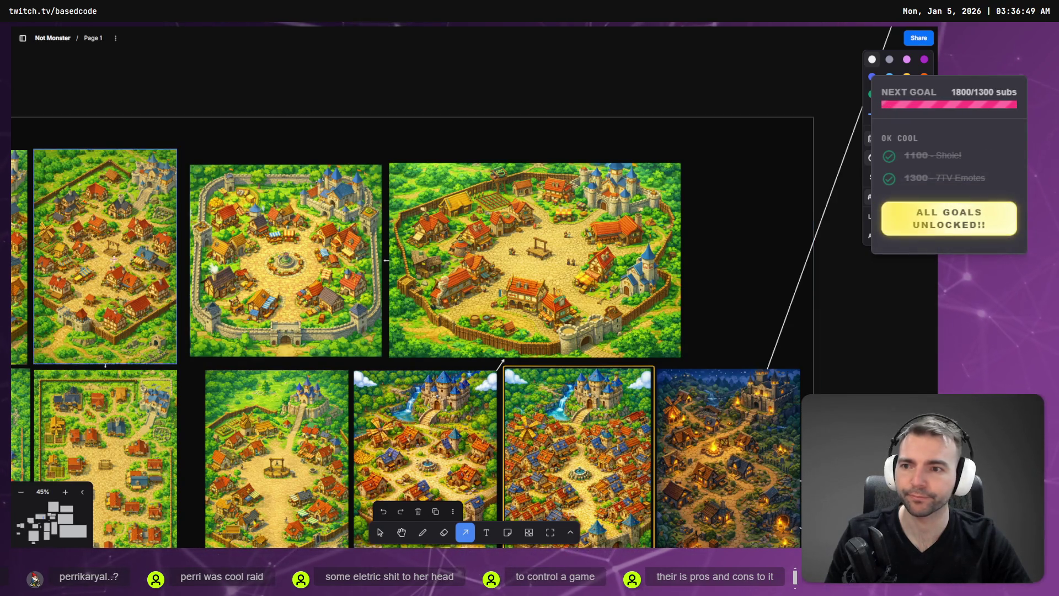
scroll(325, 410, "down", 3)
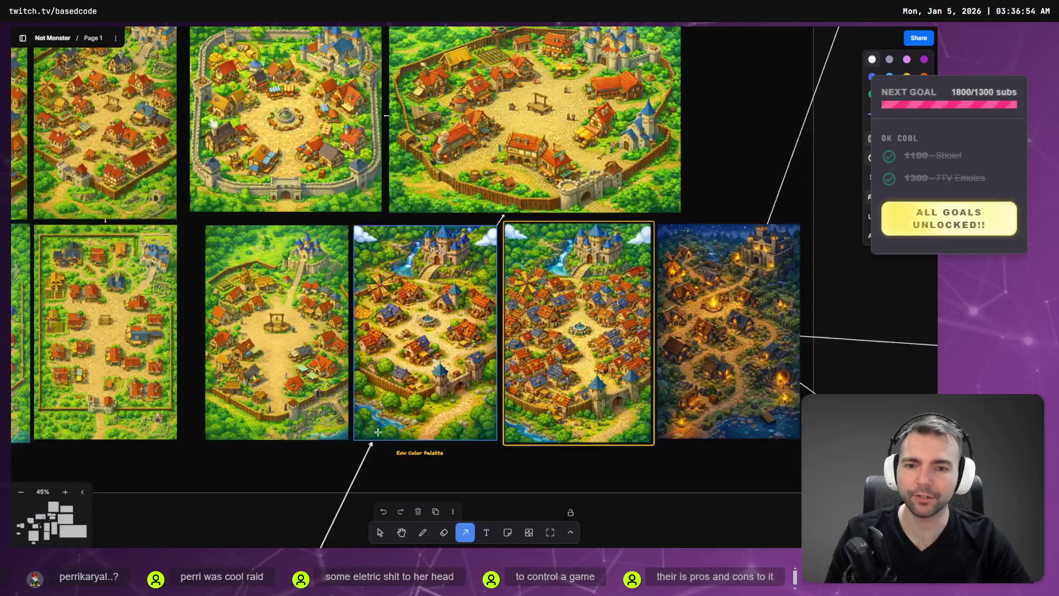
scroll(440, 320, "up", 5)
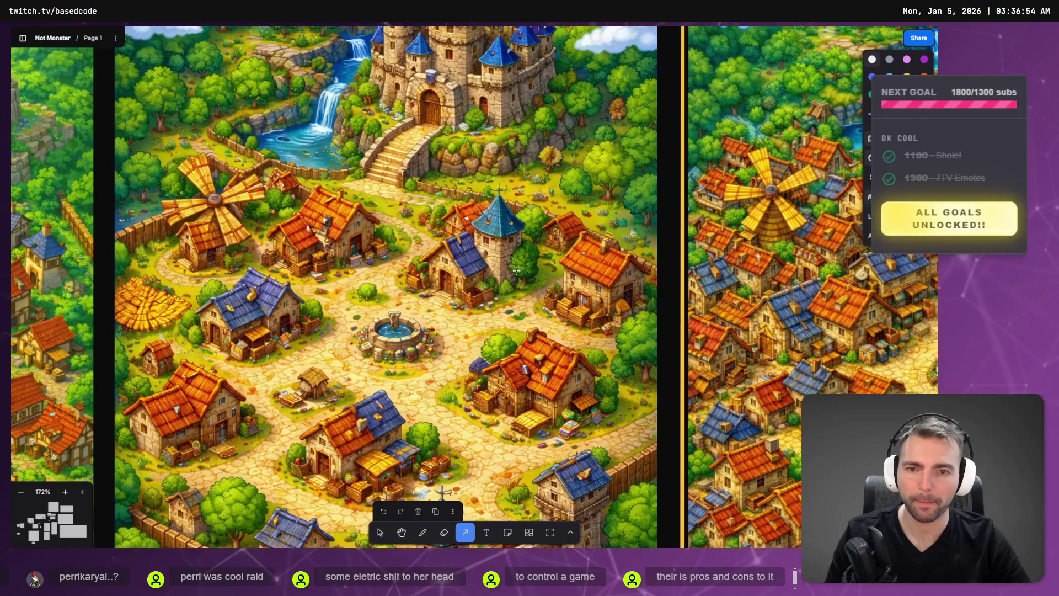
scroll(556, 259, "down", 5)
scroll(567, 348, "up", 2)
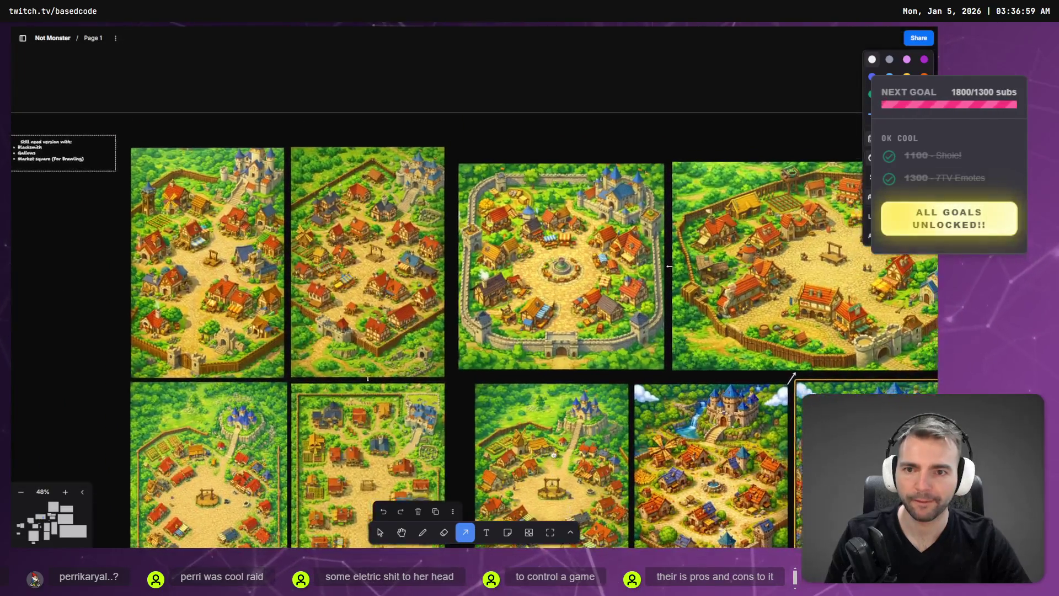
scroll(567, 348, "right", 5)
scroll(421, 466, "down", 1)
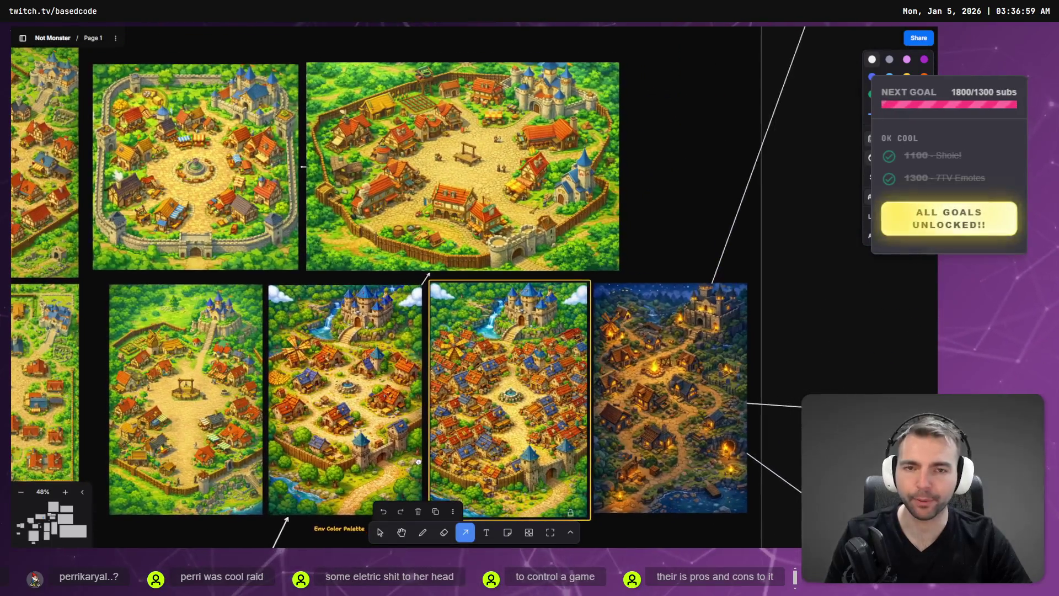
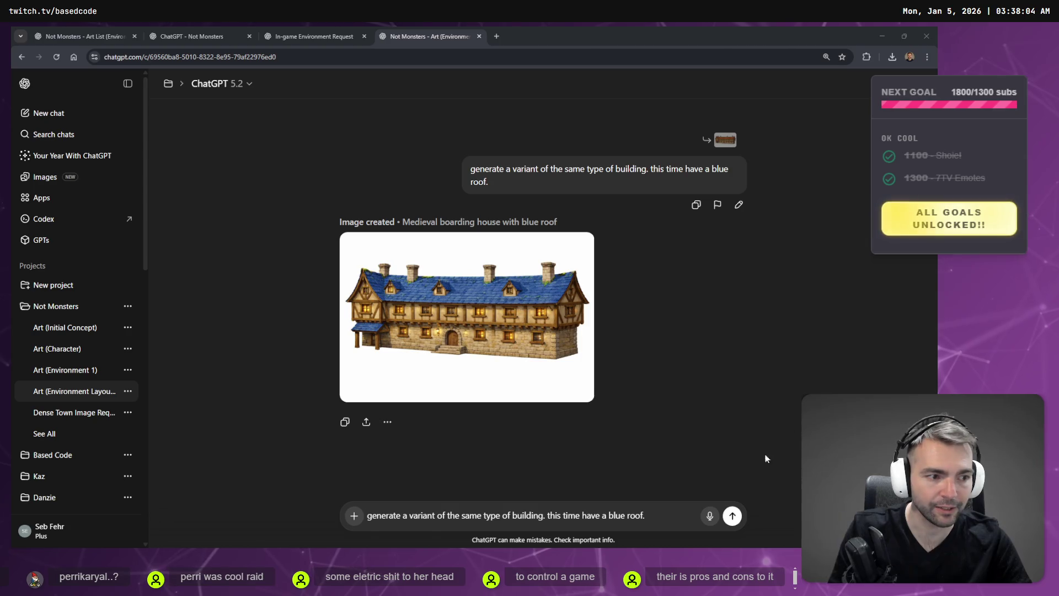
Replace the blue-roof prompt with 'change the floor plan of this building', send it, and check the other chats
left_click(657, 513)
key("ctrl+a")
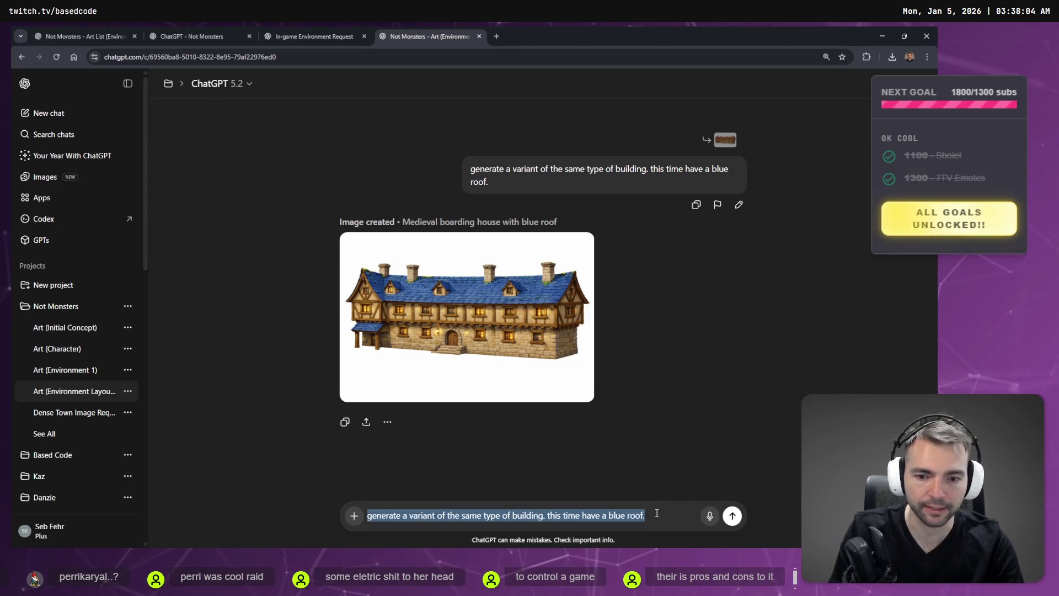
key("BackSpace")
key("super+h")
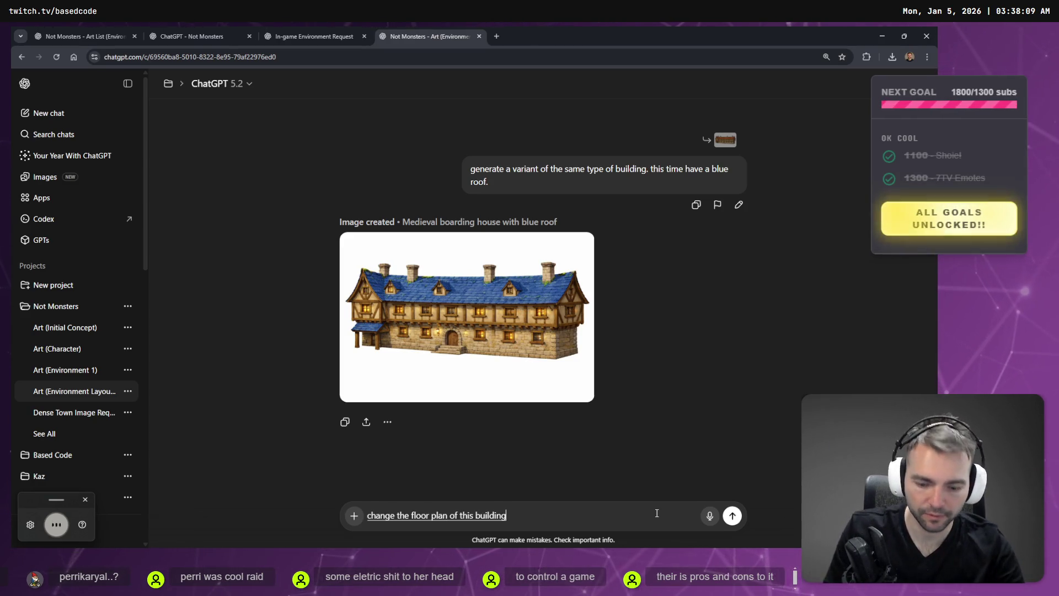
key("Return")
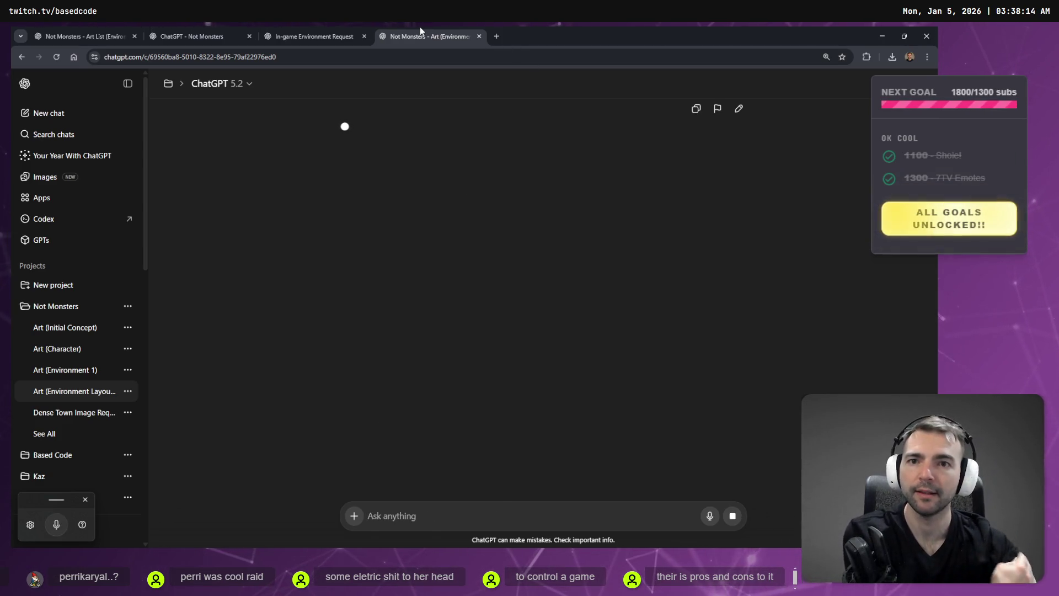
left_click(327, 33)
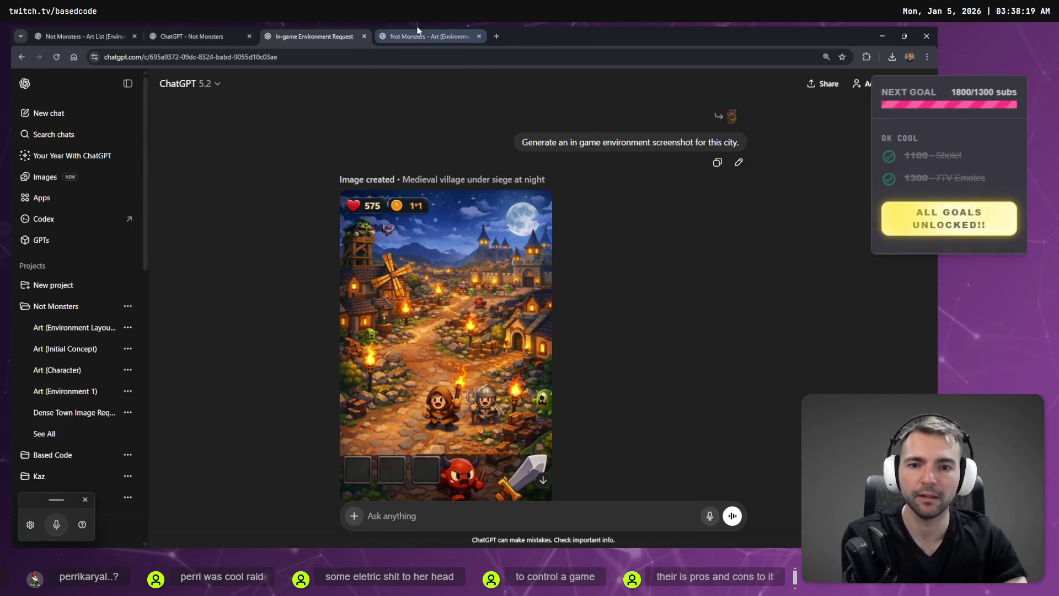
left_click(193, 35)
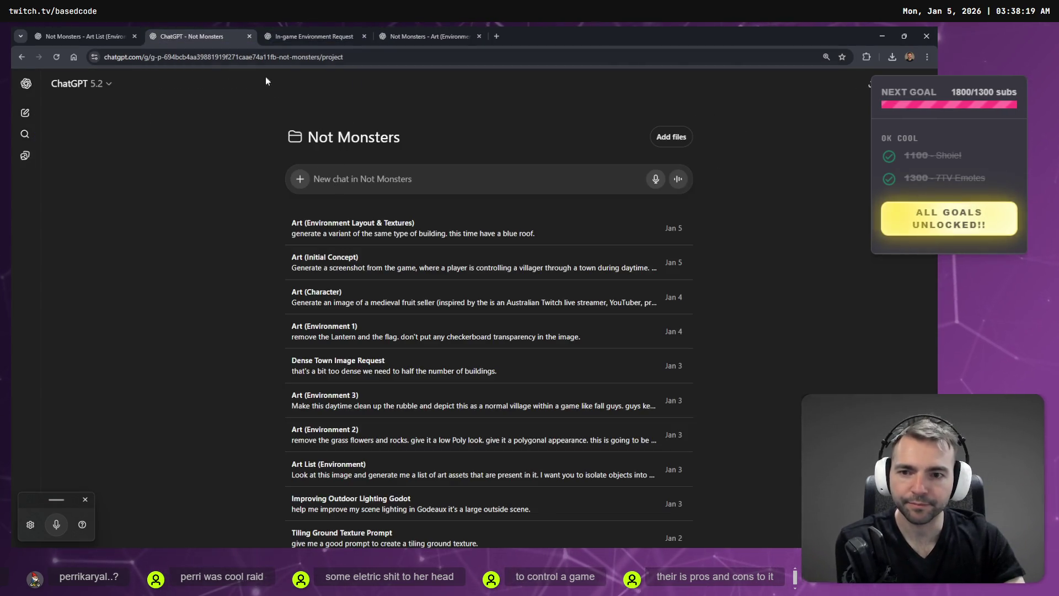
Check the building image's progress across the environment art and In-game Environment Request chats, then switch to Hunyuan 3D
left_click(428, 36)
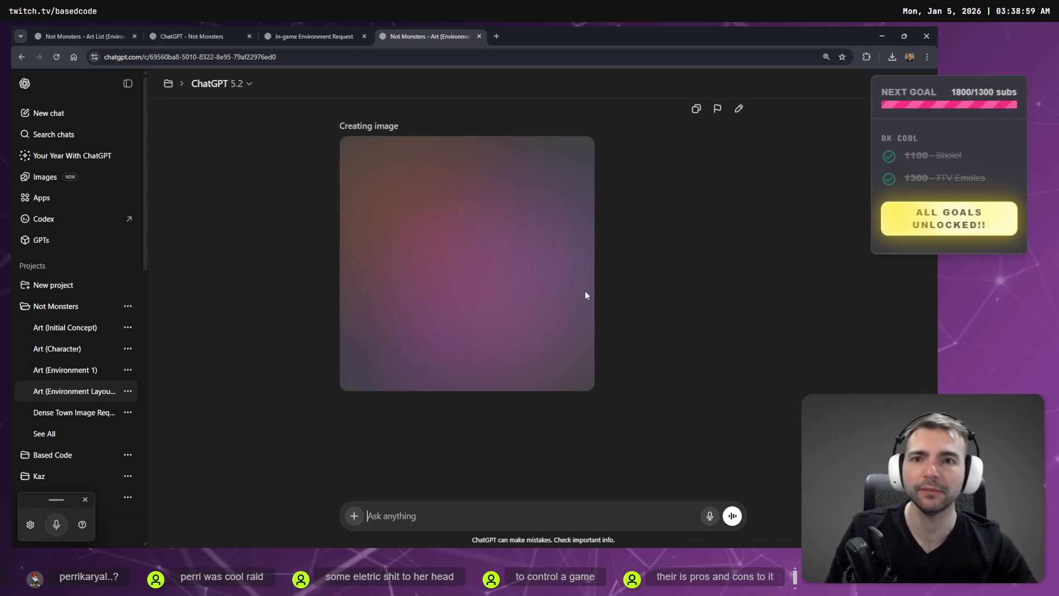
left_click(323, 37)
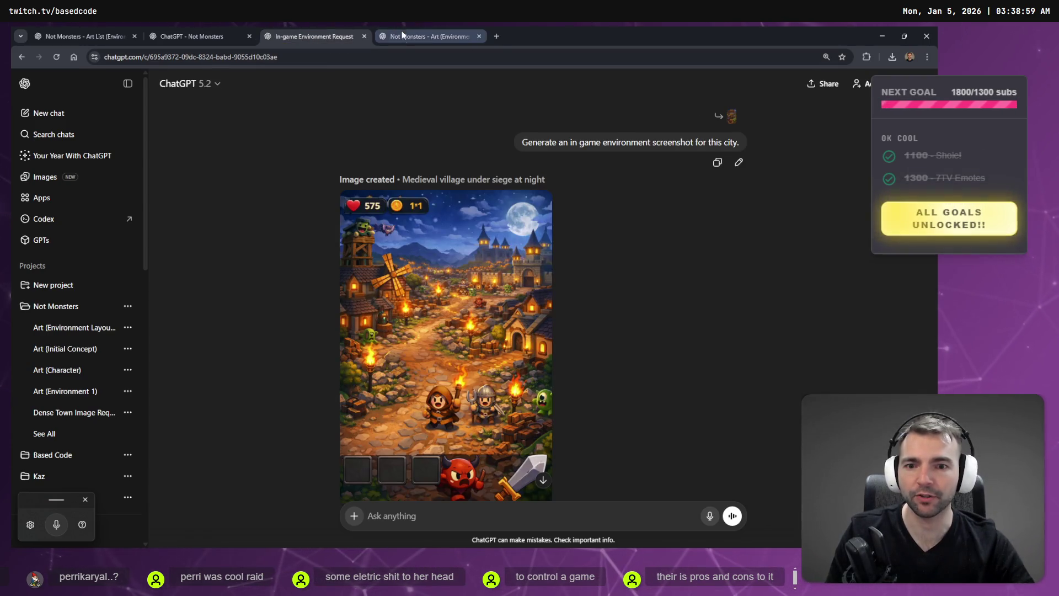
left_click(432, 40)
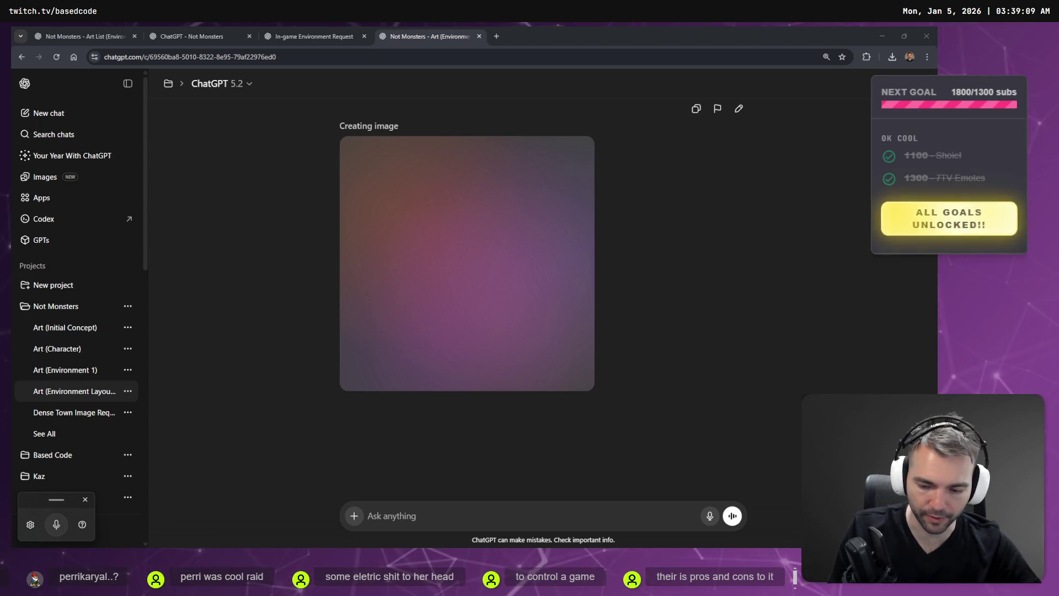
key("alt+Tab")
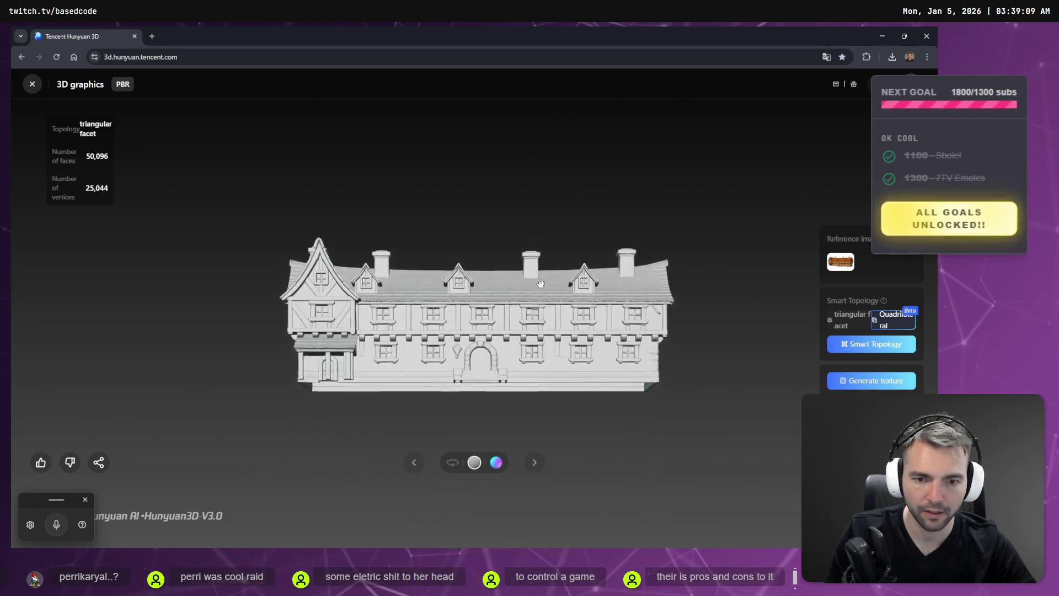
Turn on auto-rotate for the Hunyuan 3D house model, then return to ChatGPT
left_click(452, 463)
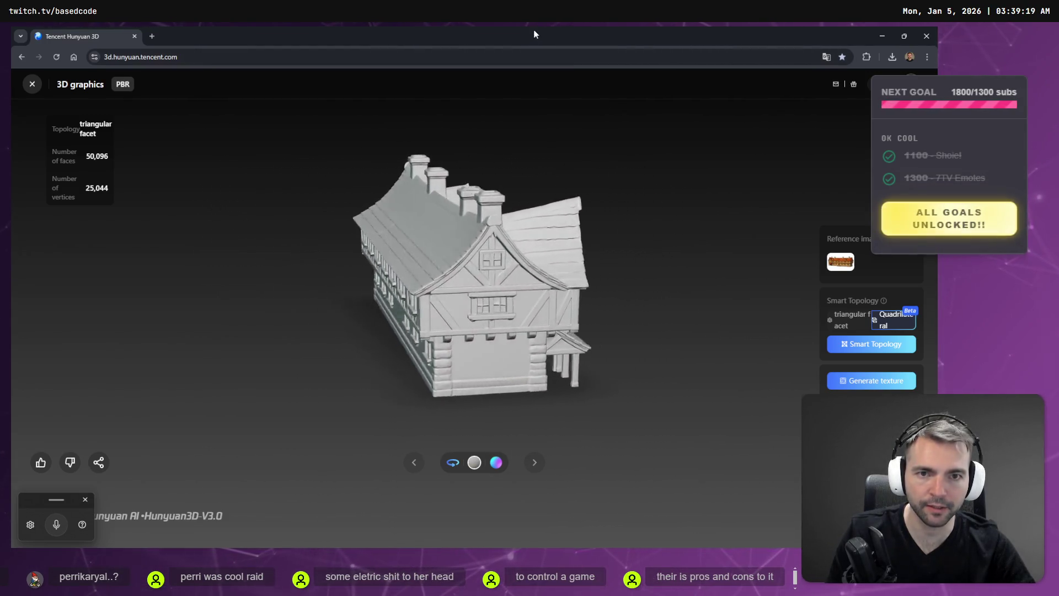
key("alt+Tab")
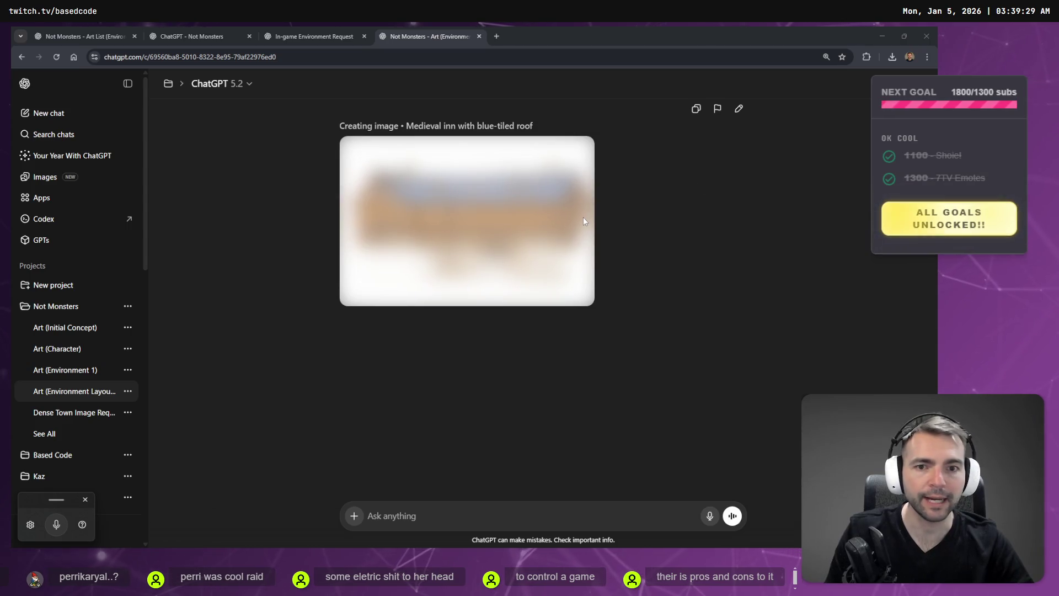
Wait for the blue-tiled medieval inn image to finish, then open it in the full-screen image editor
left_click(310, 28)
left_click(402, 29)
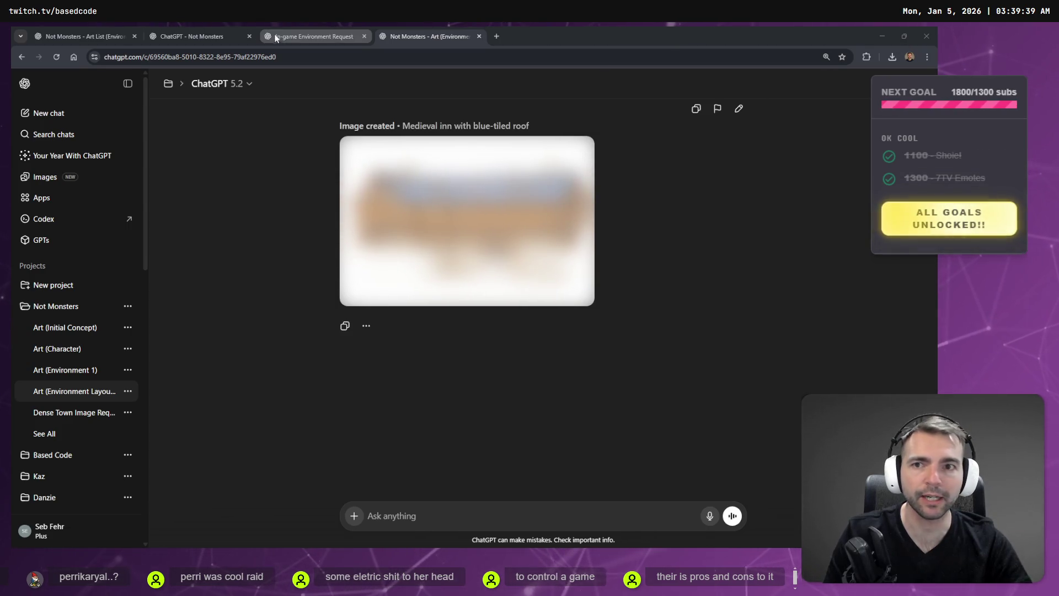
left_click(298, 35)
left_click(425, 36)
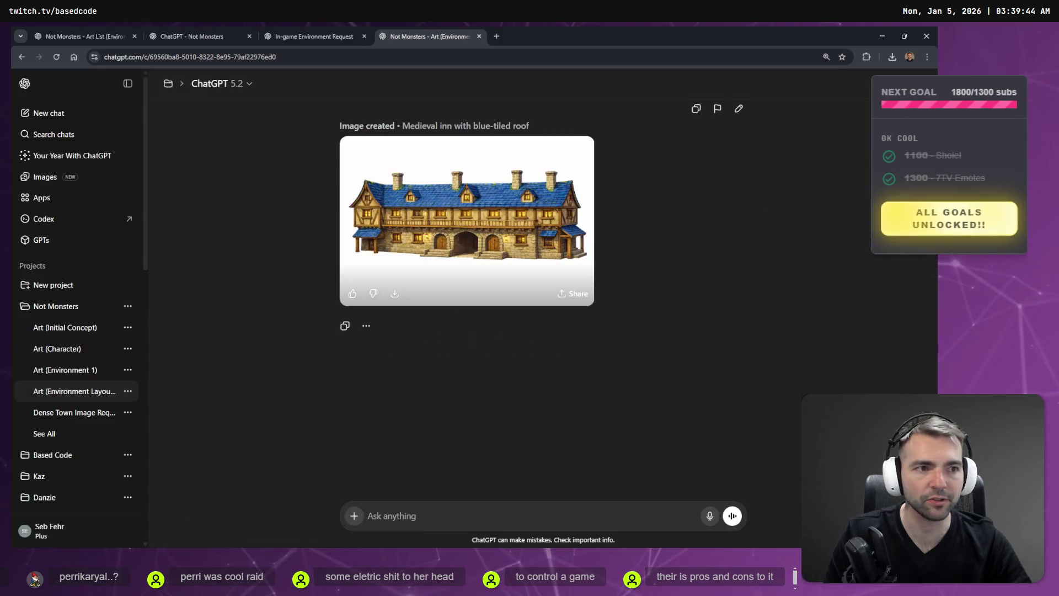
left_click_drag(474, 215, 474, 202)
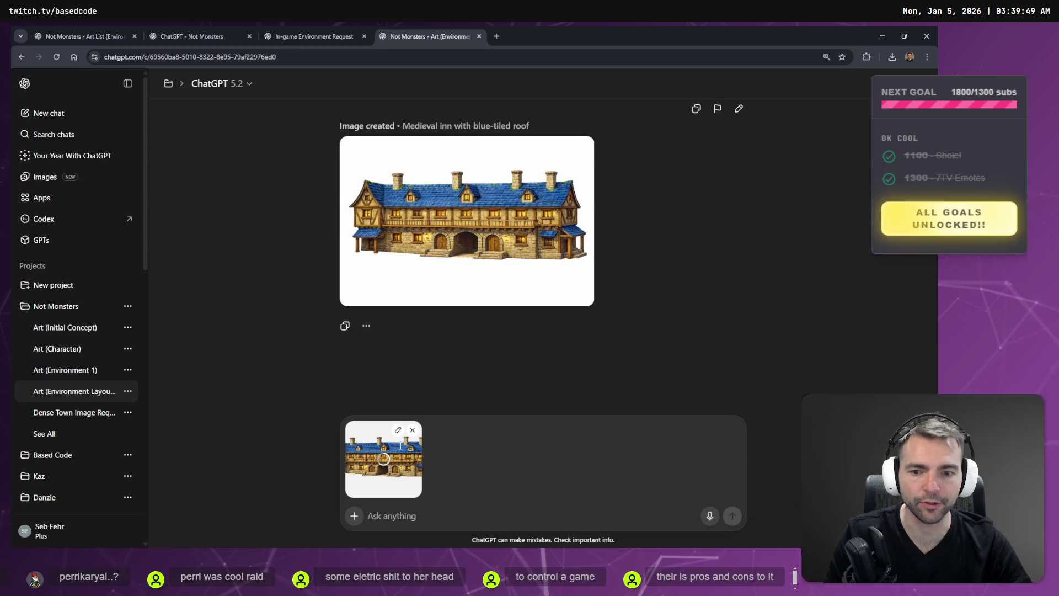
left_click(398, 430)
mouse_move(538, 229)
left_mouse_down()
mouse_move(615, 243)
mouse_move(1058, 243)
left_mouse_up()
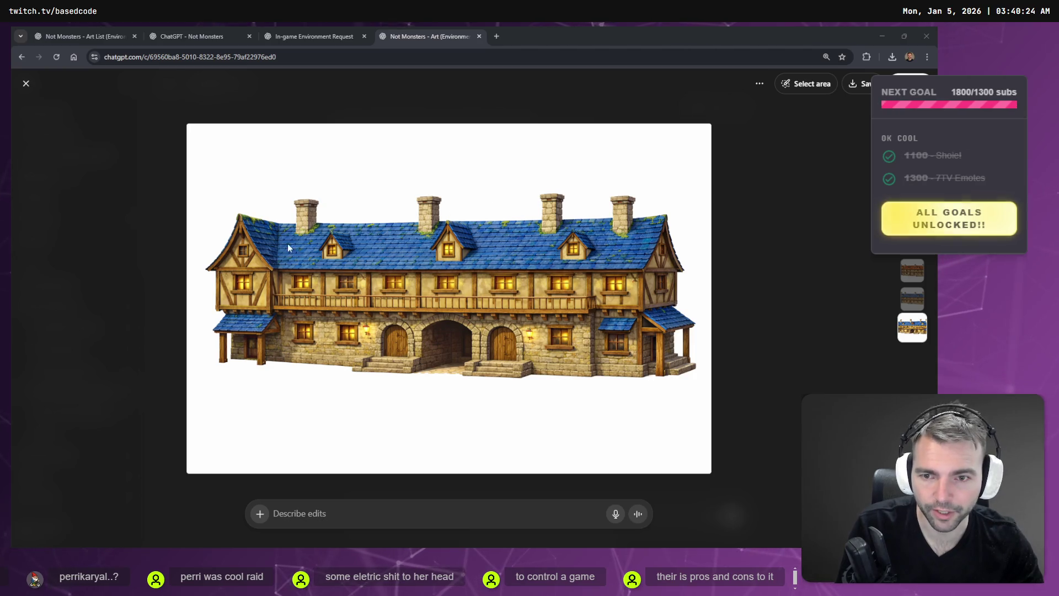
Request removing the lantern and making the inn grungy, dirty and a bit dilapidated
left_click(365, 507)
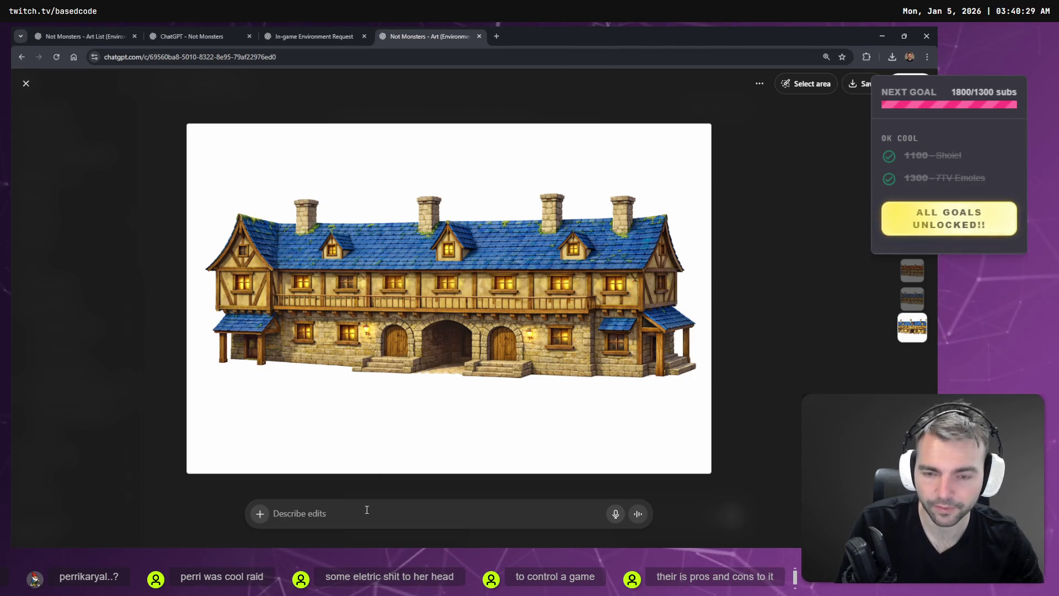
key("super+h")
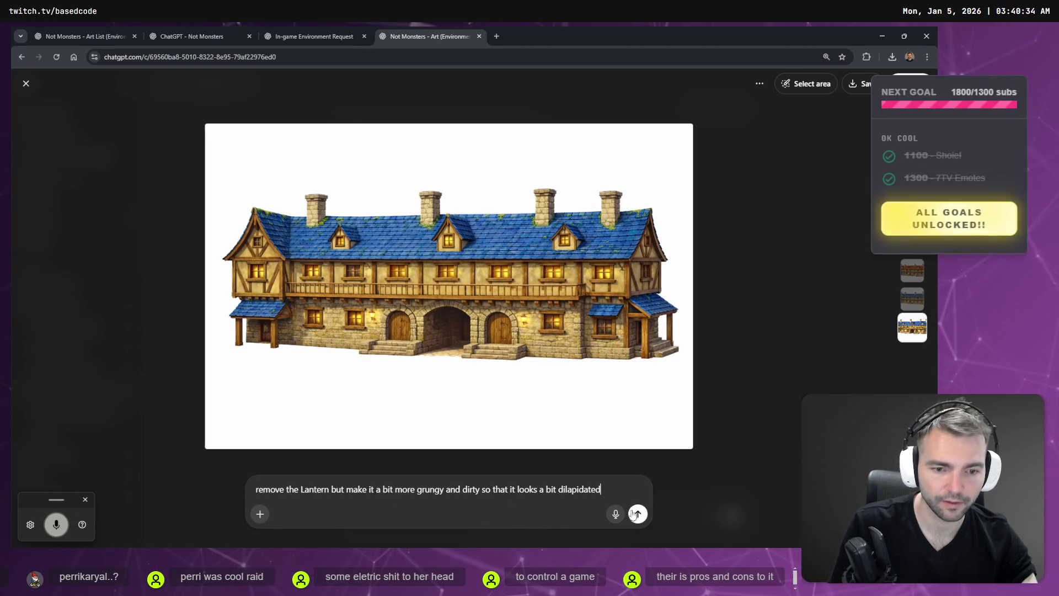
key("Return")
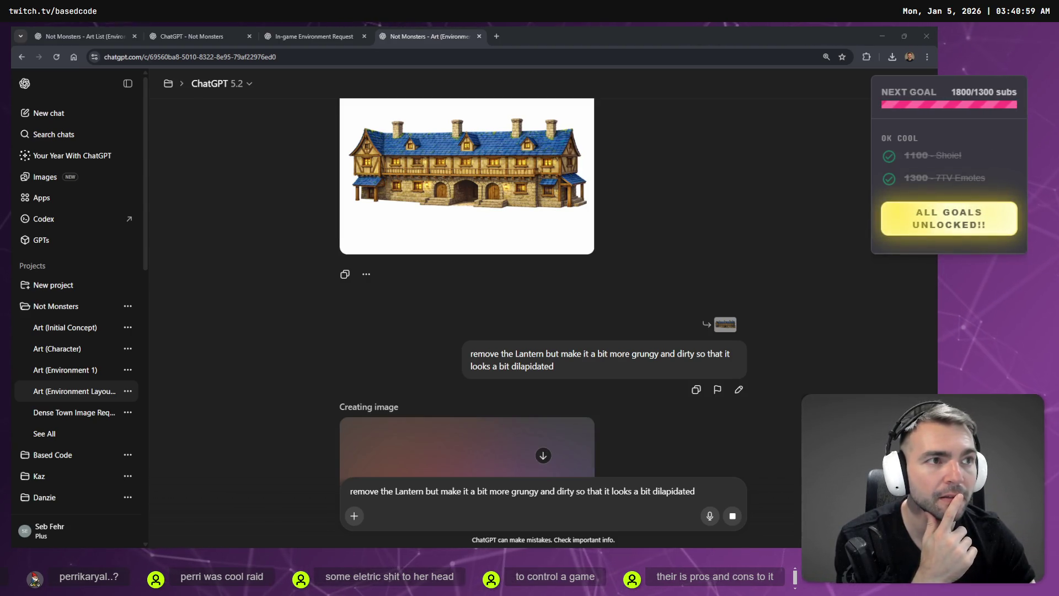
Monitor the grungy inn edit by switching between the environment art and In-game Environment Request chats
scroll(711, 247, "down", 3)
scroll(717, 242, "down", 1)
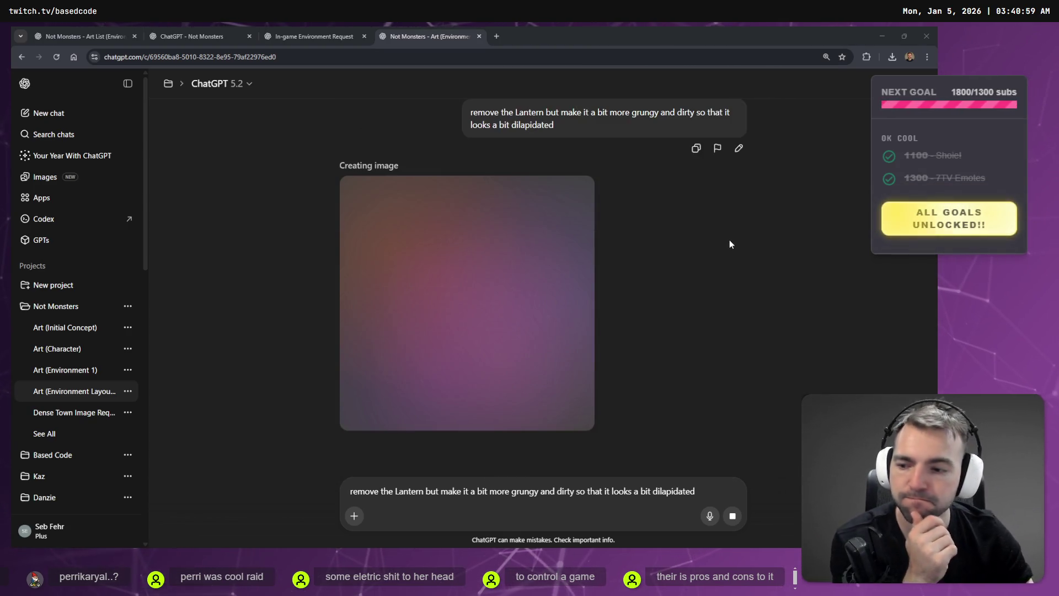
left_click(290, 34)
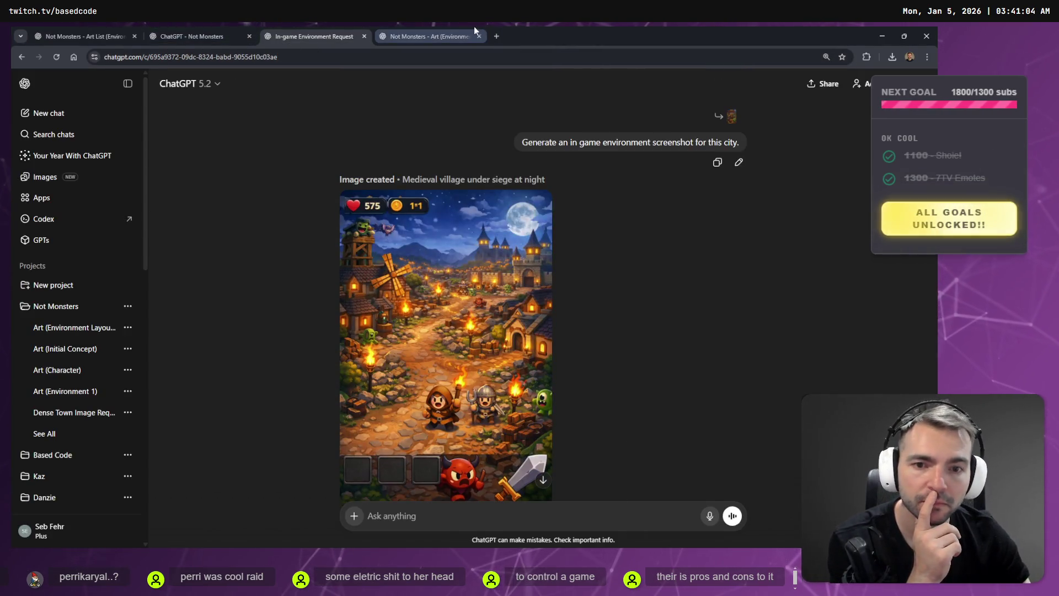
left_click(469, 31)
left_click(199, 34)
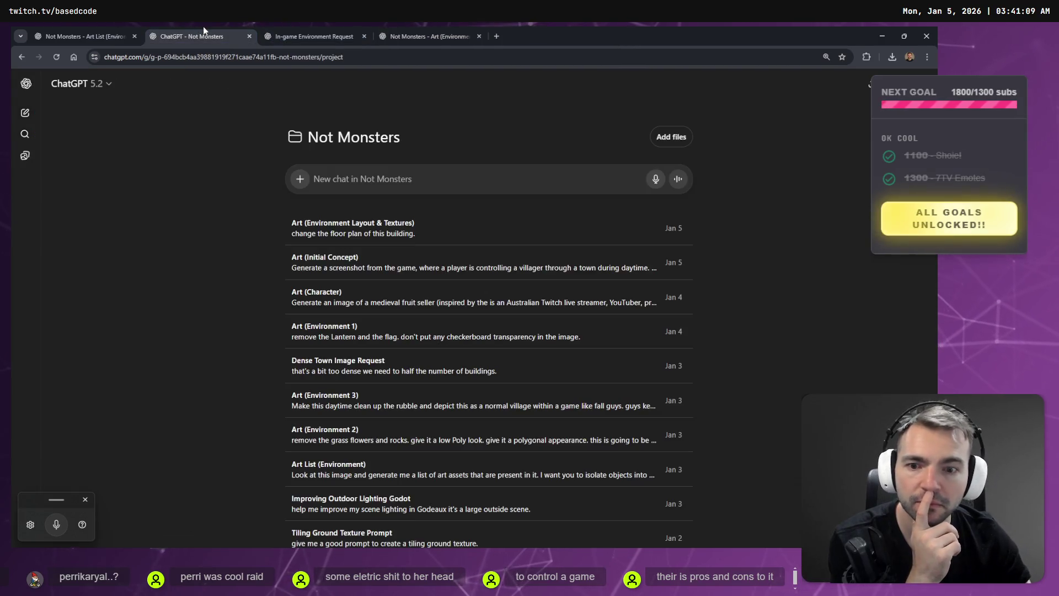
left_click(458, 35)
left_click(326, 34)
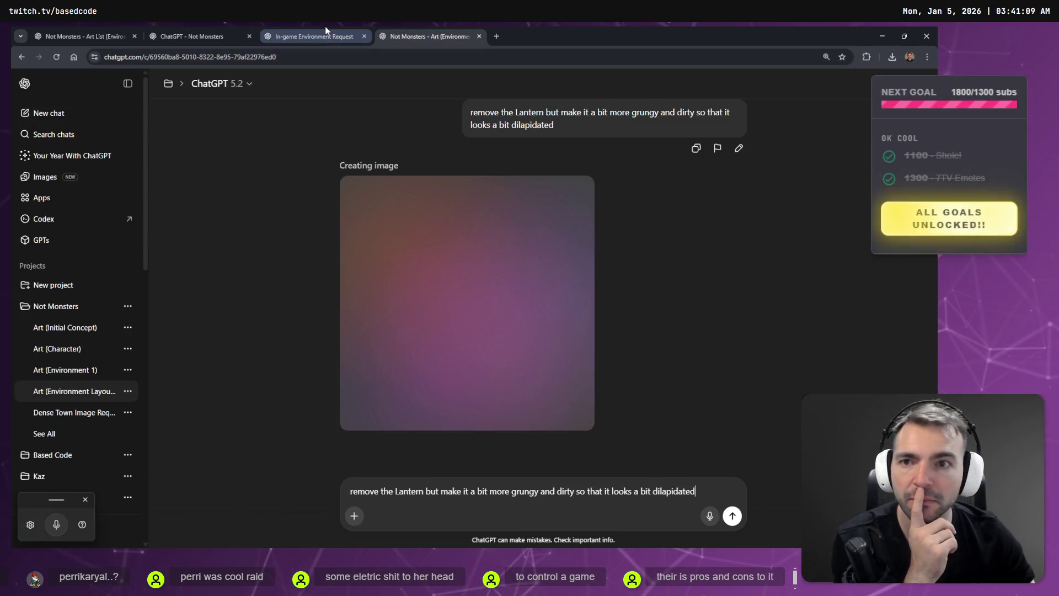
left_click(418, 33)
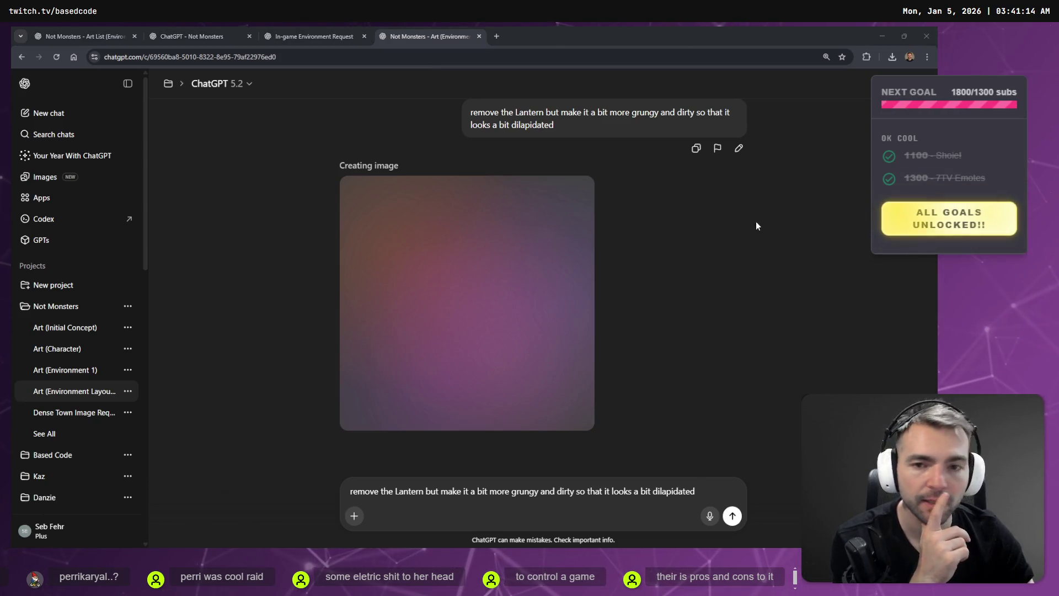
left_click(337, 36)
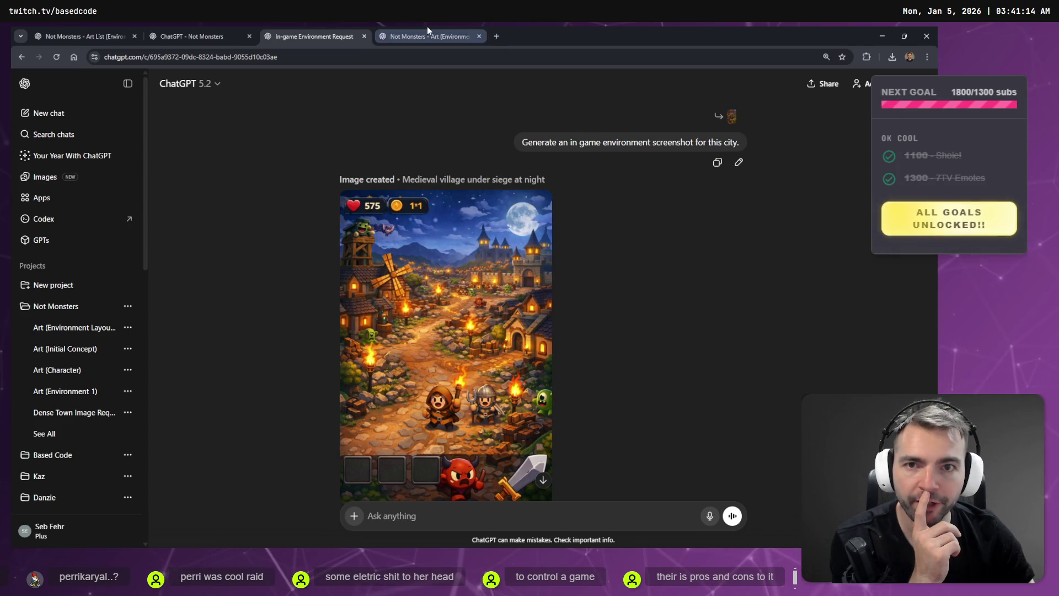
left_click(427, 33)
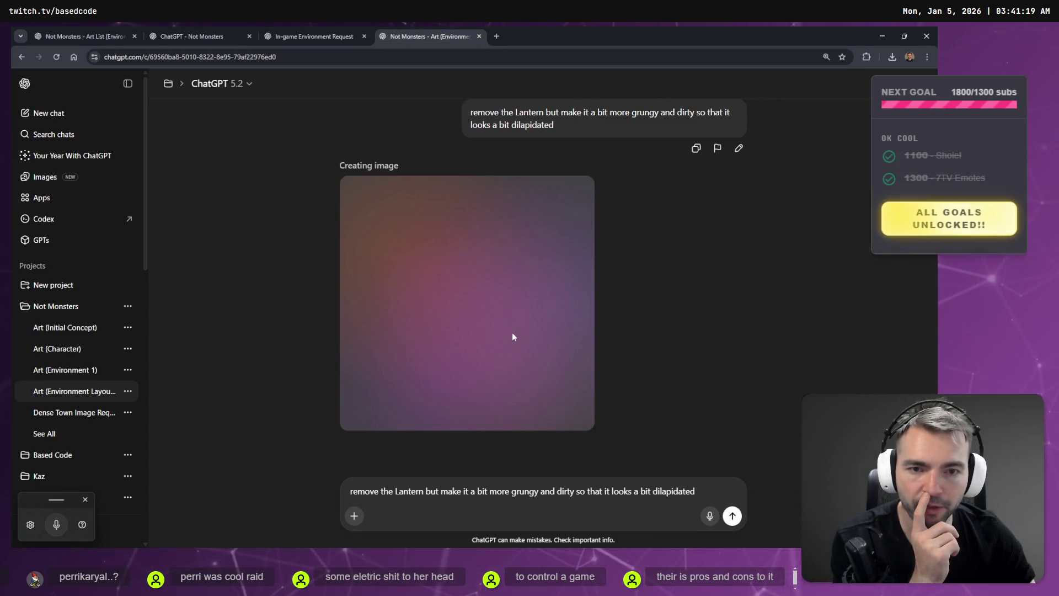
Scroll up to the earlier Rustic medieval boarding house image
scroll(594, 250, "up", 3)
scroll(593, 252, "up", 15)
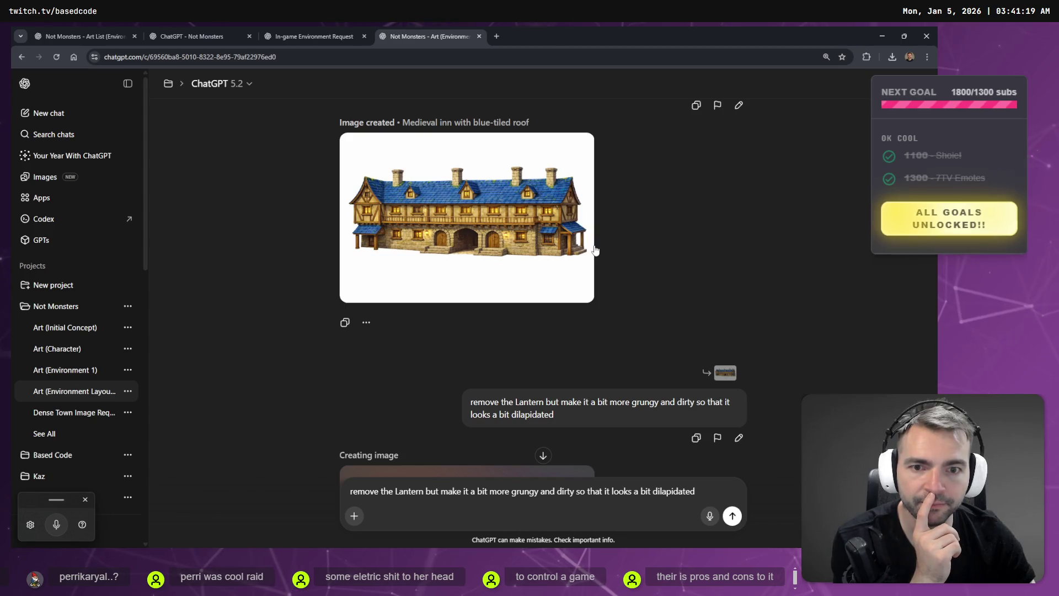
scroll(610, 269, "up", 2)
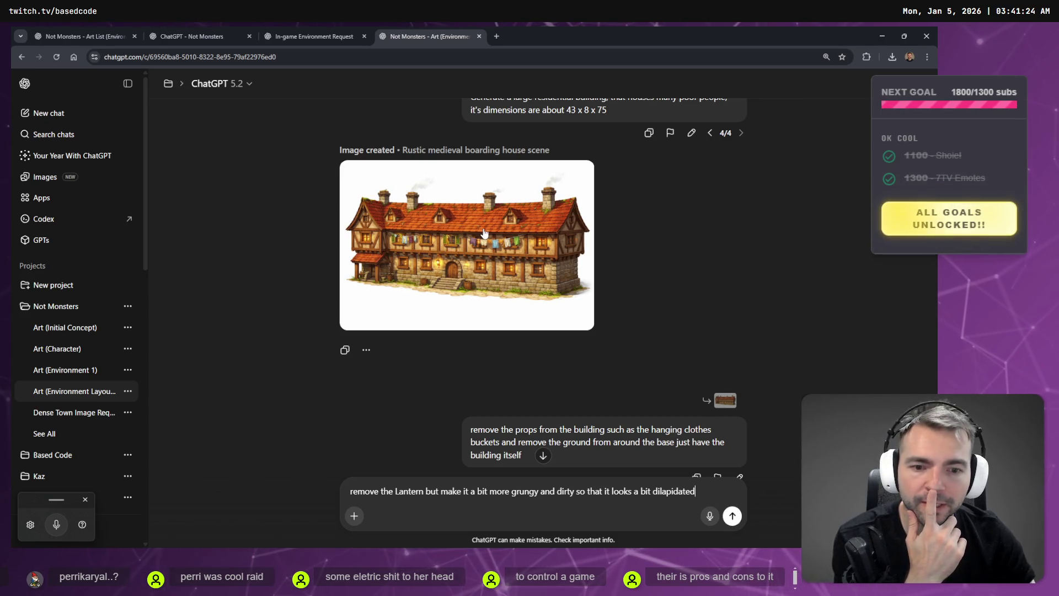
Copy the orange-roofed boarding house image to the clipboard
scroll(484, 234, "up", 1)
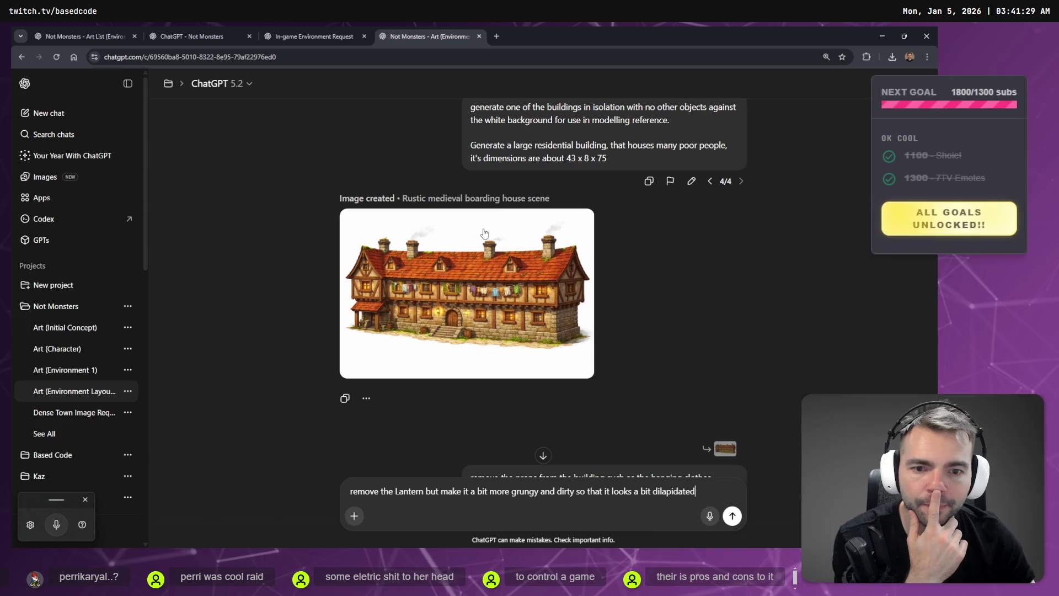
left_click(485, 234)
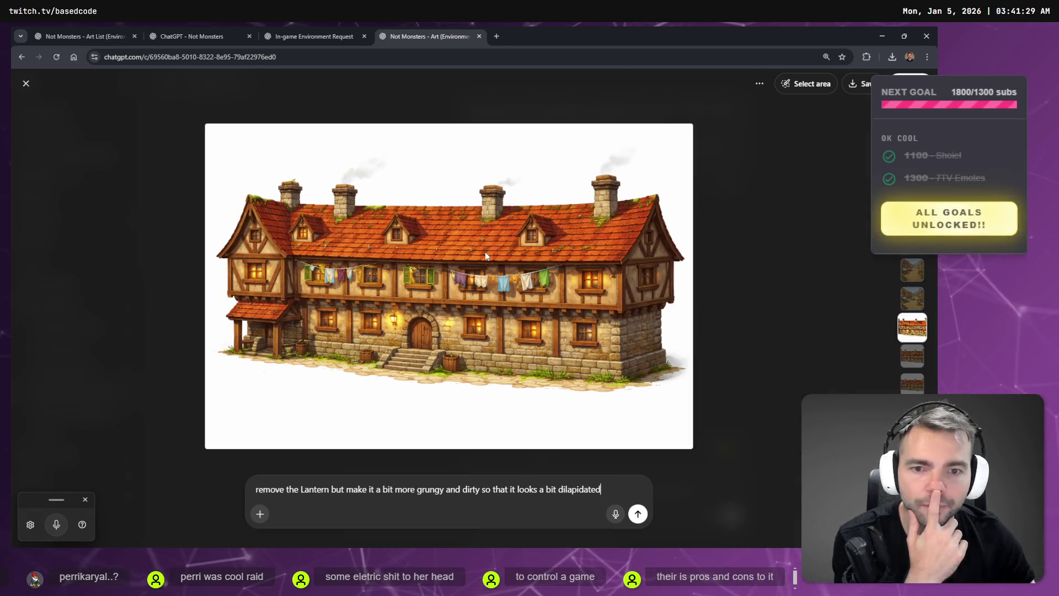
right_click(526, 240)
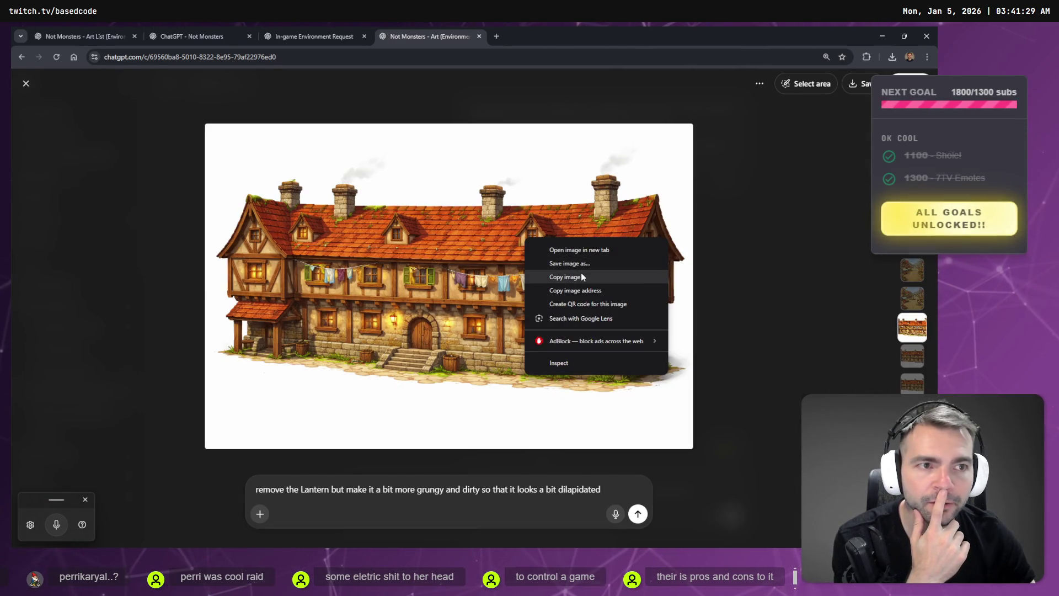
left_click(581, 277)
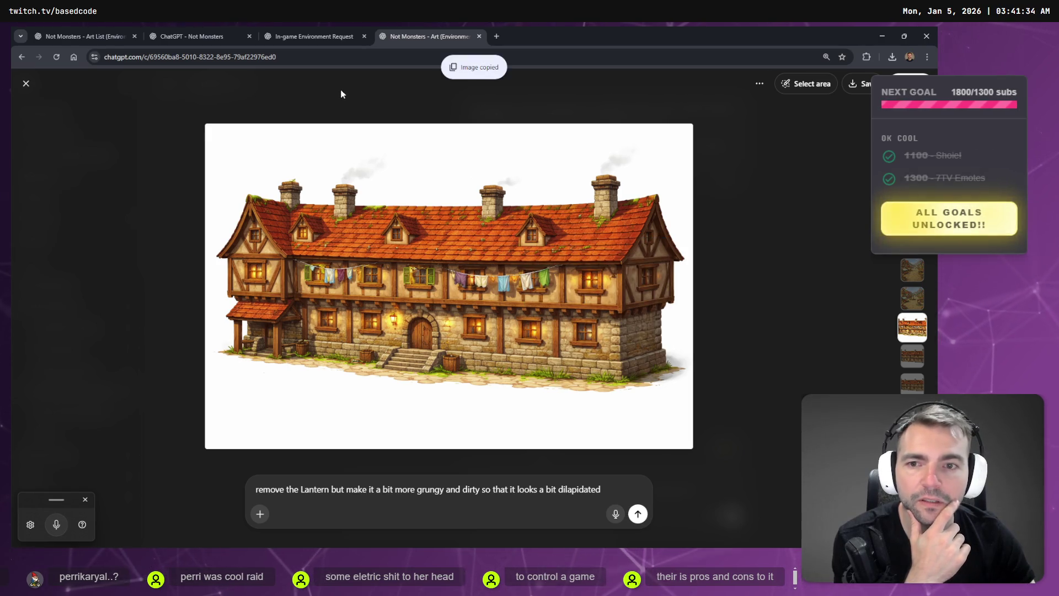
Close the image viewer and open a new blank browser tab
left_click(25, 84)
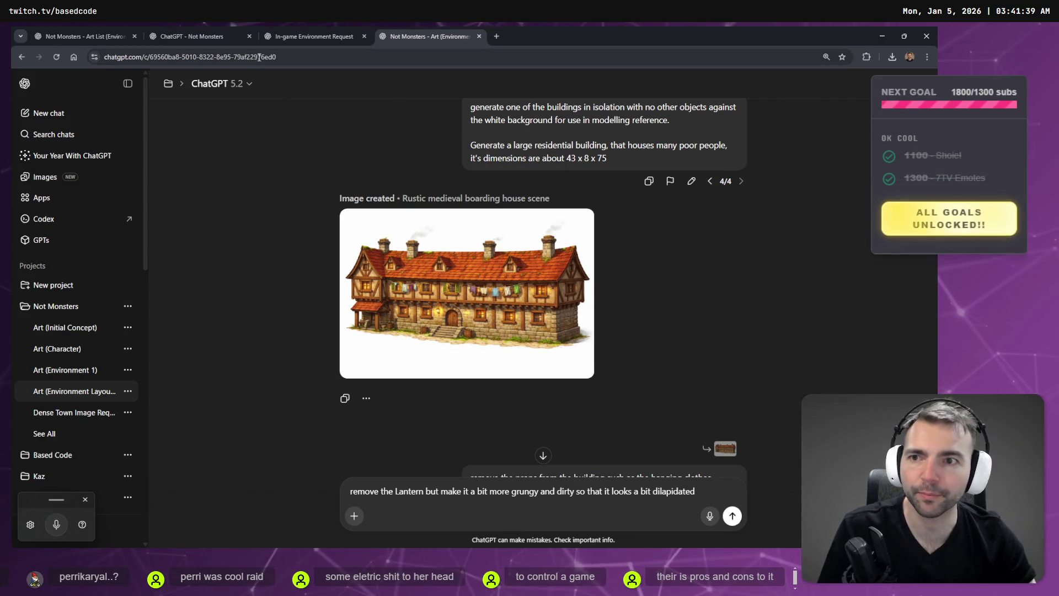
left_click(201, 59)
key("ctrl+t")
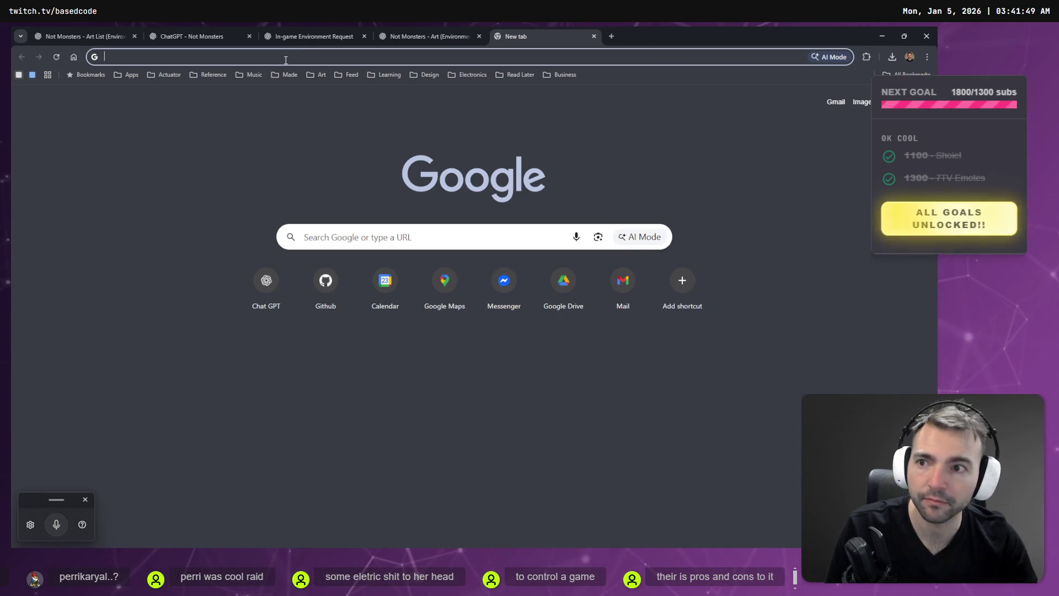
Load ChatGPT in the new tab by entering 'chat' in the address bar
left_click(284, 161)
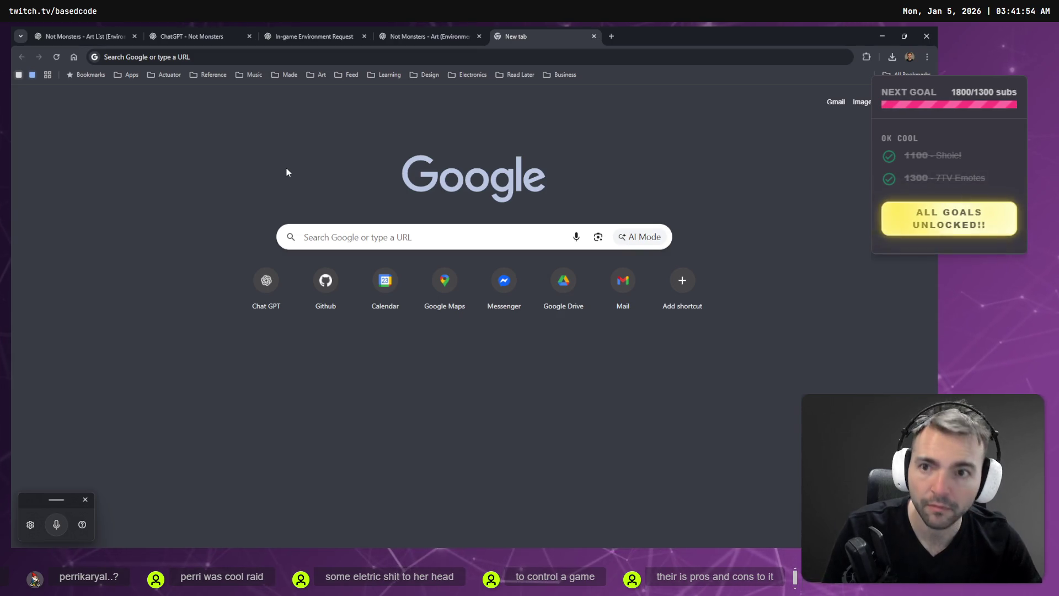
left_click(386, 56)
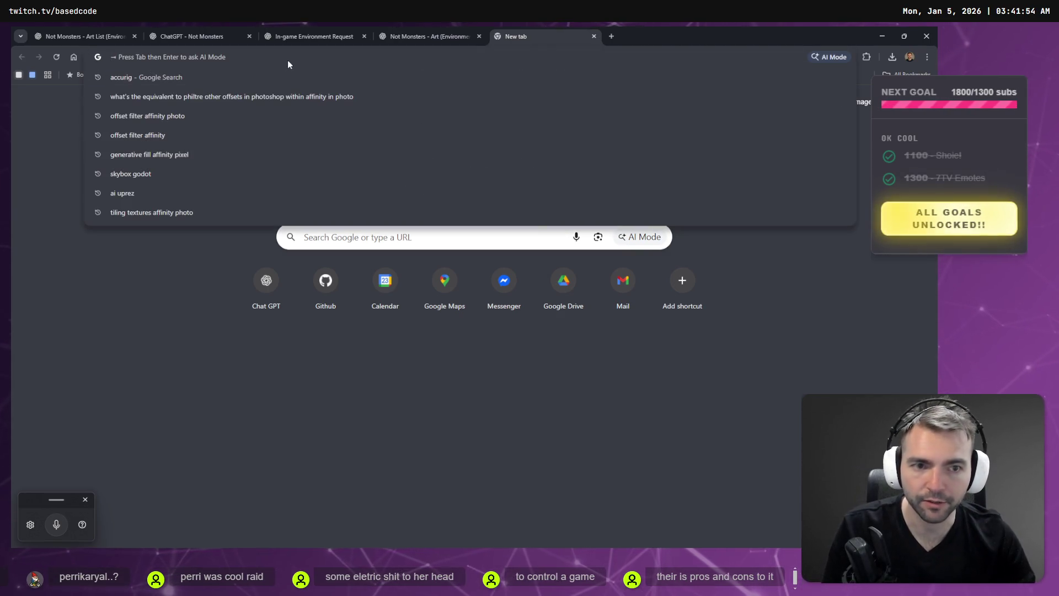
type("chat")
key("Return")
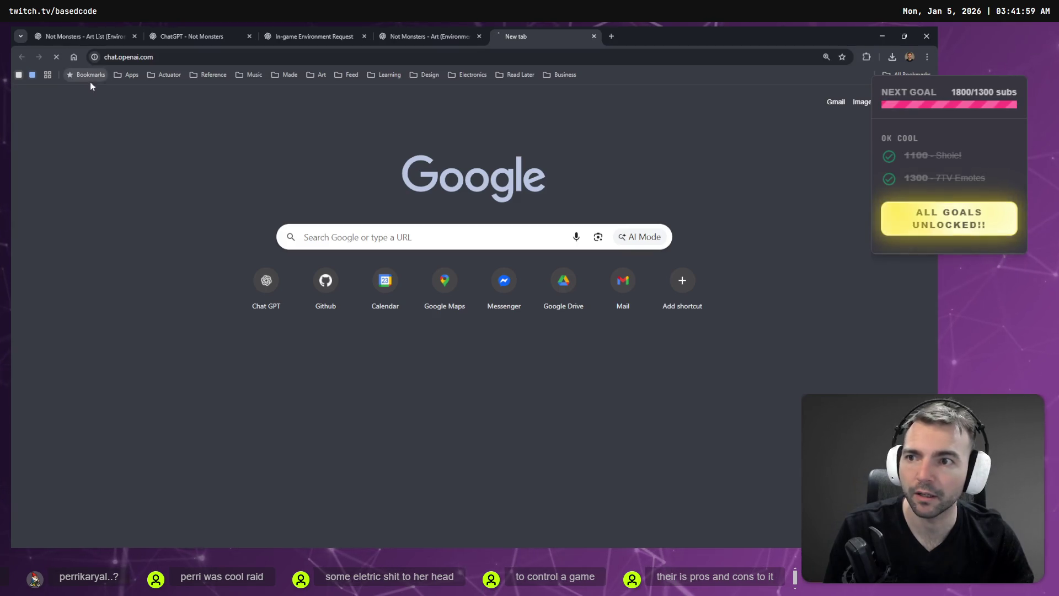
Paste the boarding house image and send a dictated request to isolate one washing line
key("ctrl+v")
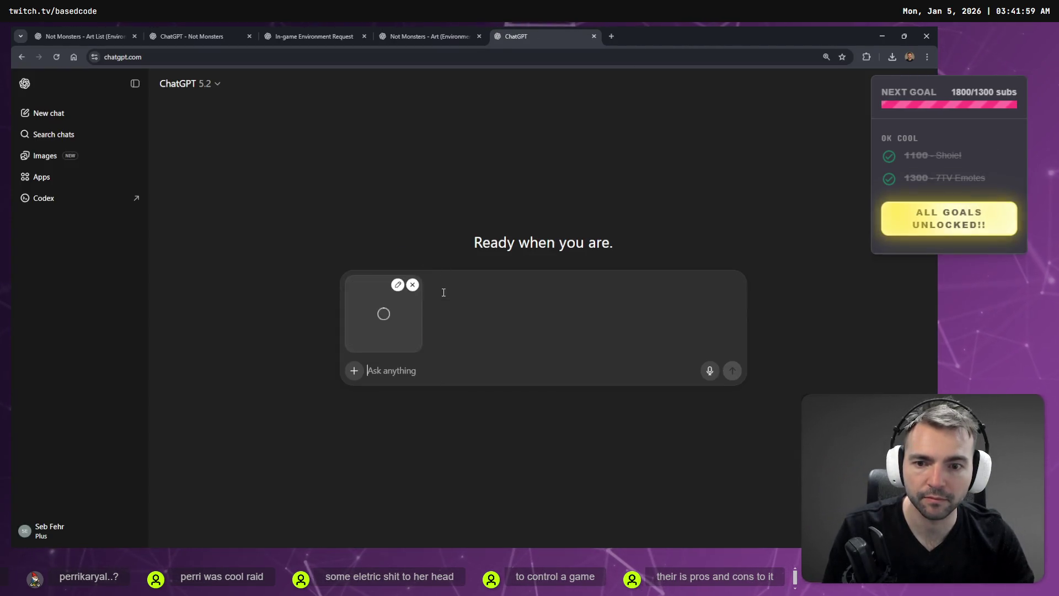
key("super+h")
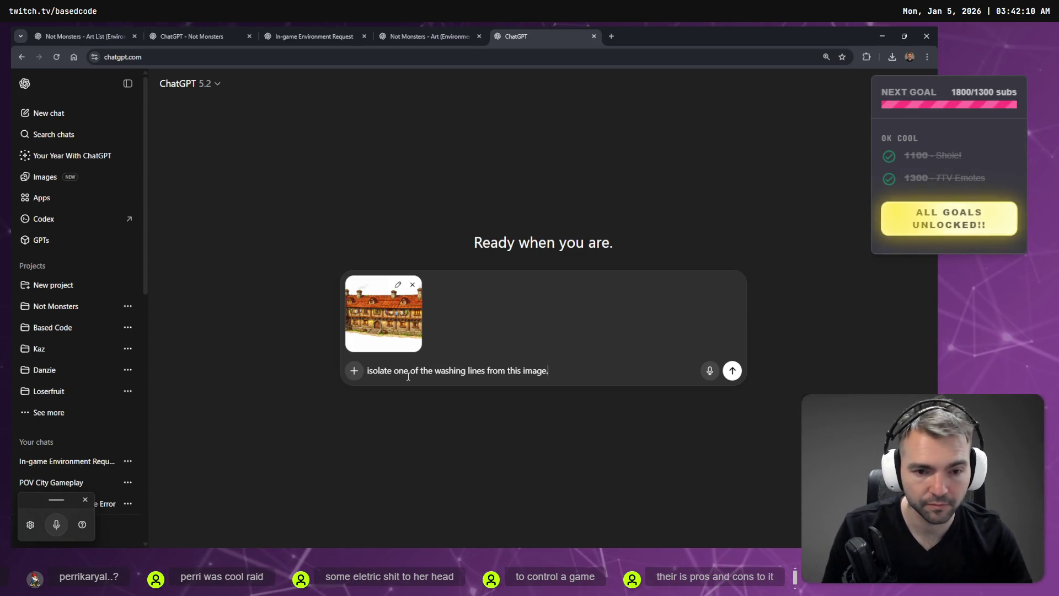
left_click(733, 370)
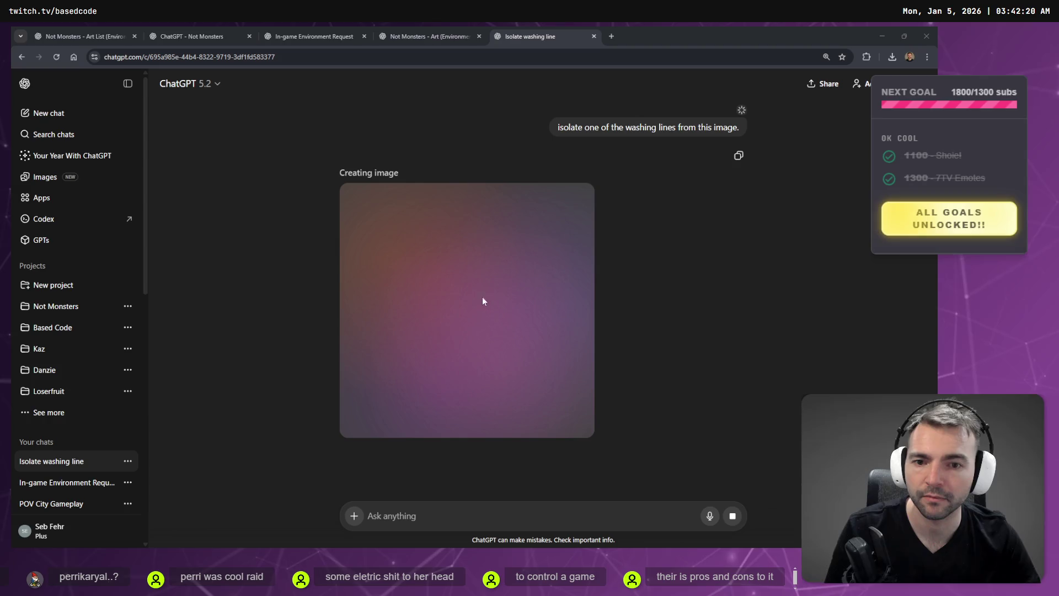
Return to the environment art chat and enlarge the generated house image
left_click(427, 37)
left_click(521, 28)
left_click(442, 29)
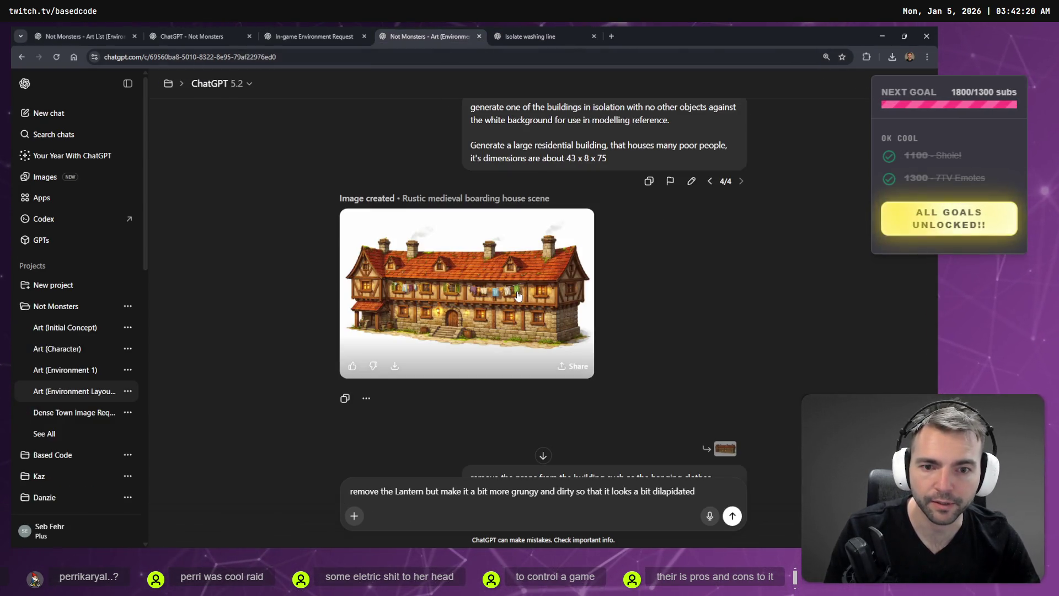
left_click(514, 310)
left_click(567, 29)
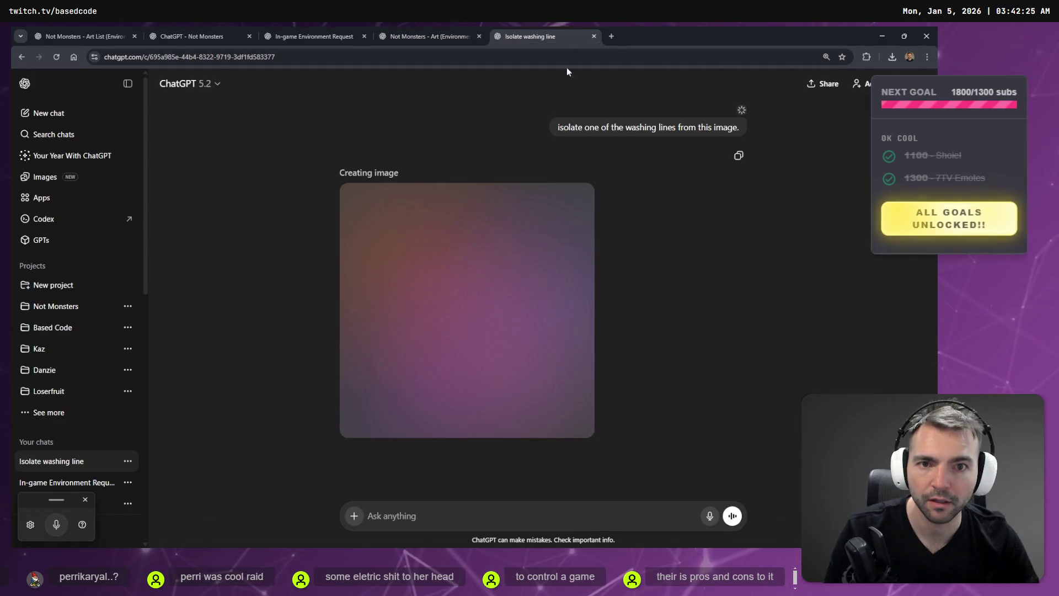
left_click(430, 33)
Compare the house image versions in the viewer, then close it
scroll(508, 332, "down", 5)
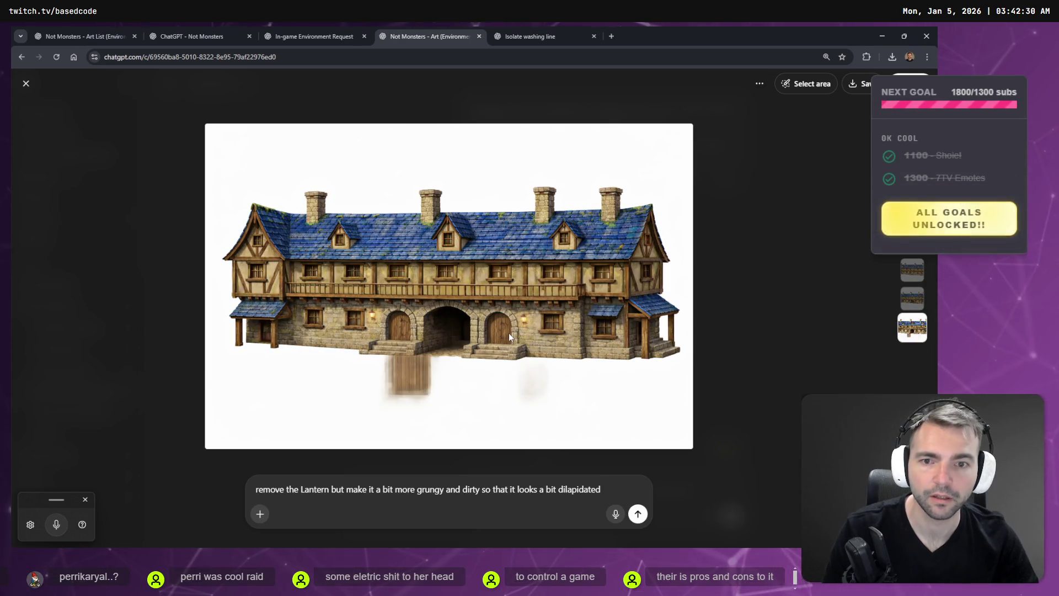
scroll(511, 334, "down", 1)
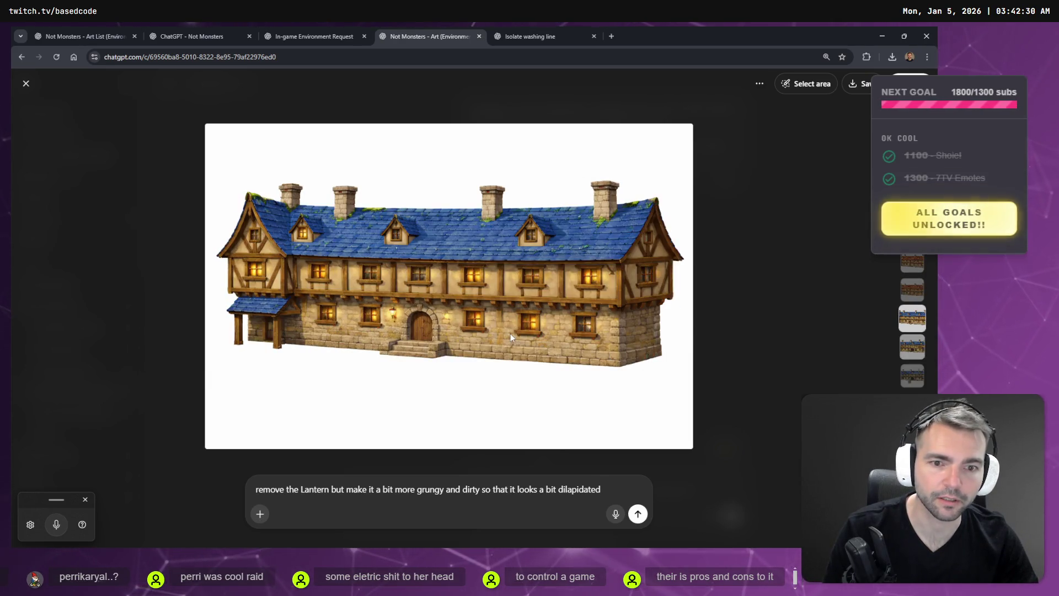
scroll(909, 343, "down", 1)
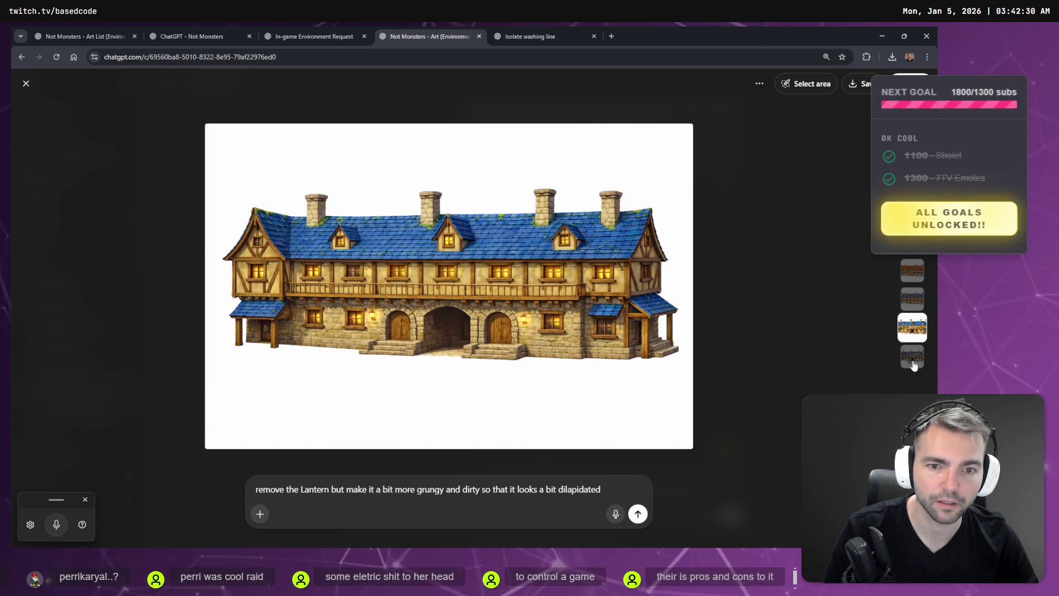
scroll(912, 359, "down", 1)
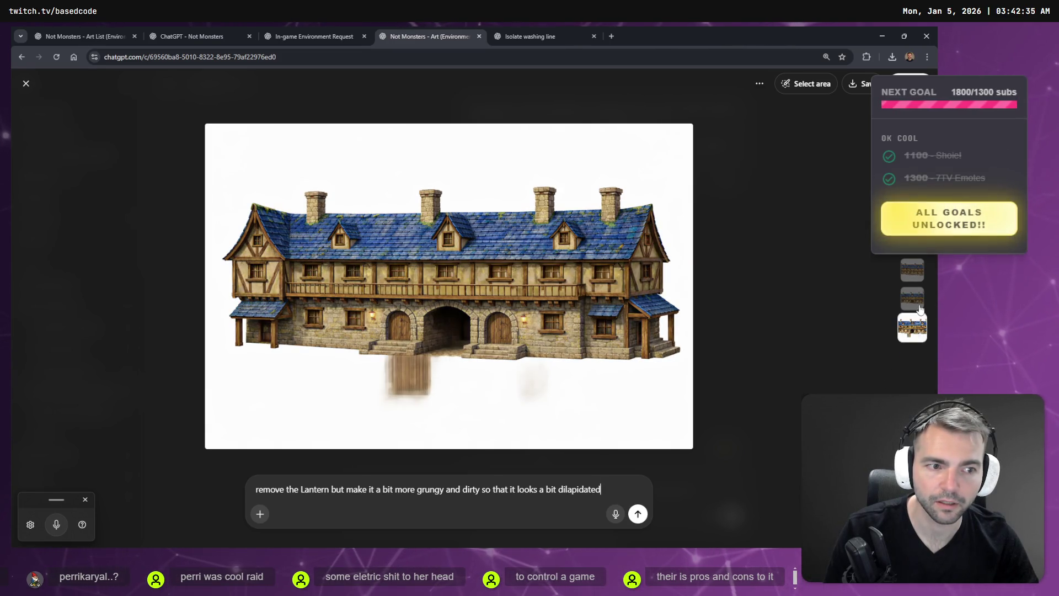
scroll(920, 302, "up", 1)
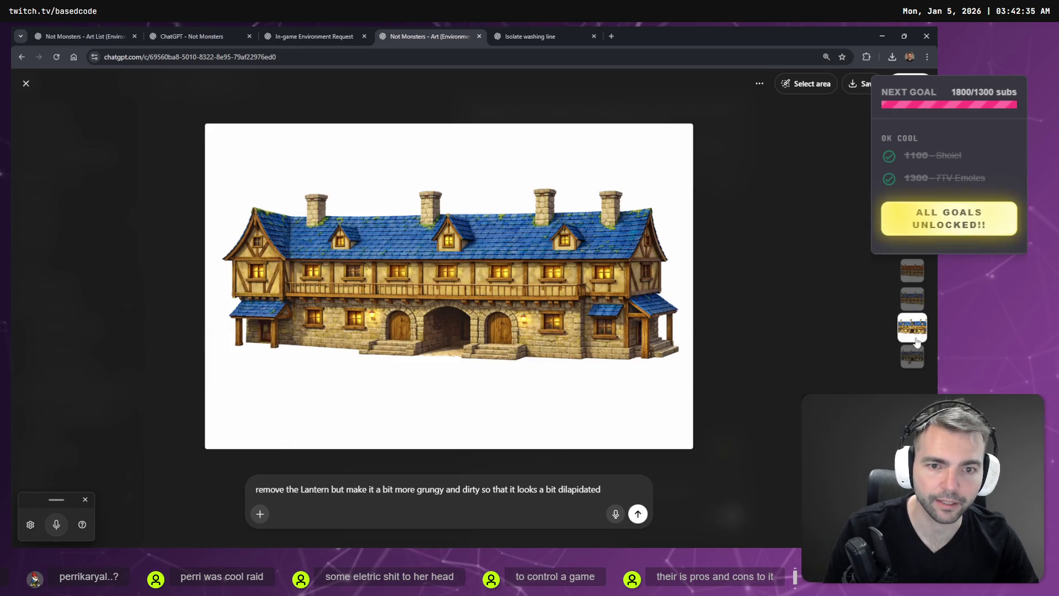
scroll(914, 355, "down", 1)
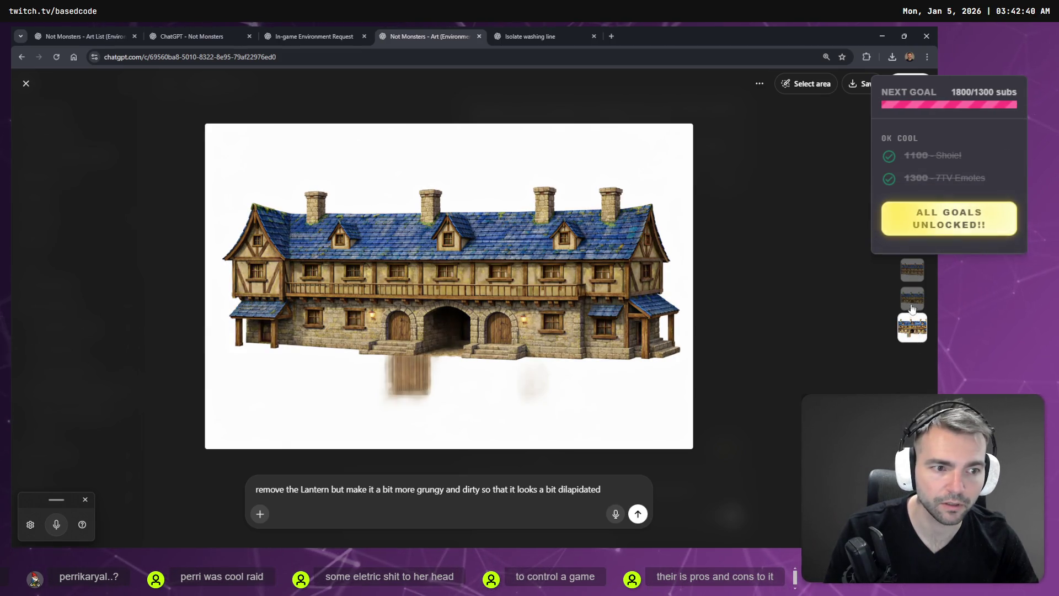
scroll(914, 347, "up", 1)
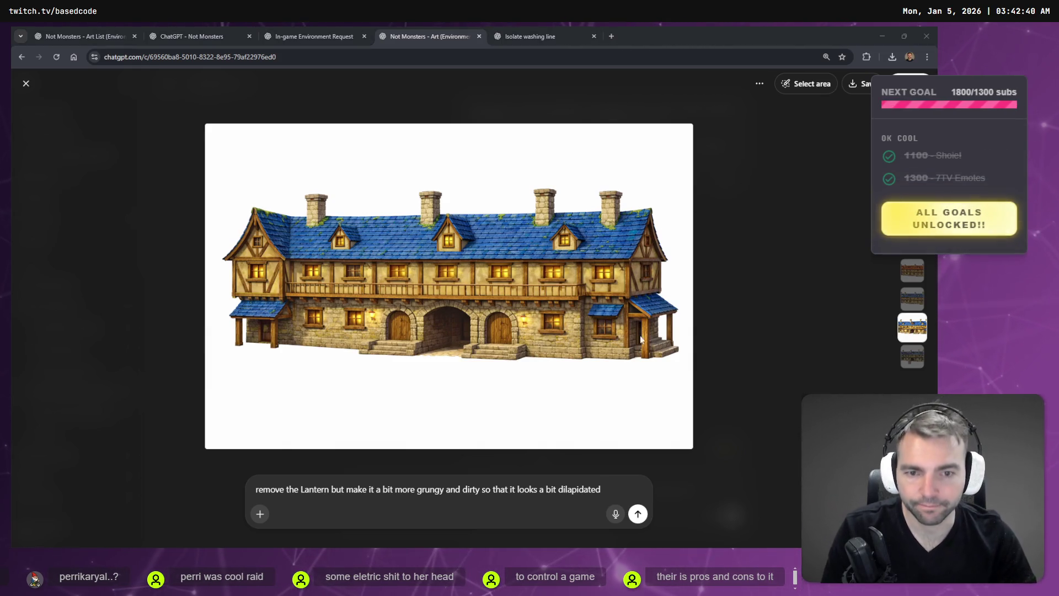
left_click(729, 299)
Scroll to the 'change the floor plan of this building.' prompt and open it for editing
scroll(717, 271, "up", 2)
scroll(718, 279, "down", 10)
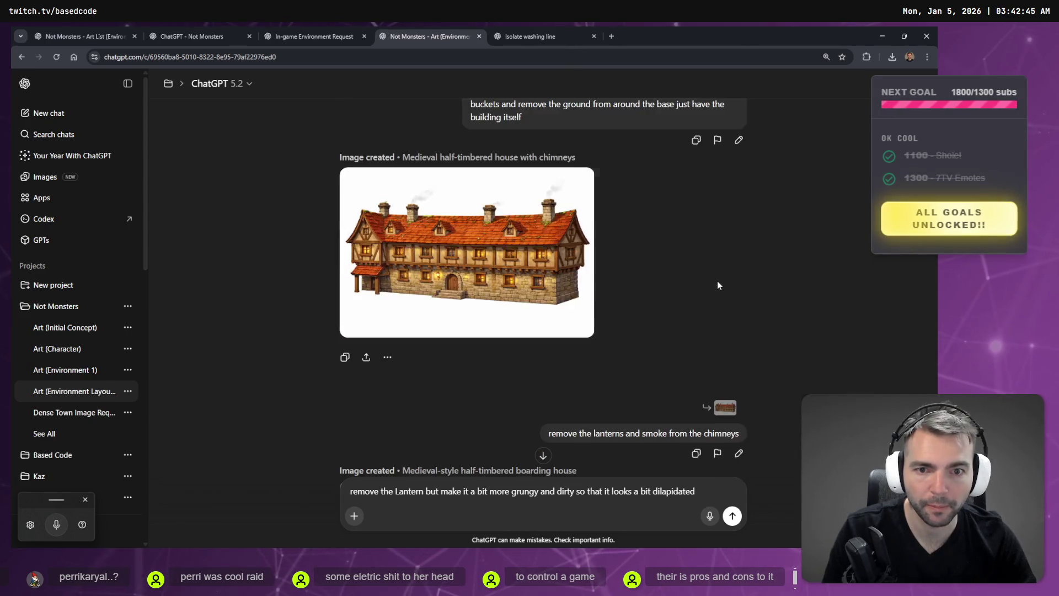
scroll(714, 298, "down", 5)
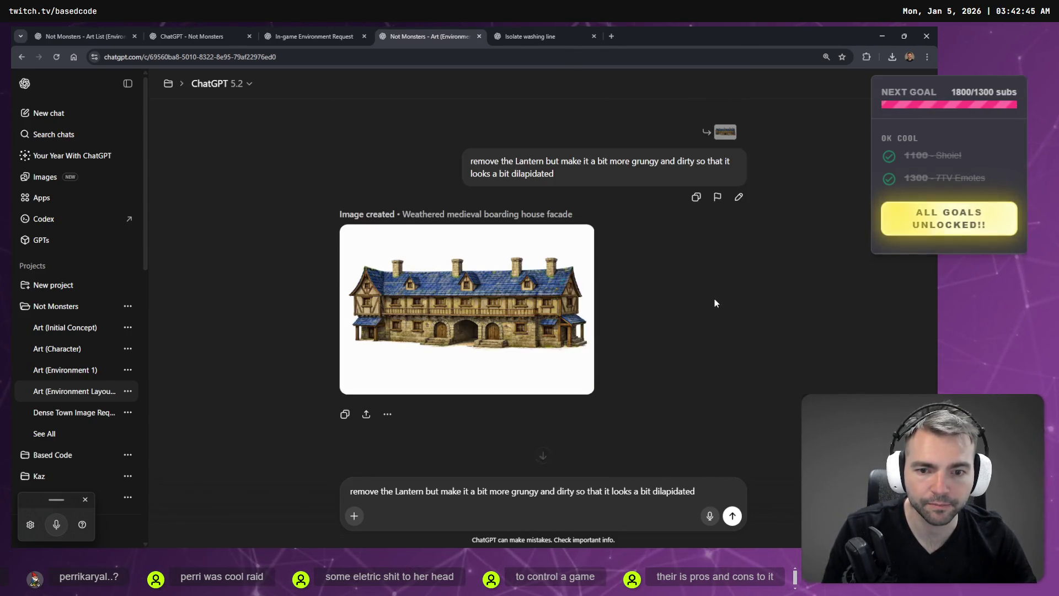
scroll(716, 302, "up", 5)
scroll(503, 292, "down", 4)
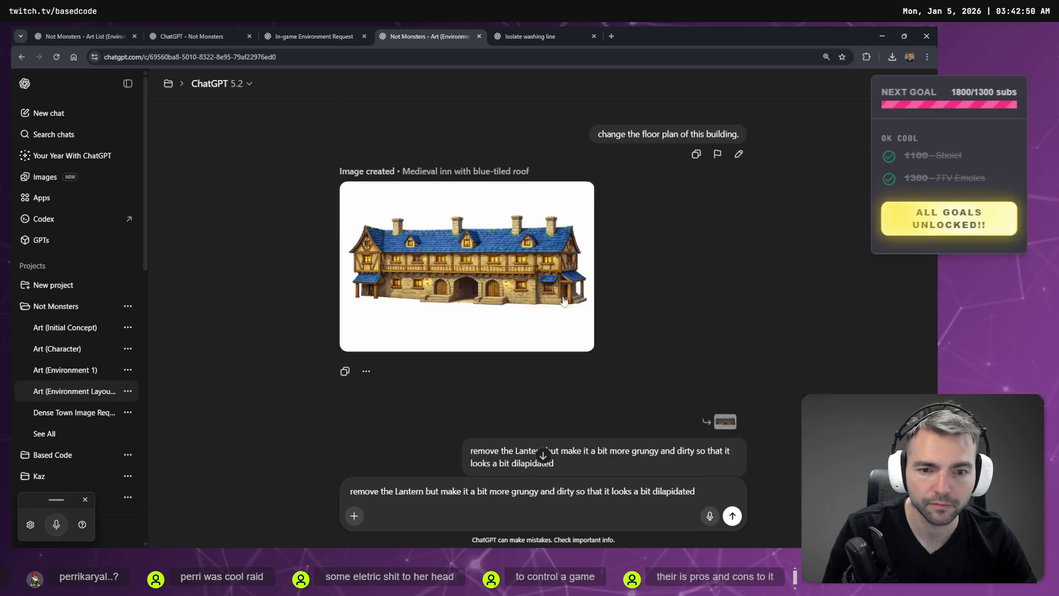
scroll(691, 182, "up", 3)
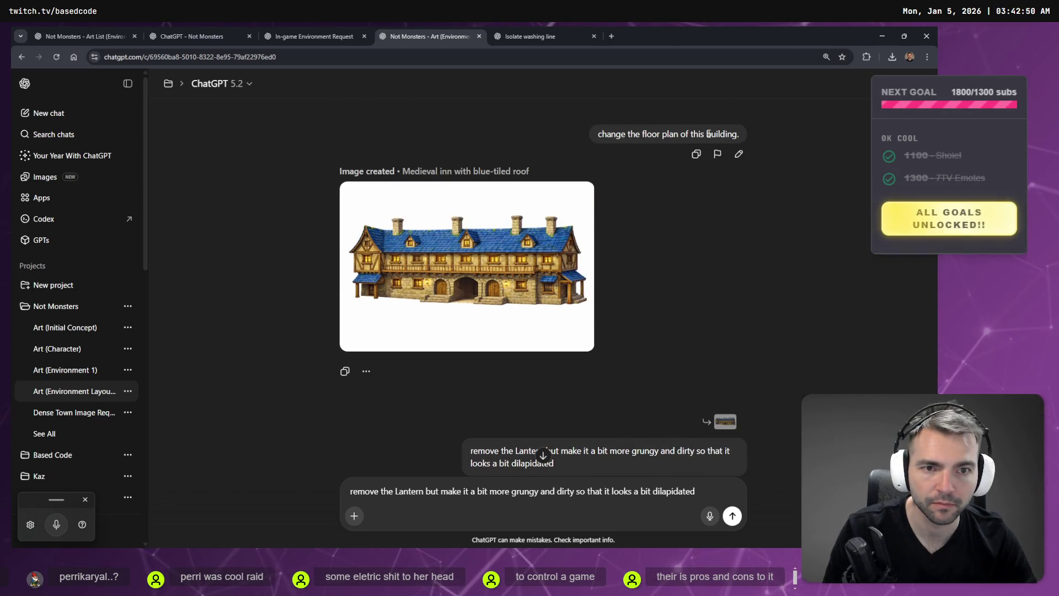
scroll(718, 157, "up", 1)
left_click(739, 202)
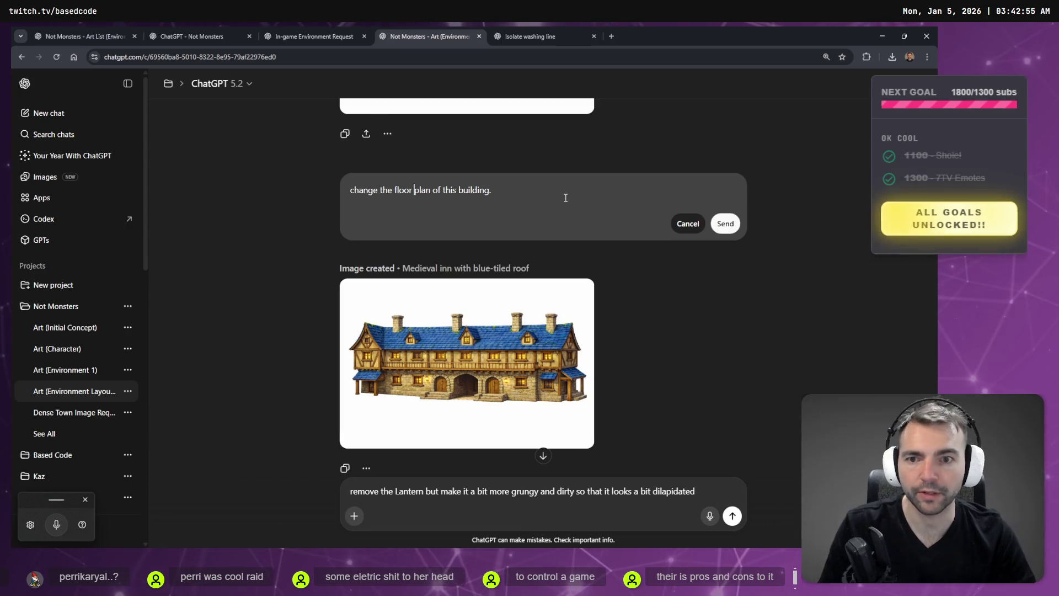
Resend the floor-plan prompt starting 'Drastically', keeping it mediaeval-slum appropriate with more architectural features
type("Drastical")
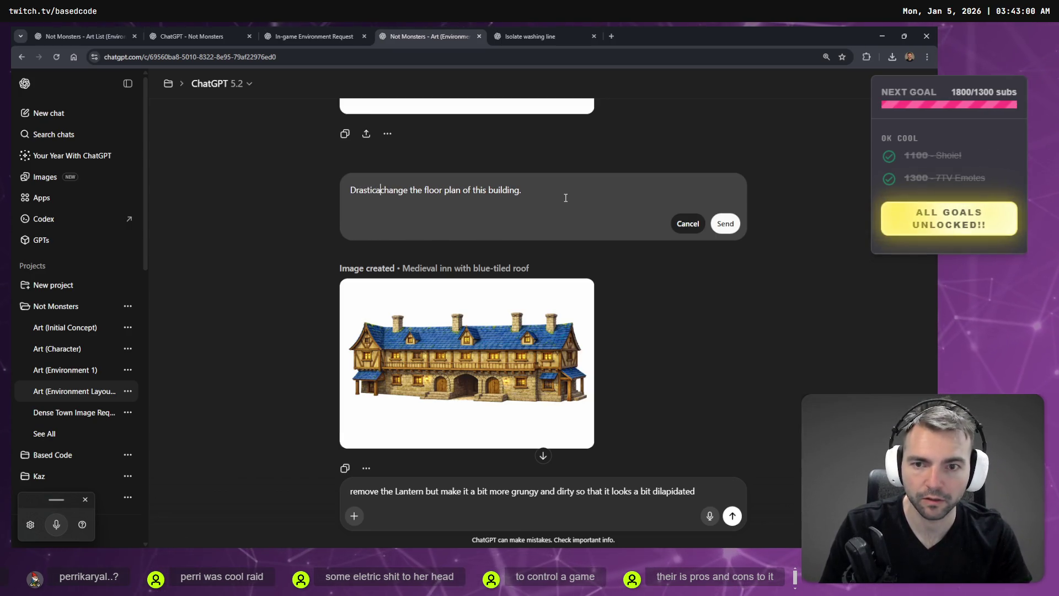
type("ly")
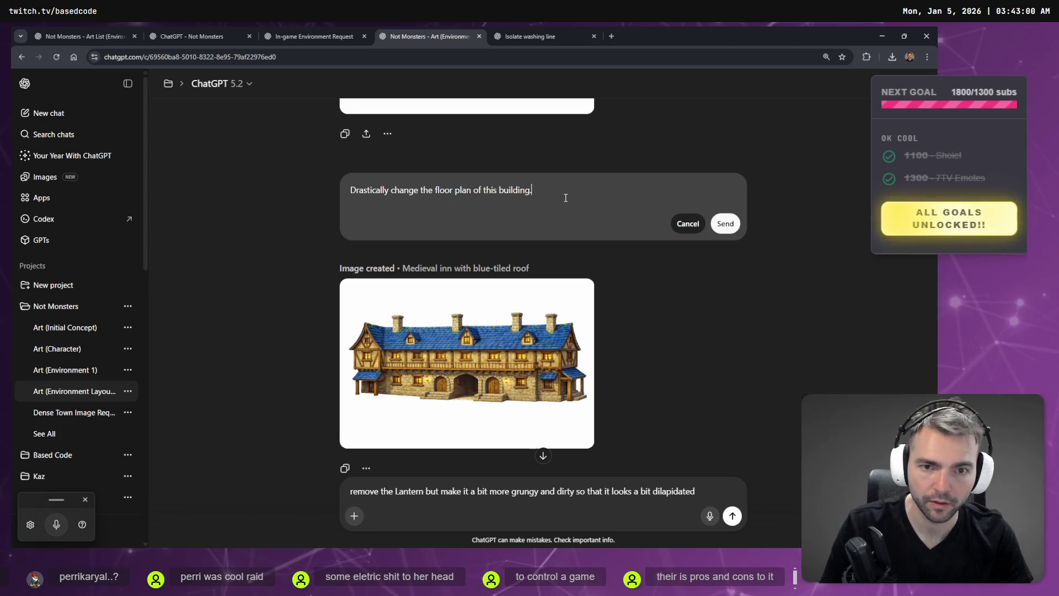
key("ctrl+super")
type("make sure it still remains a building it for")
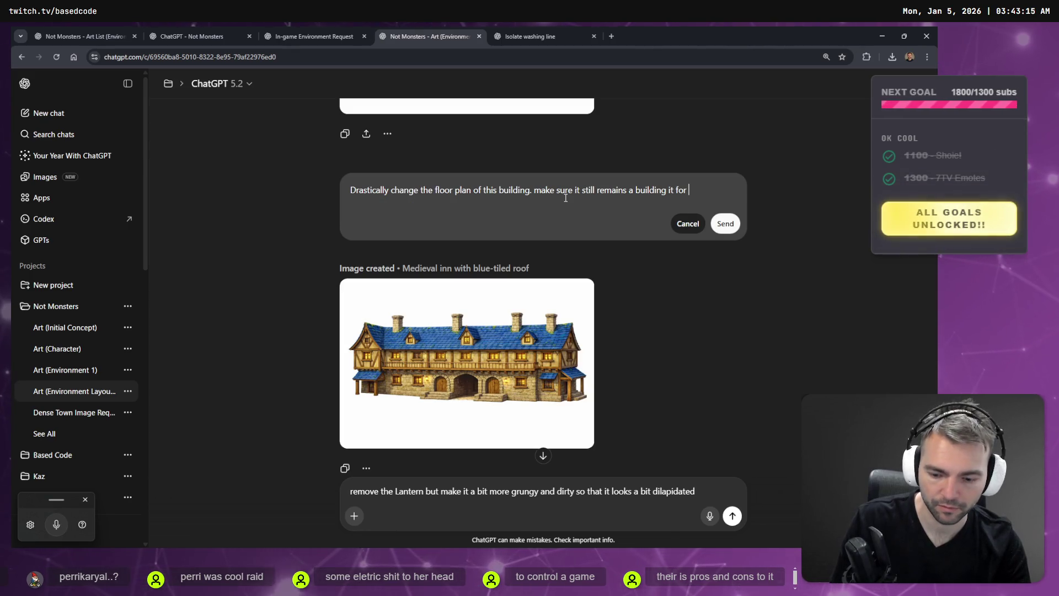
key("super+h")
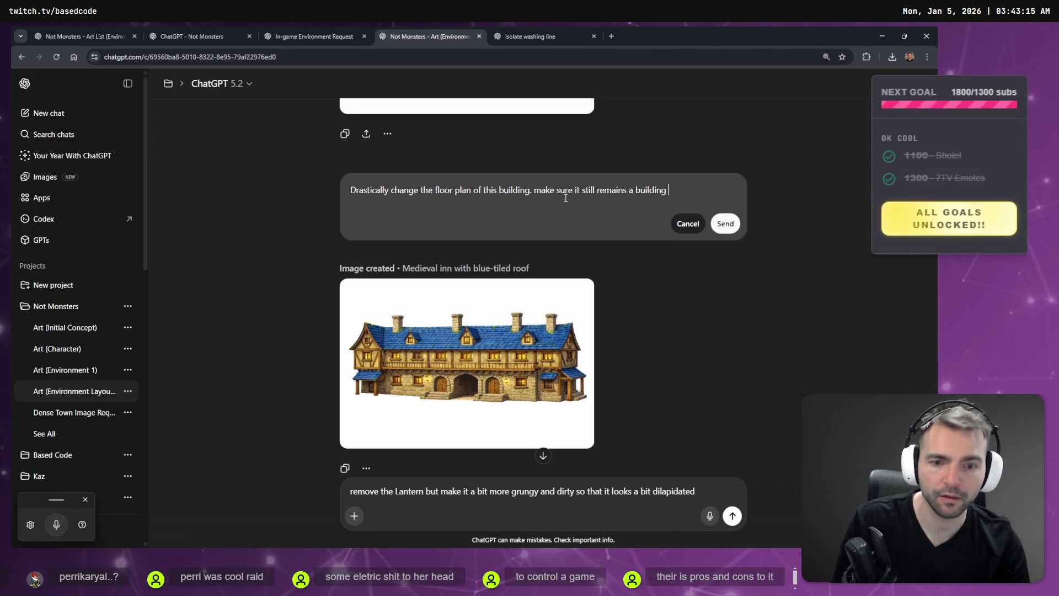
key("super+h")
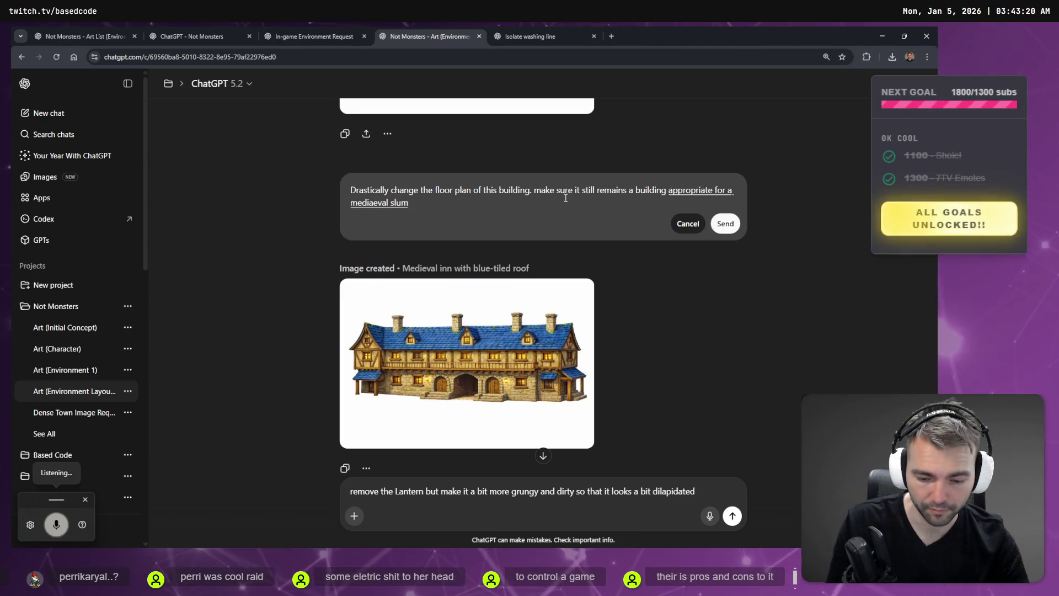
key("super+h")
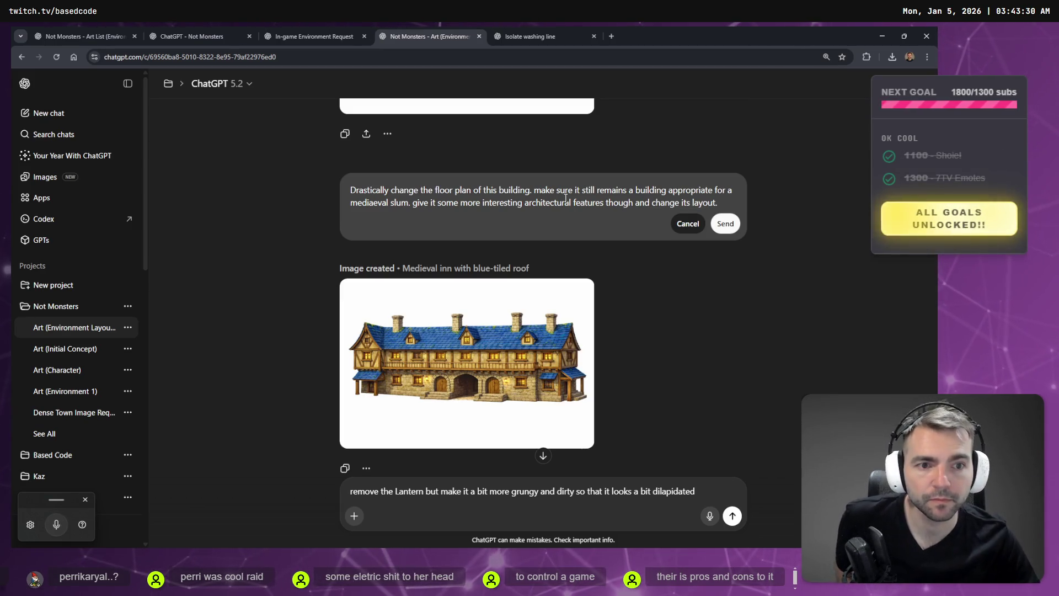
left_click(725, 225)
key("ctrl+Tab")
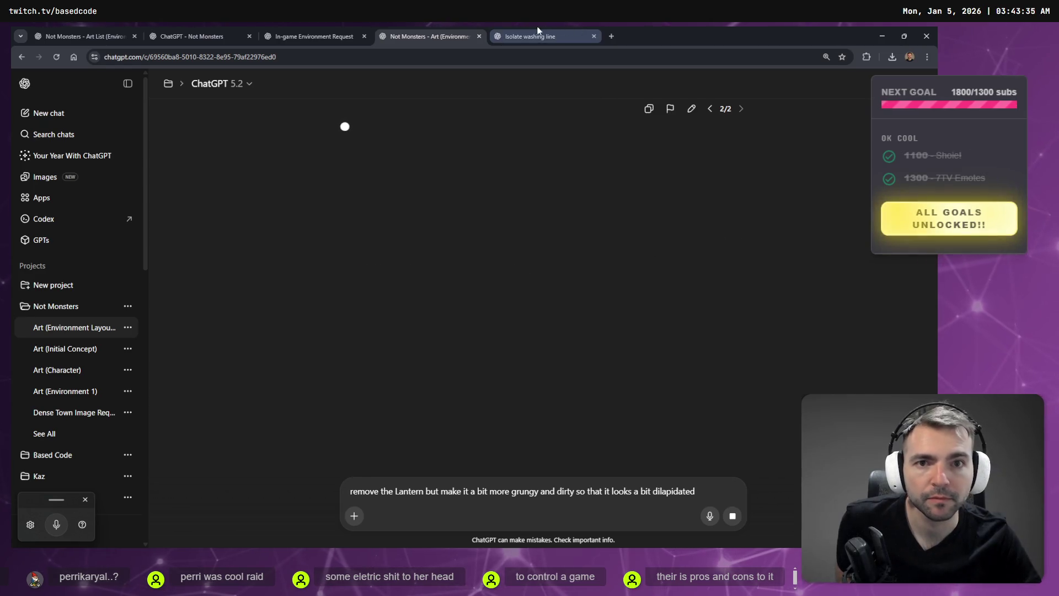
Preview the generated washing-line image at full size, then close it
left_click(512, 282)
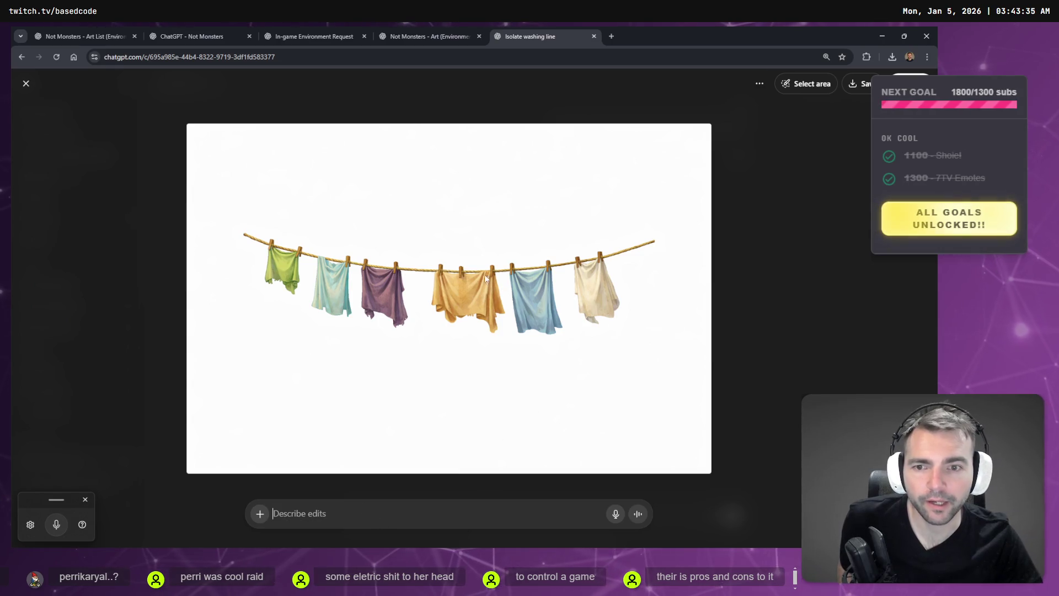
left_click(737, 224)
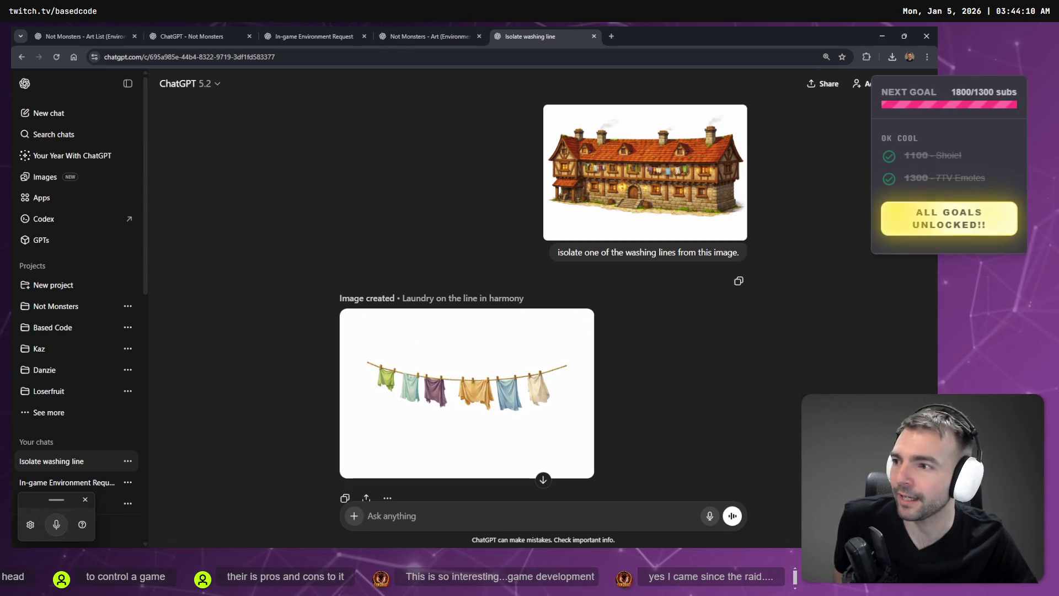
scroll(581, 253, "down", 2)
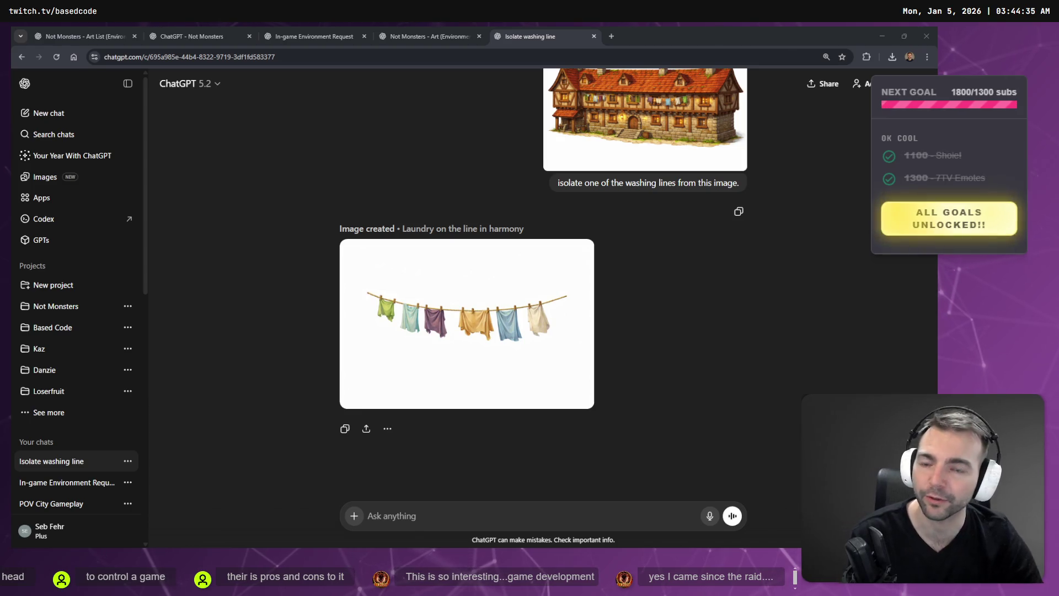
Ask for the washing-line image as low-poly 3D game asset modelling reference
left_click(509, 284)
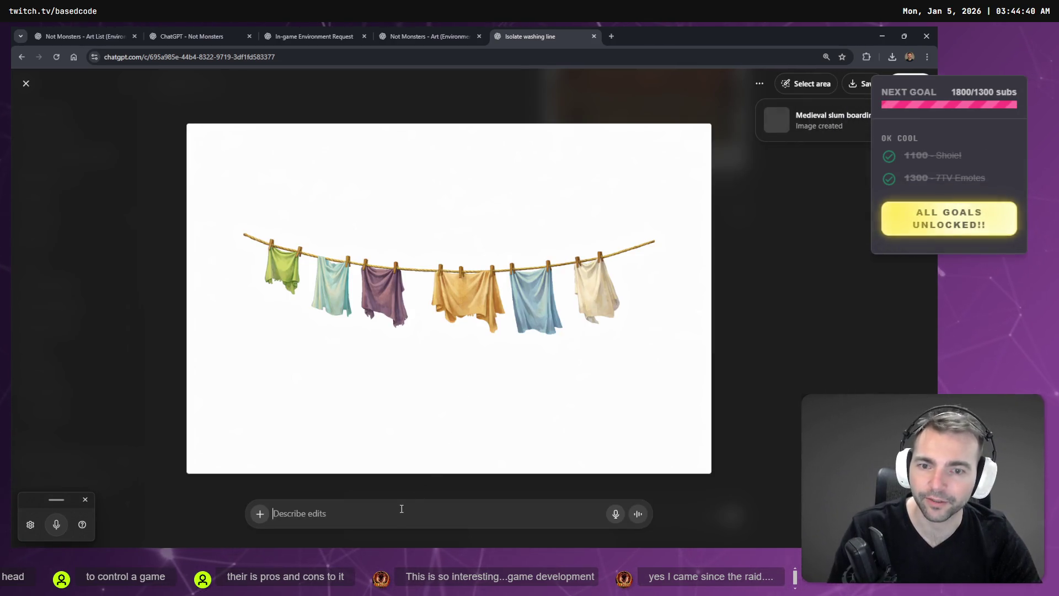
left_click(402, 510)
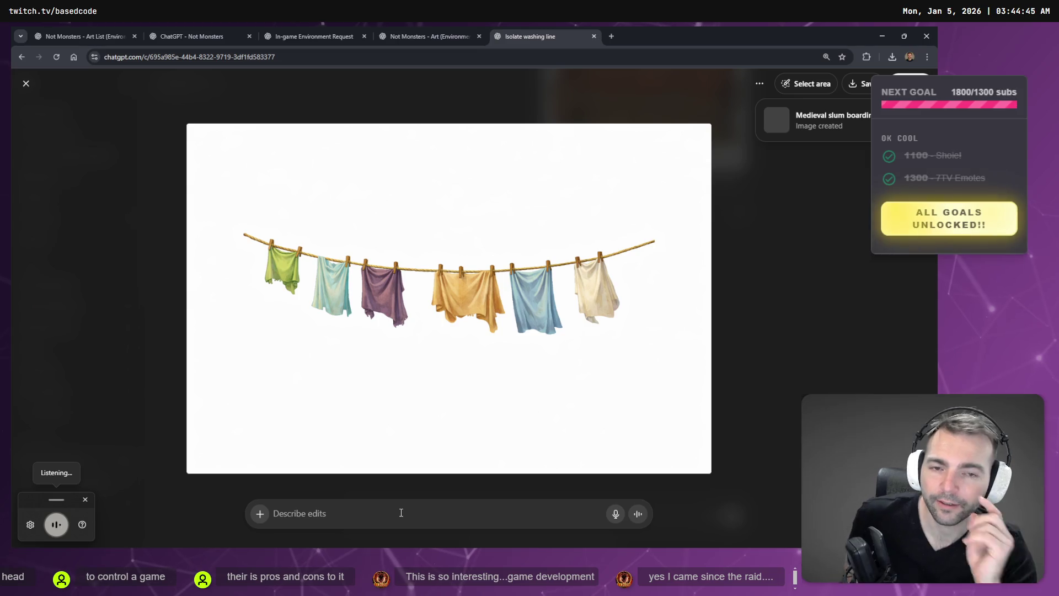
type("this will be used as an asset in a low")
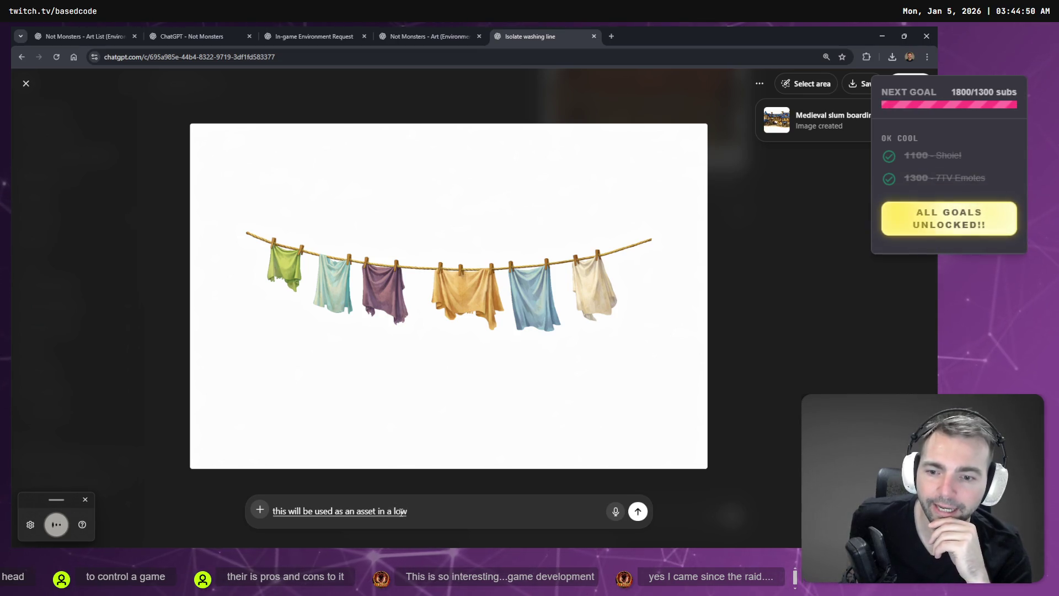
type(" three D game")
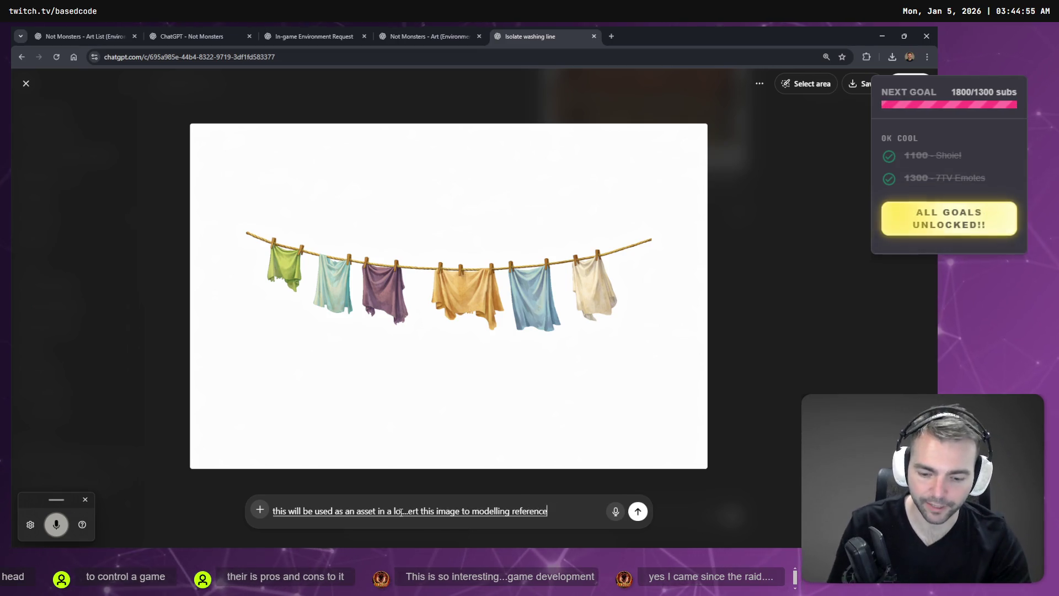
type(" for that")
left_click(401, 512)
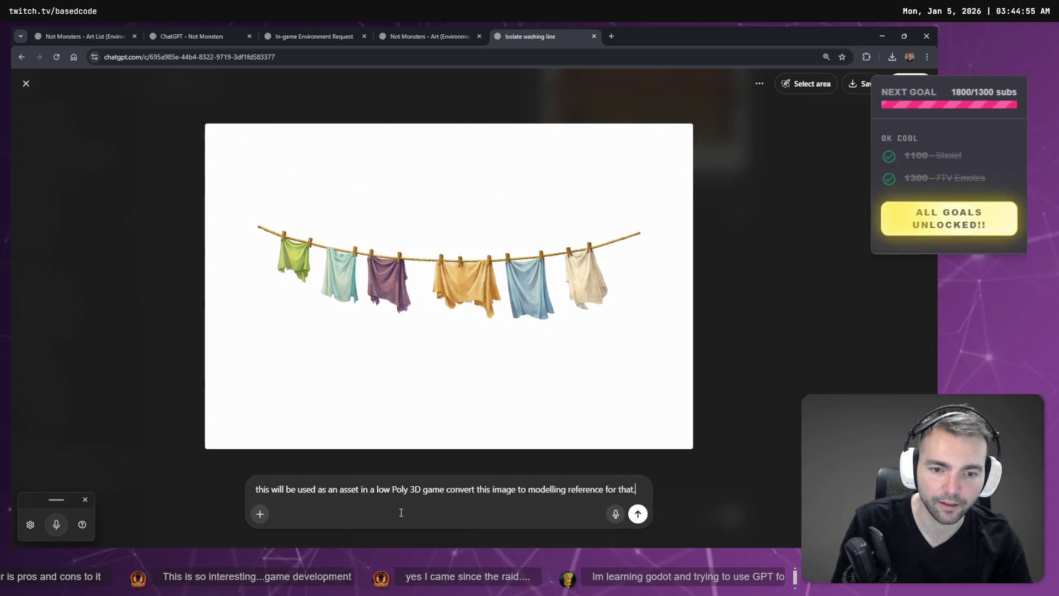
key("Return")
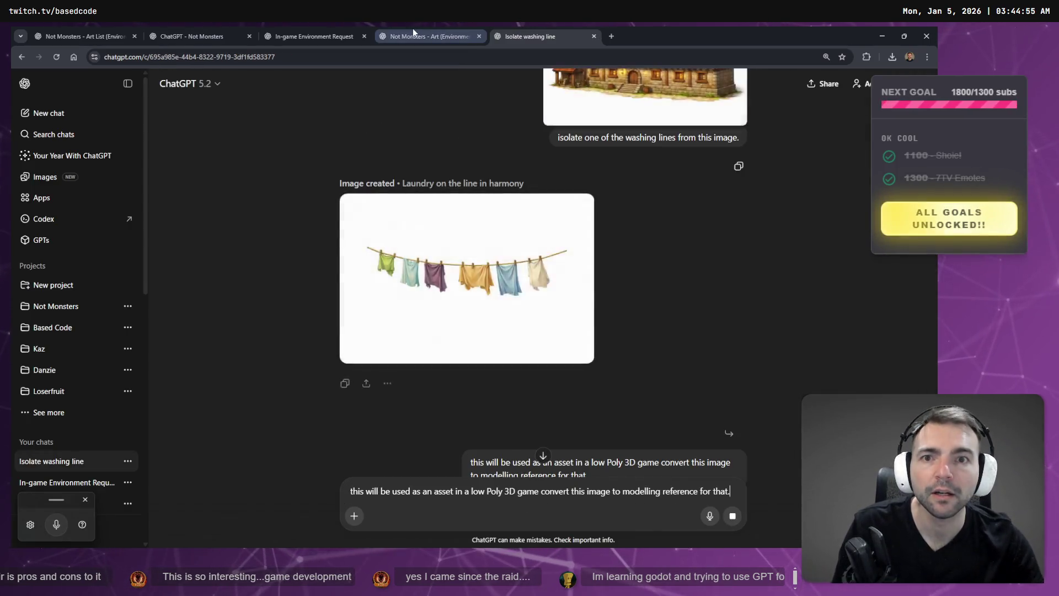
left_click(420, 36)
left_click(516, 210)
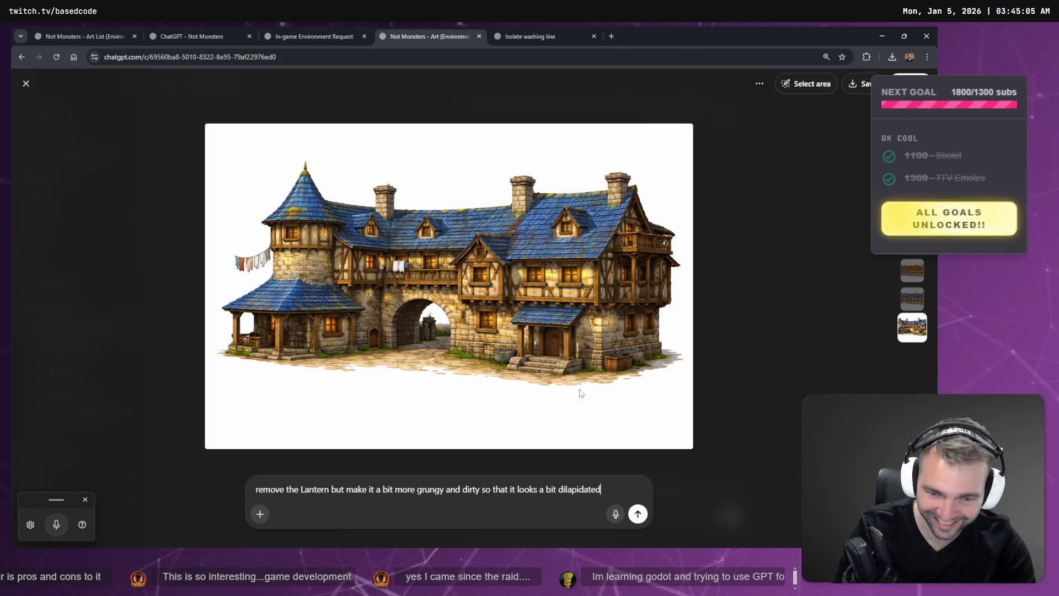
Submit the lantern-removal grunge edit, then ask to strip all props and ground from the house
key("Return")
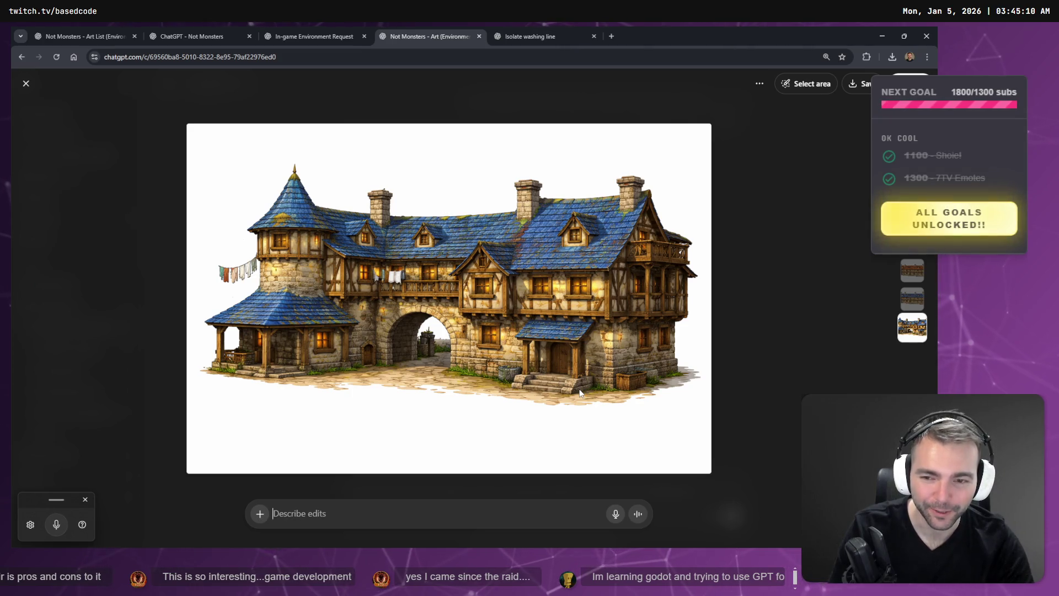
key("ctrl+super")
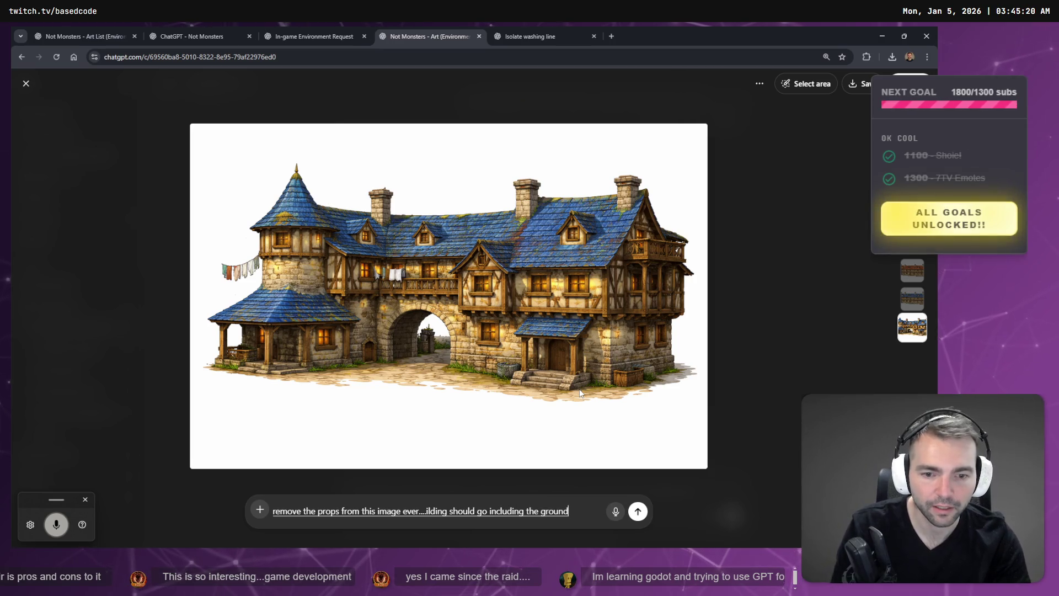
key("Return")
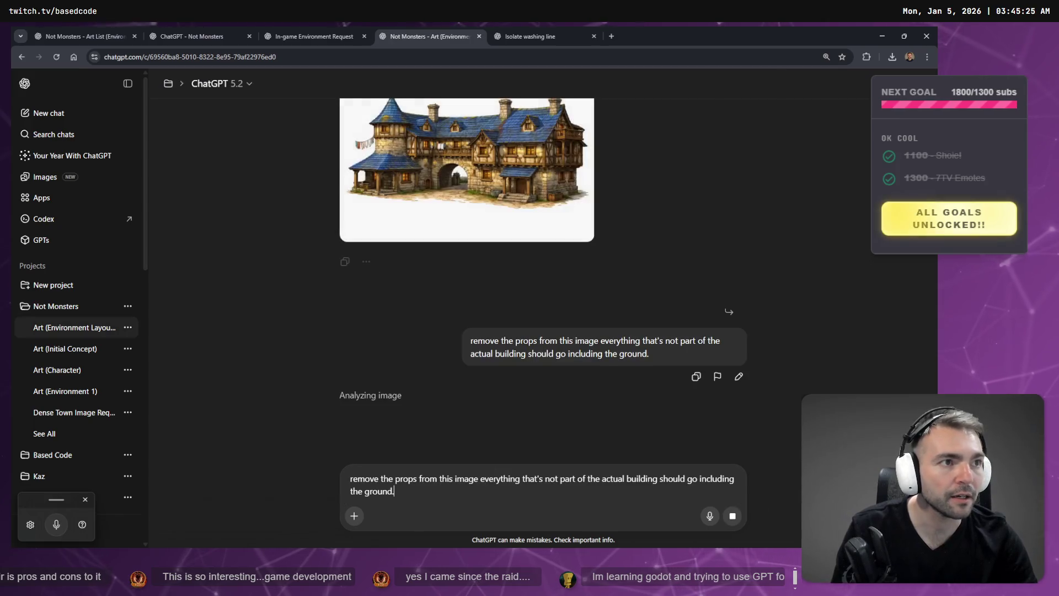
key("alt+Tab")
mouse_move(598, 254)
left_mouse_down()
mouse_move(635, 257)
mouse_move(599, 262)
mouse_move(610, 264)
left_mouse_up()
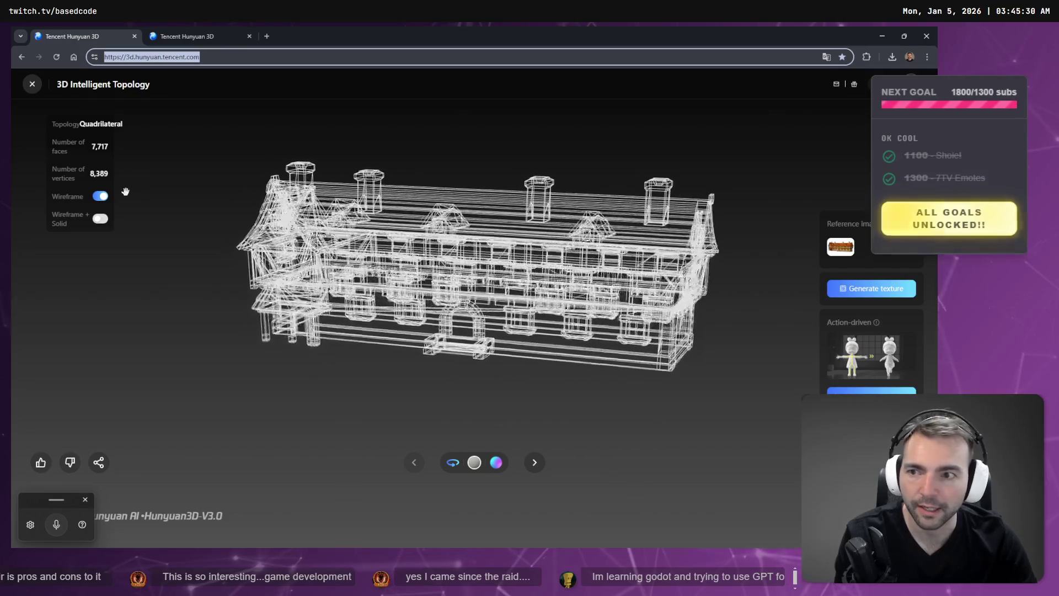
Toggle the 7,717-face house between solid and wireframe, and check the pending ChatGPT image
left_click(100, 197)
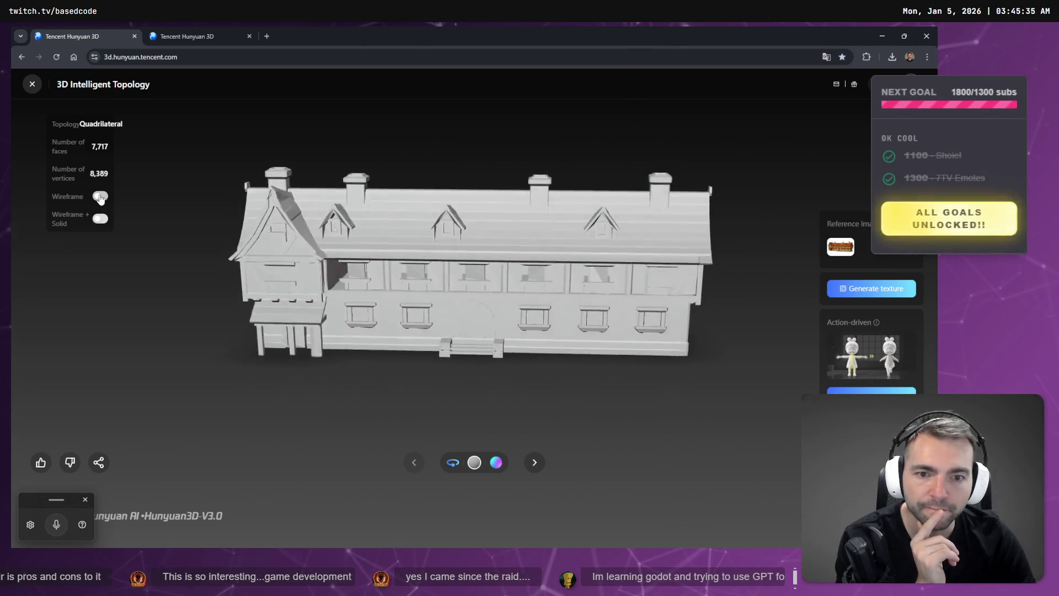
left_click(100, 197)
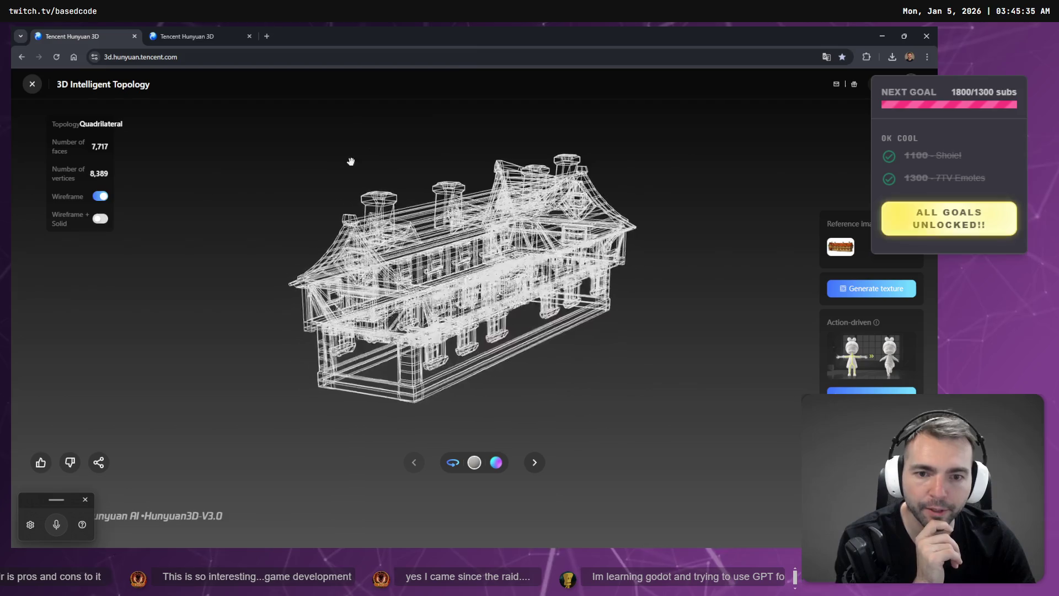
key("alt+Tab")
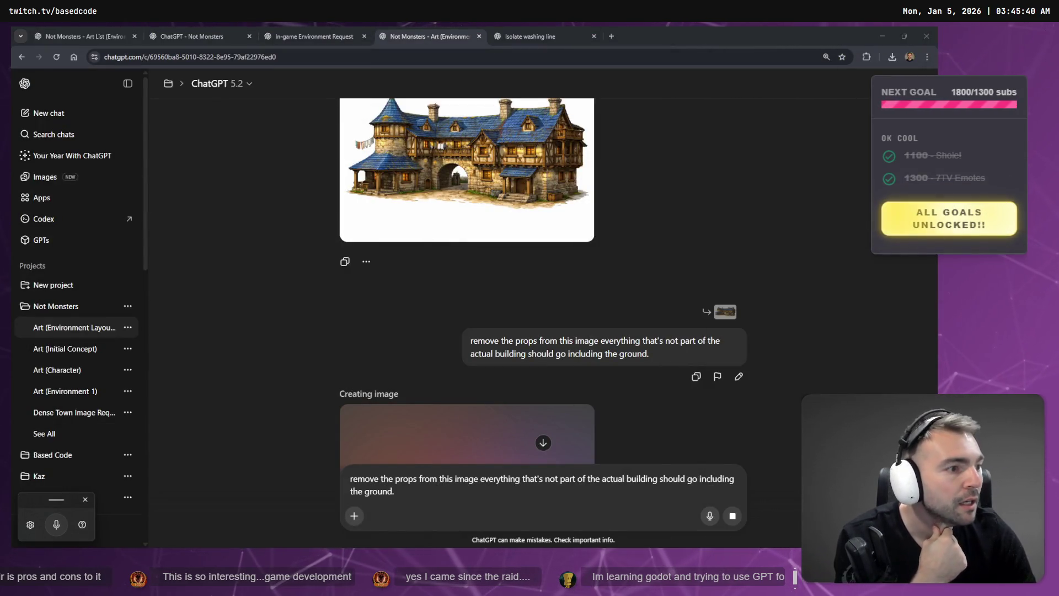
scroll(533, 294, "down", 4)
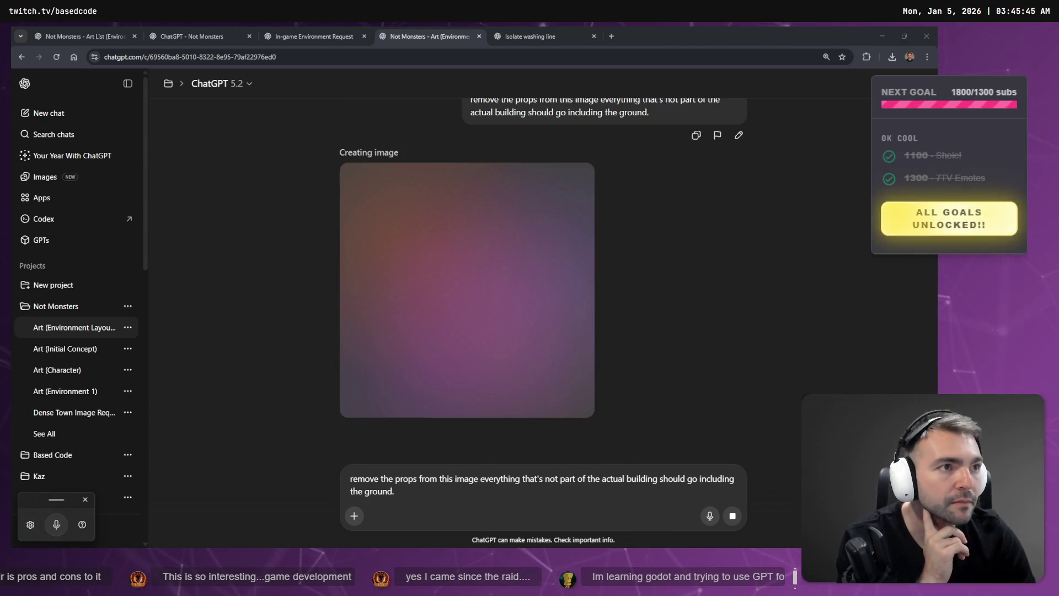
key("alt+Tab")
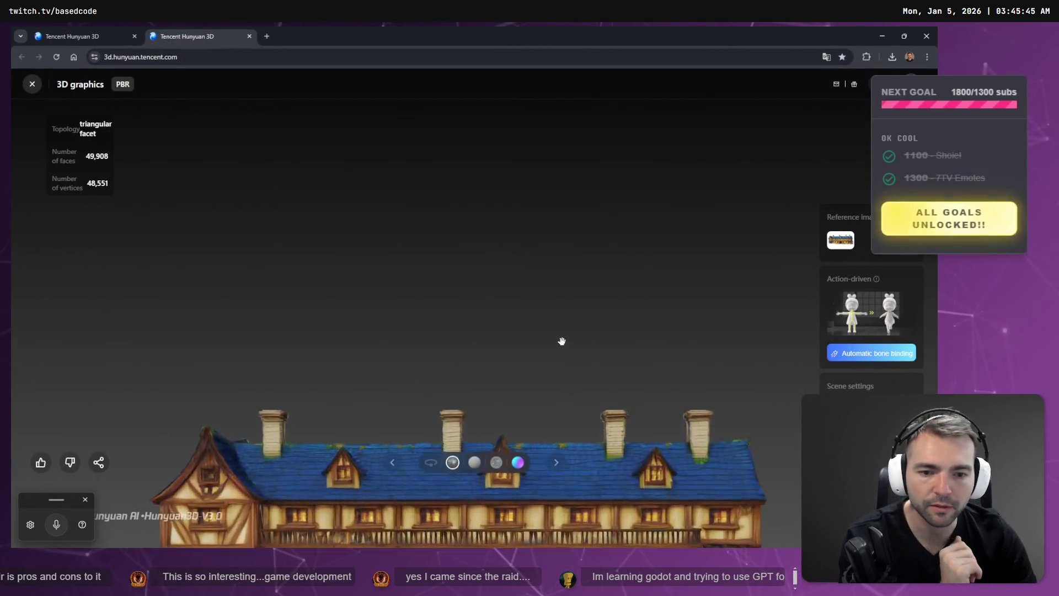
Orbit and zoom the textured house, comparing normal-map and textured shading
left_click_drag(562, 336, 570, 118)
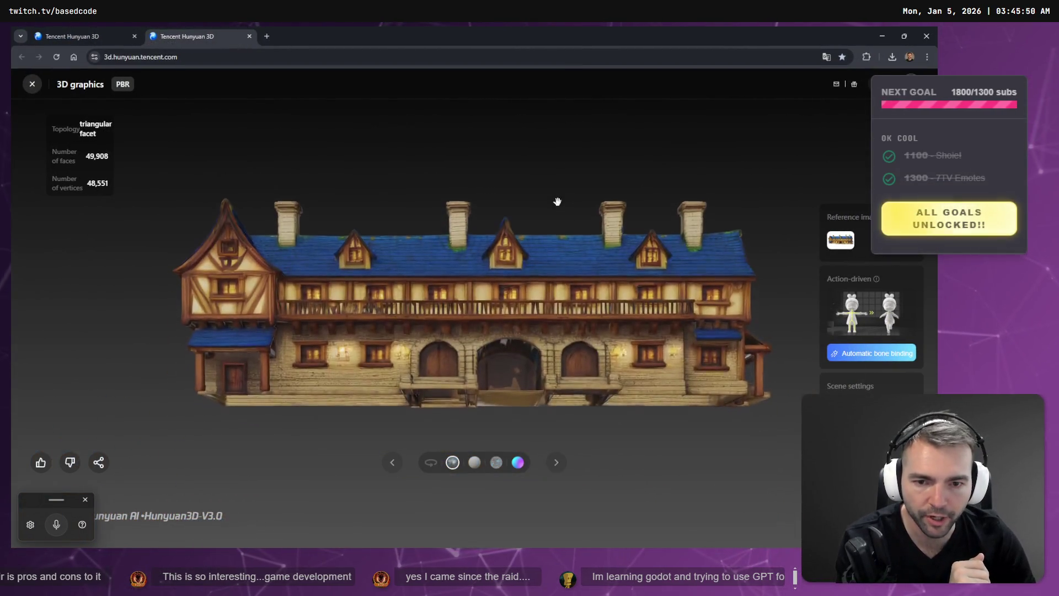
mouse_move(558, 201)
left_mouse_down()
mouse_move(577, 293)
mouse_move(598, 284)
mouse_move(589, 310)
mouse_move(497, 287)
mouse_move(296, 197)
left_mouse_up()
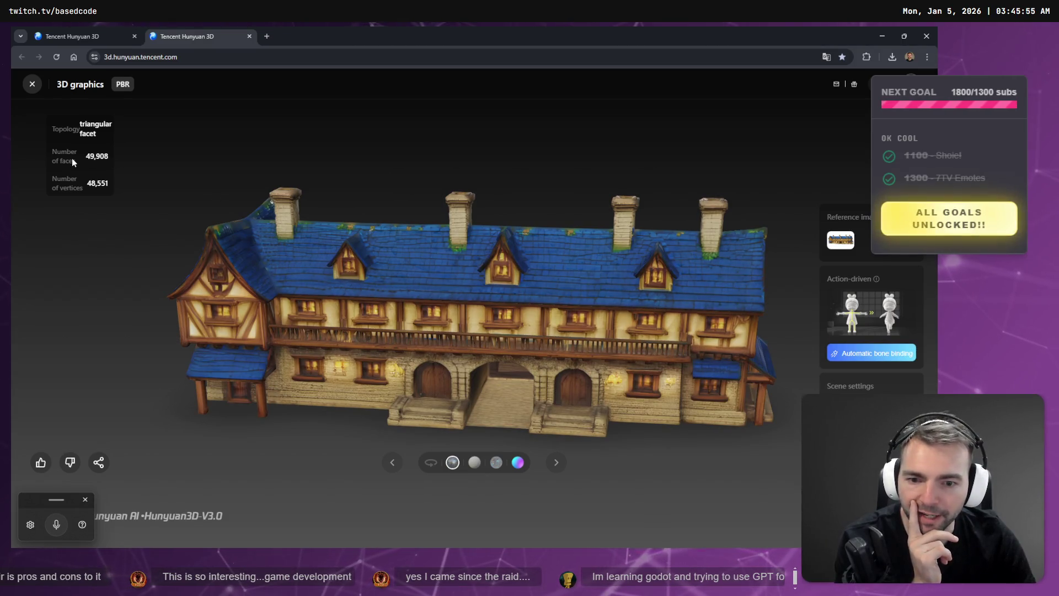
left_click(517, 464)
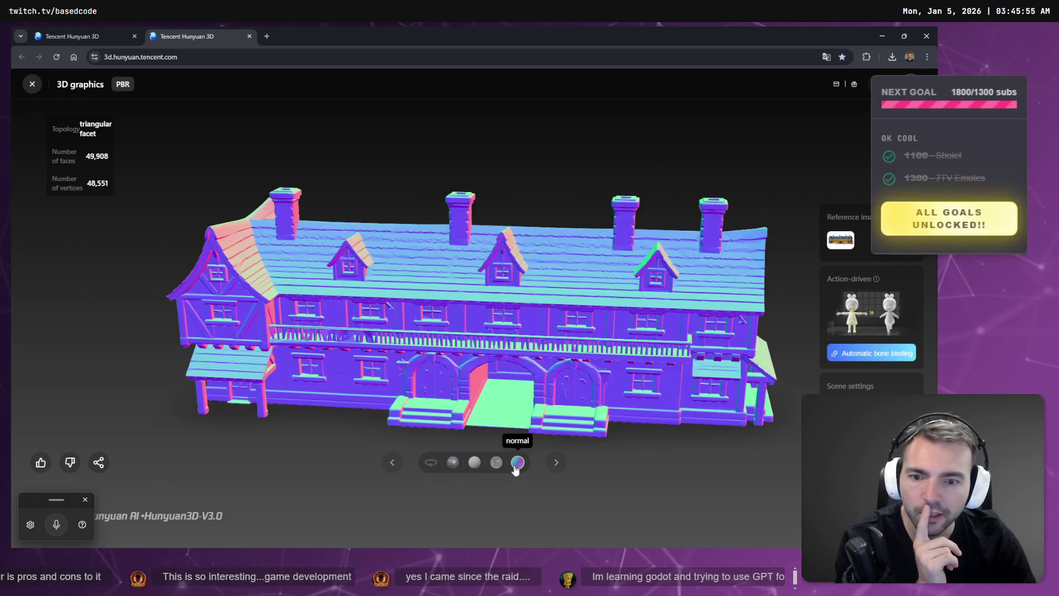
left_click(496, 462)
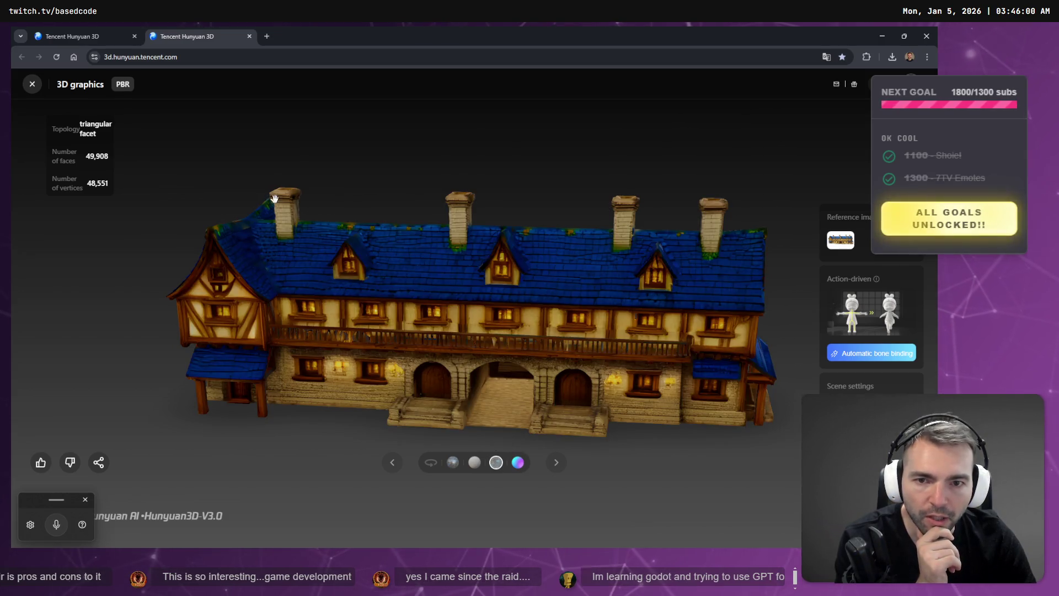
mouse_move(559, 263)
left_mouse_down()
mouse_move(366, 236)
mouse_move(525, 271)
mouse_move(503, 289)
mouse_move(589, 303)
mouse_move(525, 307)
mouse_move(430, 378)
mouse_move(342, 333)
left_mouse_up()
scroll(342, 333, "up", 3)
scroll(406, 255, "up", 5)
scroll(491, 286, "down", 8)
scroll(491, 286, "up", 10)
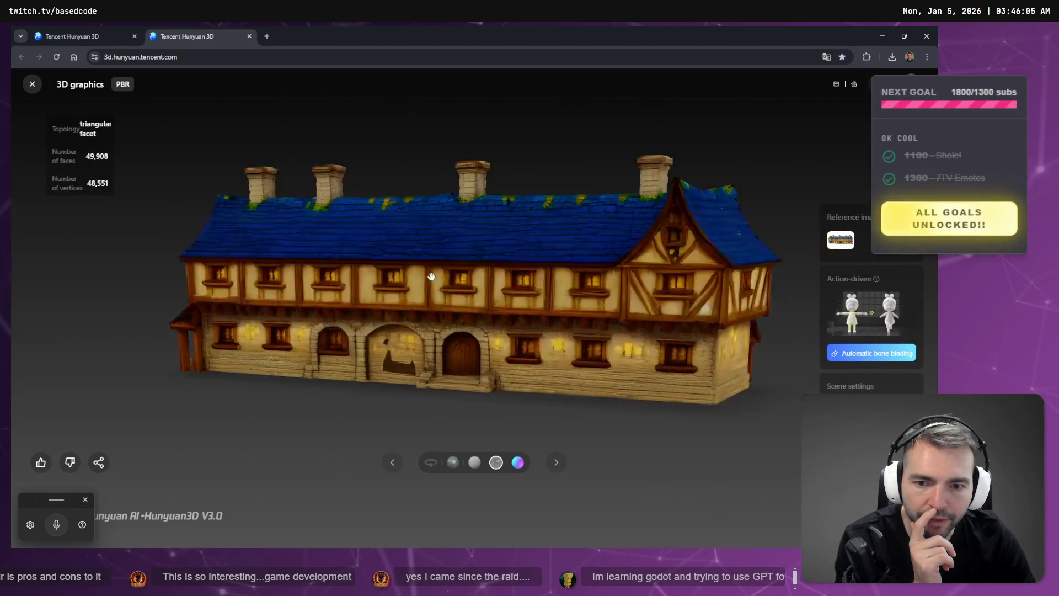
scroll(393, 266, "down", 3)
Orbit to show the roof, right wing and full facade, leaving it in normal-map shading
mouse_move(419, 277)
left_mouse_down()
mouse_move(475, 373)
mouse_move(406, 378)
mouse_move(422, 320)
left_mouse_up()
mouse_move(379, 397)
left_mouse_down()
mouse_move(505, 345)
mouse_move(620, 350)
mouse_move(542, 316)
mouse_move(363, 331)
mouse_move(276, 295)
mouse_move(525, 289)
mouse_move(582, 269)
left_mouse_up()
scroll(585, 271, "down", 4)
scroll(706, 312, "up", 8)
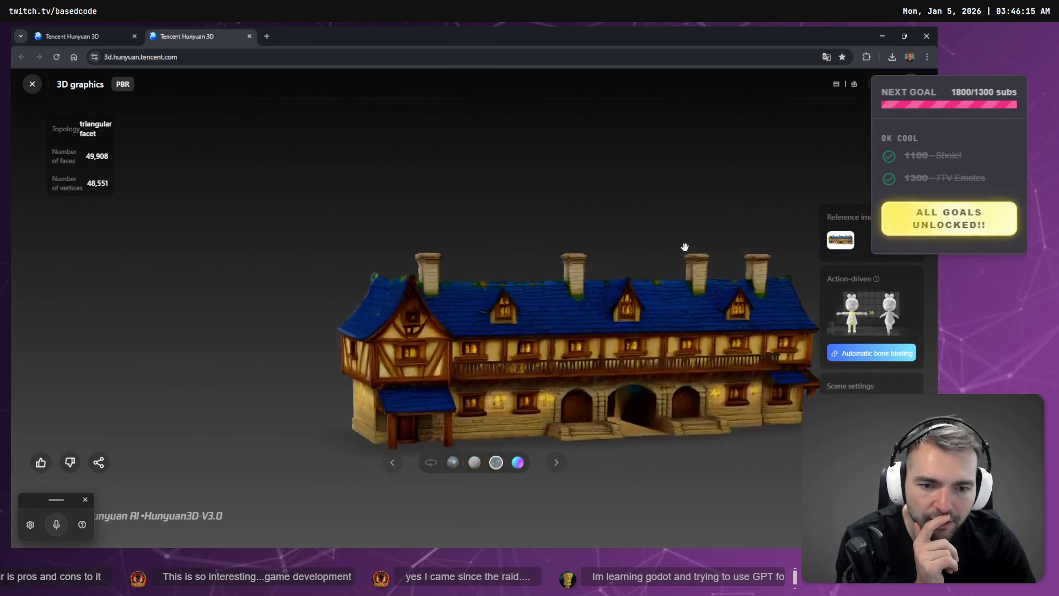
mouse_move(677, 217)
left_mouse_down()
mouse_move(663, 283)
mouse_move(565, 307)
mouse_move(575, 362)
mouse_move(615, 421)
mouse_move(673, 312)
mouse_move(487, 310)
mouse_move(595, 301)
mouse_move(530, 302)
left_mouse_up()
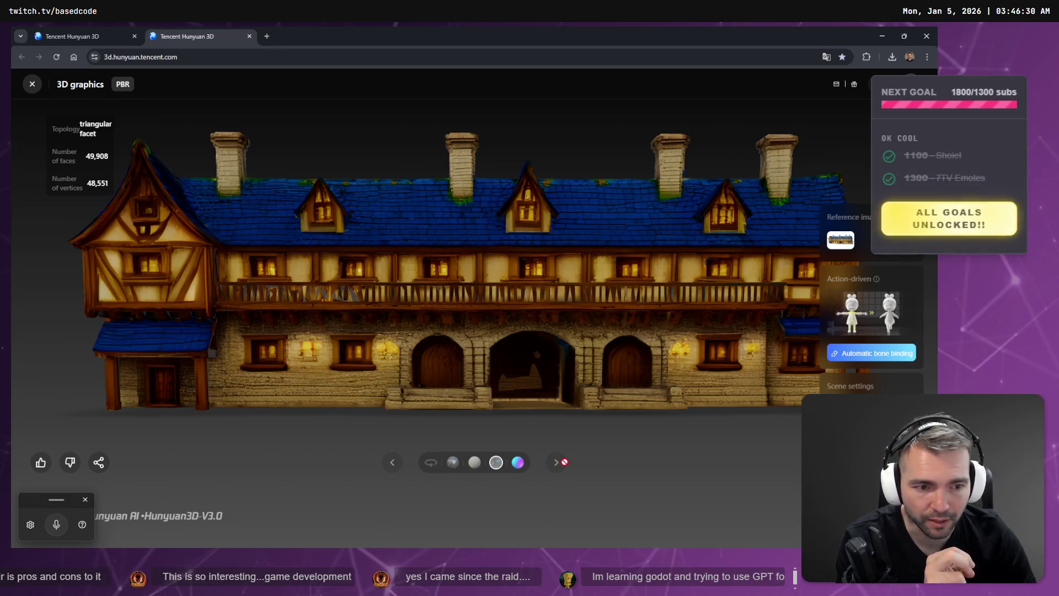
left_click(515, 465)
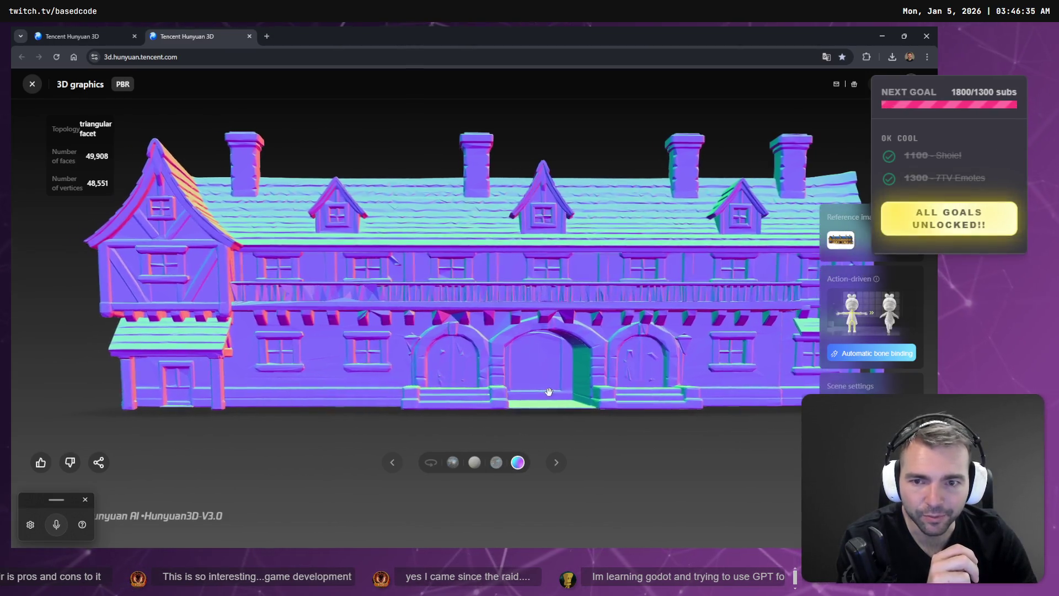
Check the texture generation progress twice, returning to the house model each time
left_click(82, 35)
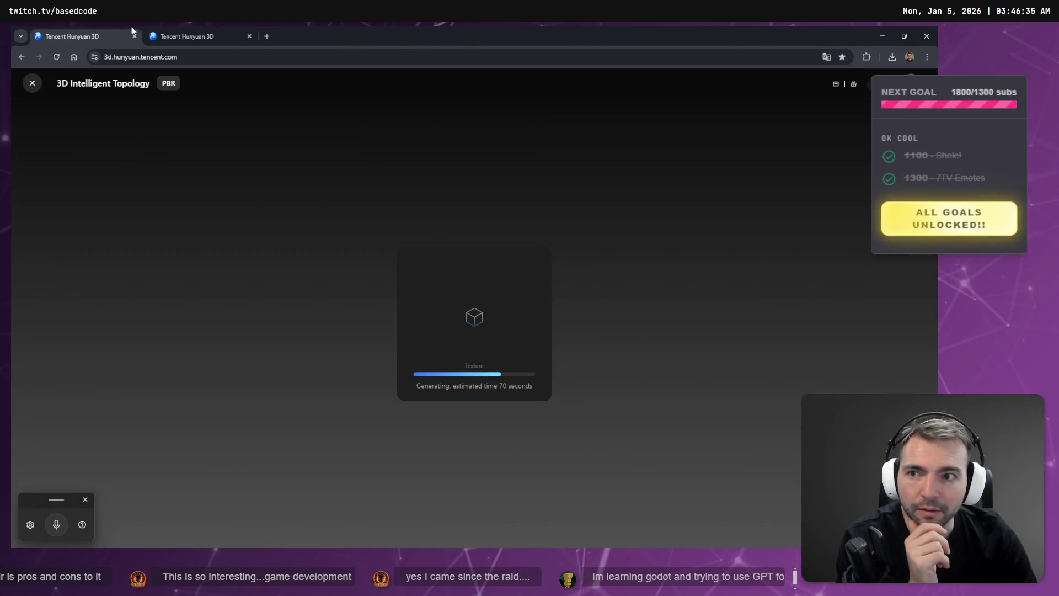
left_click(211, 33)
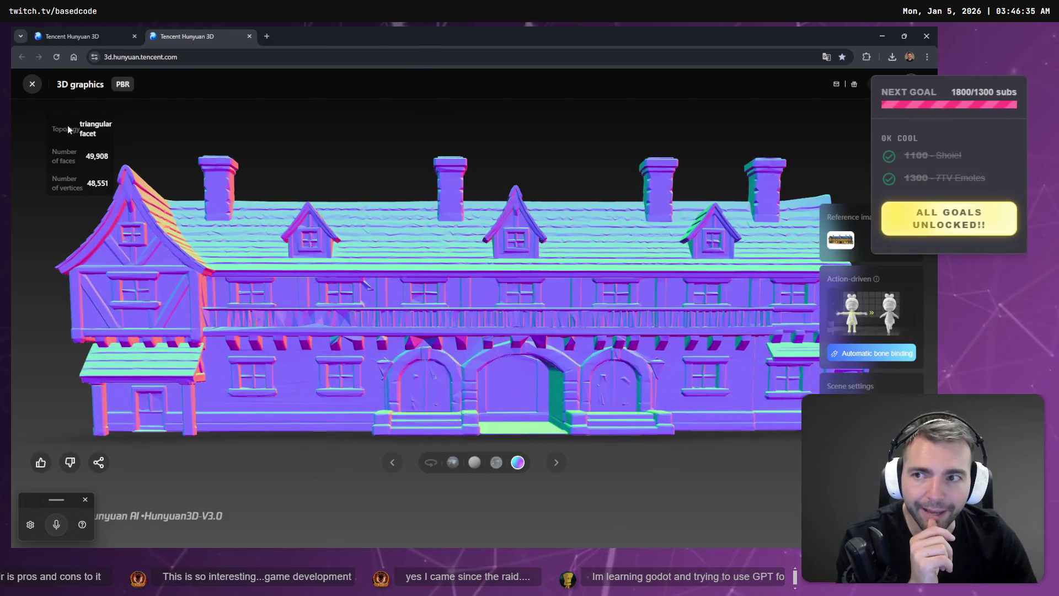
left_click(75, 34)
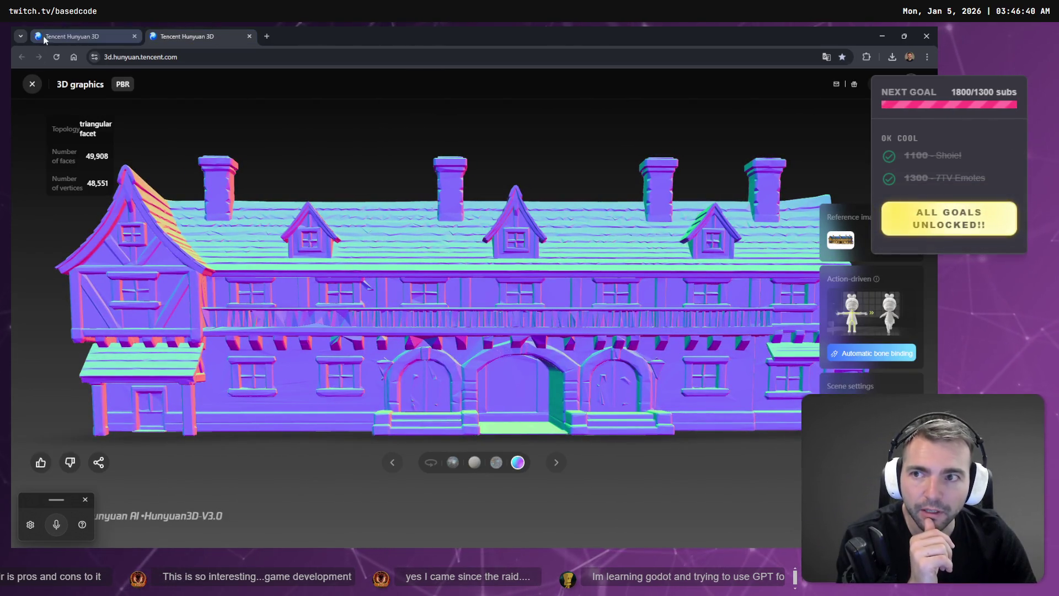
left_click(219, 28)
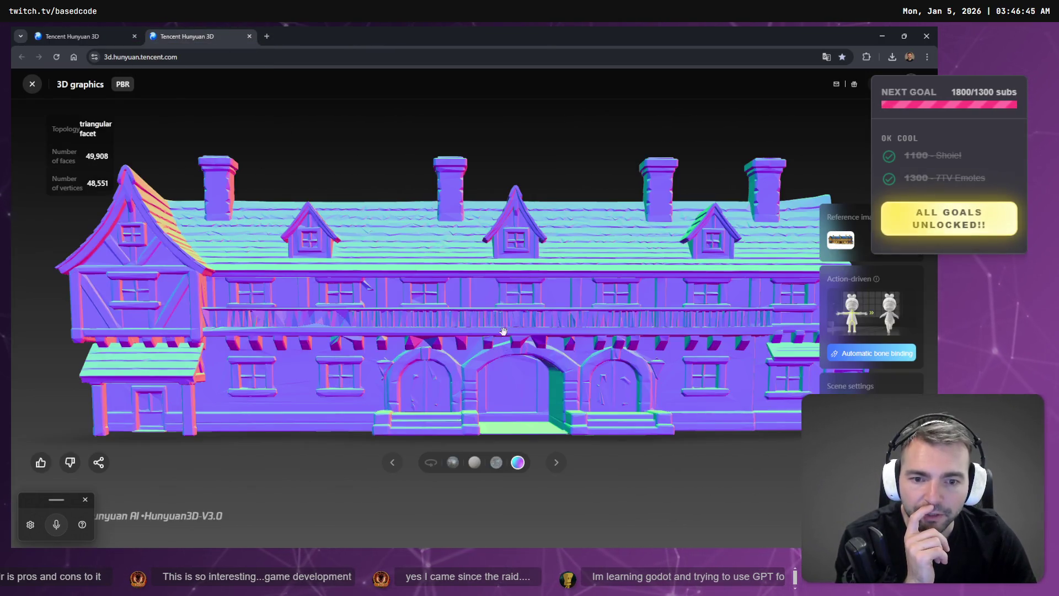
key("alt+Tab")
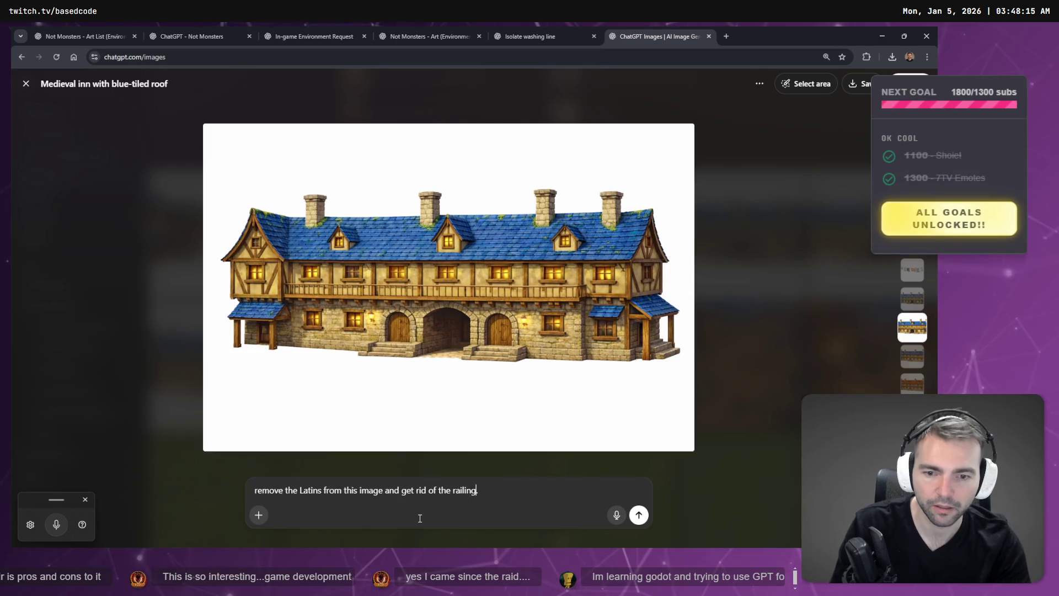
Send the railing-removal edit request, then open a new blank Chrome tab
key("Return")
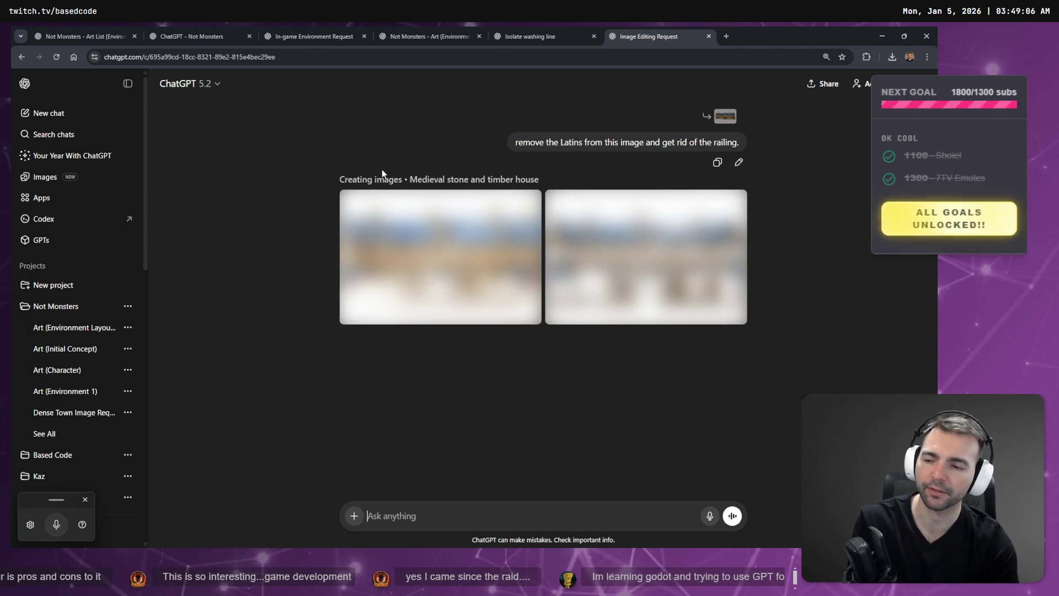
key("ctrl+t")
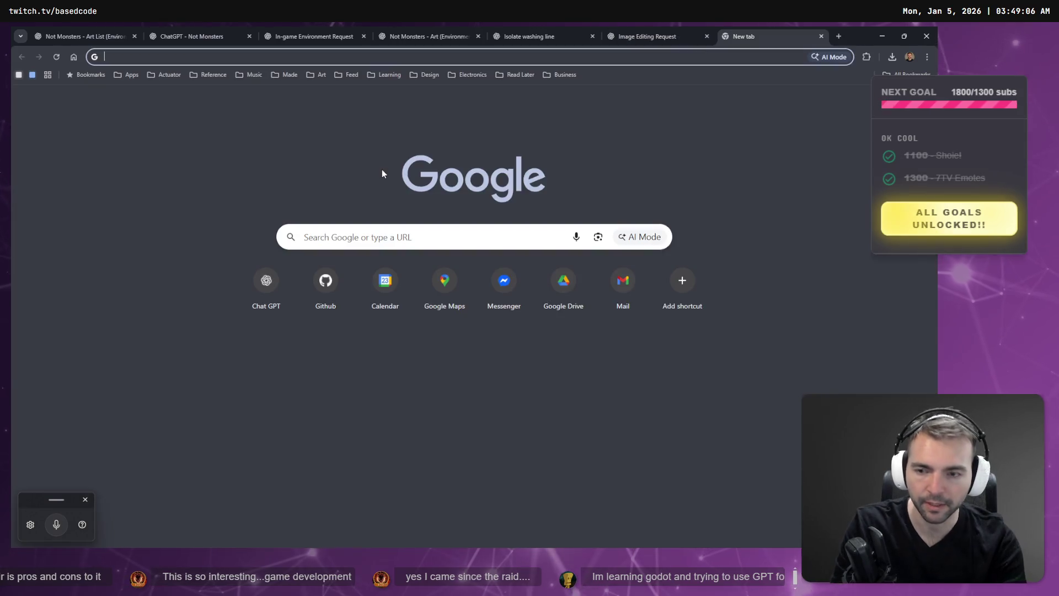
Load onpoint.games in the new tab, then close it
type("on")
key("Return")
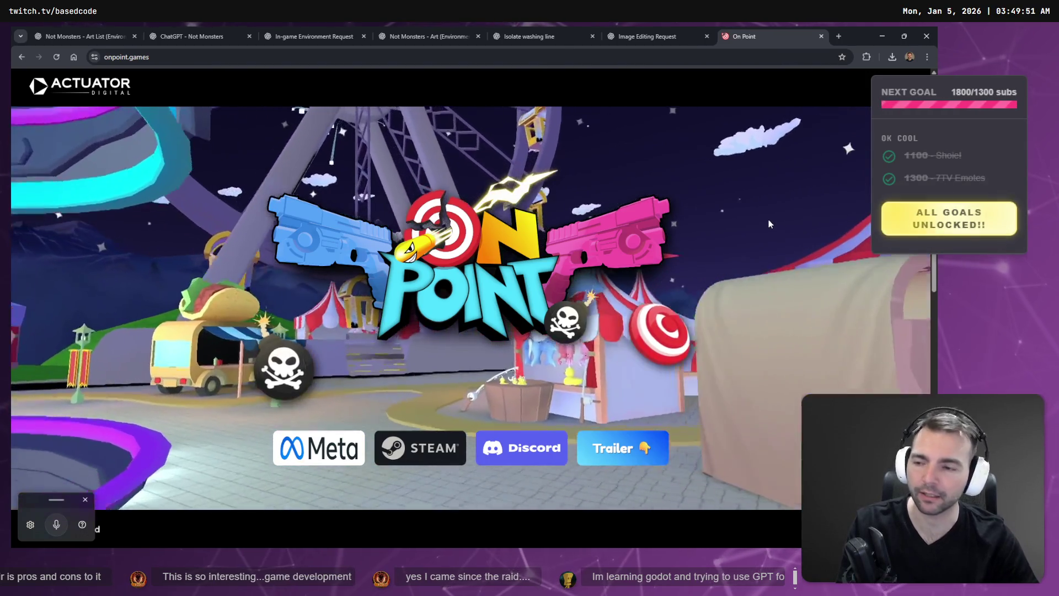
key("ctrl+w")
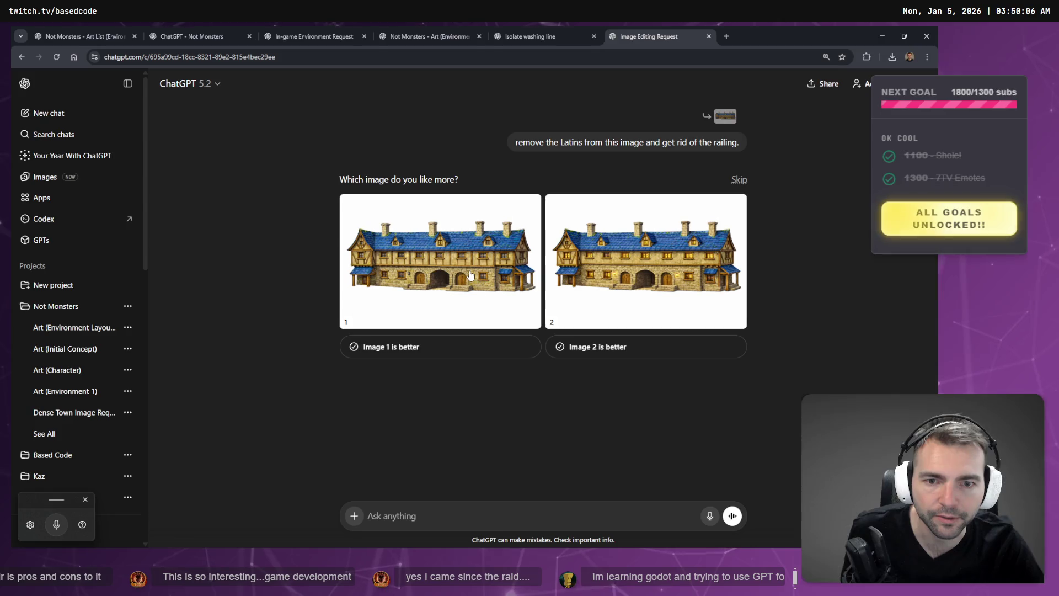
Request lantern removal on house image 2, then open the clothesline image in 'Isolate washing line'
left_click(619, 291)
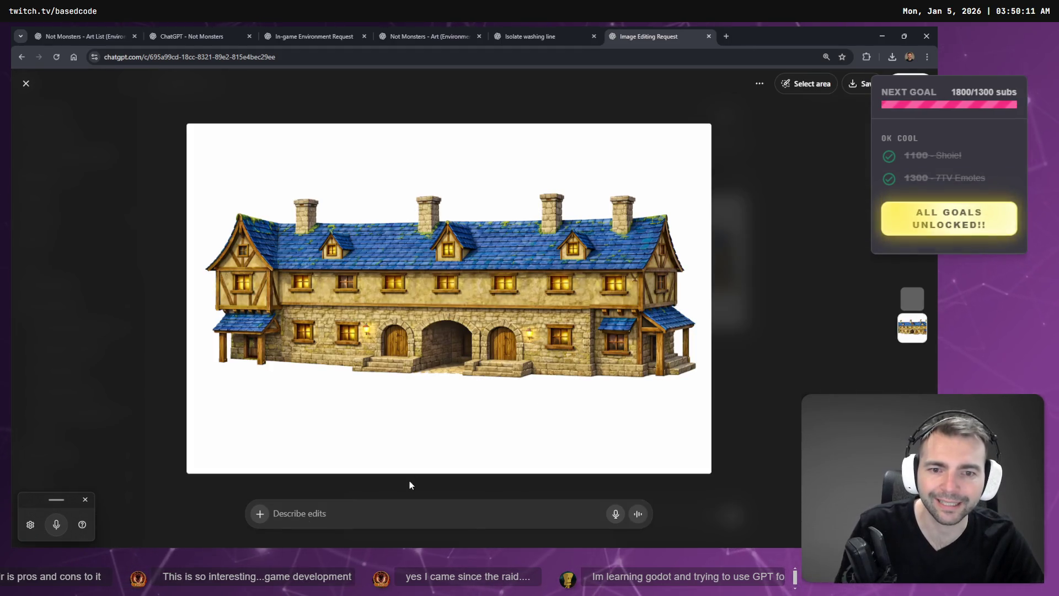
left_click(362, 506)
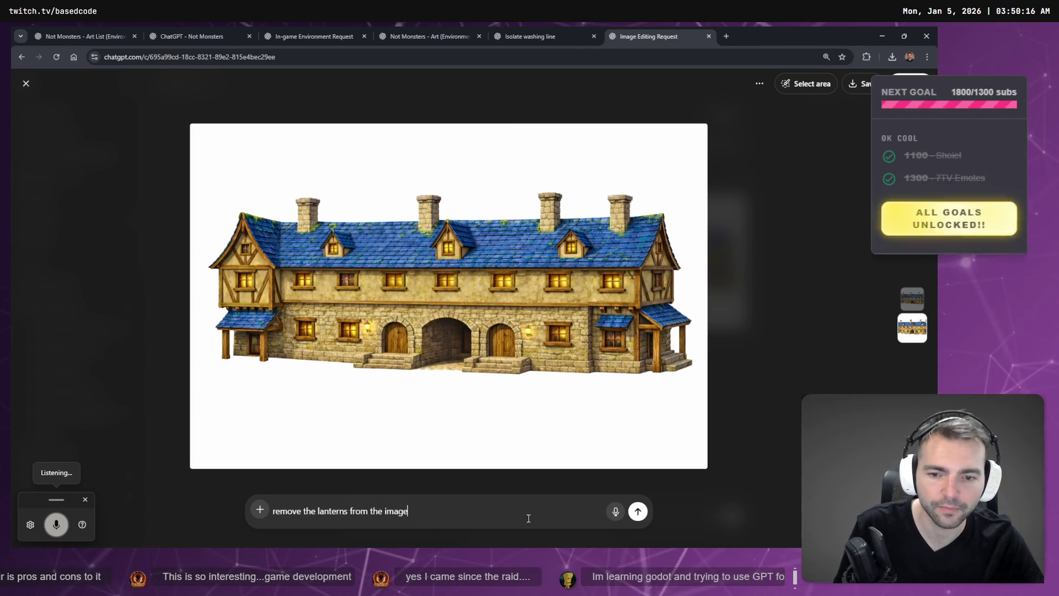
left_click(637, 509)
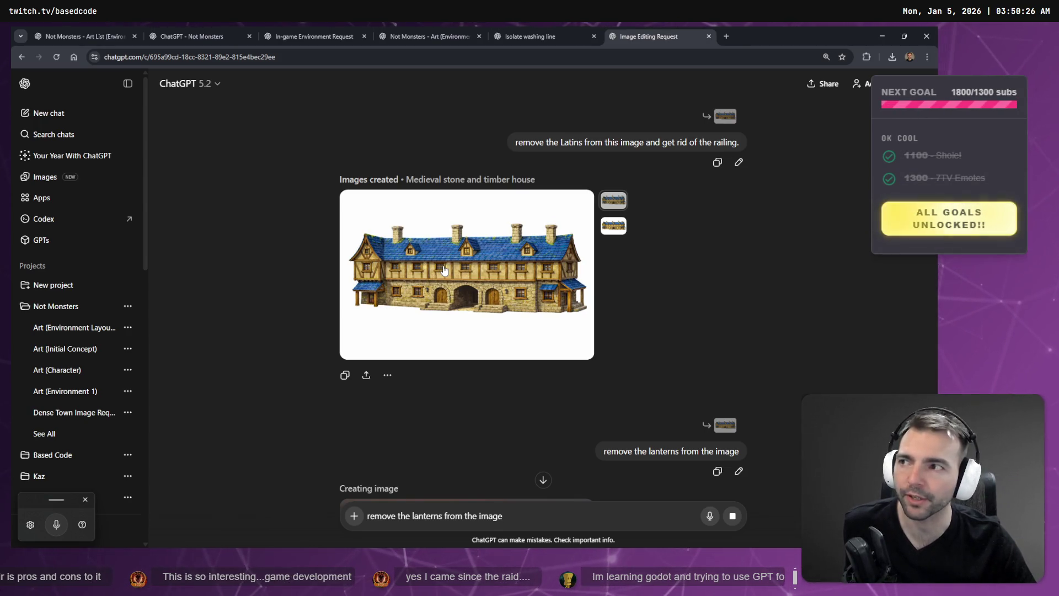
key("ctrl+shift+Tab")
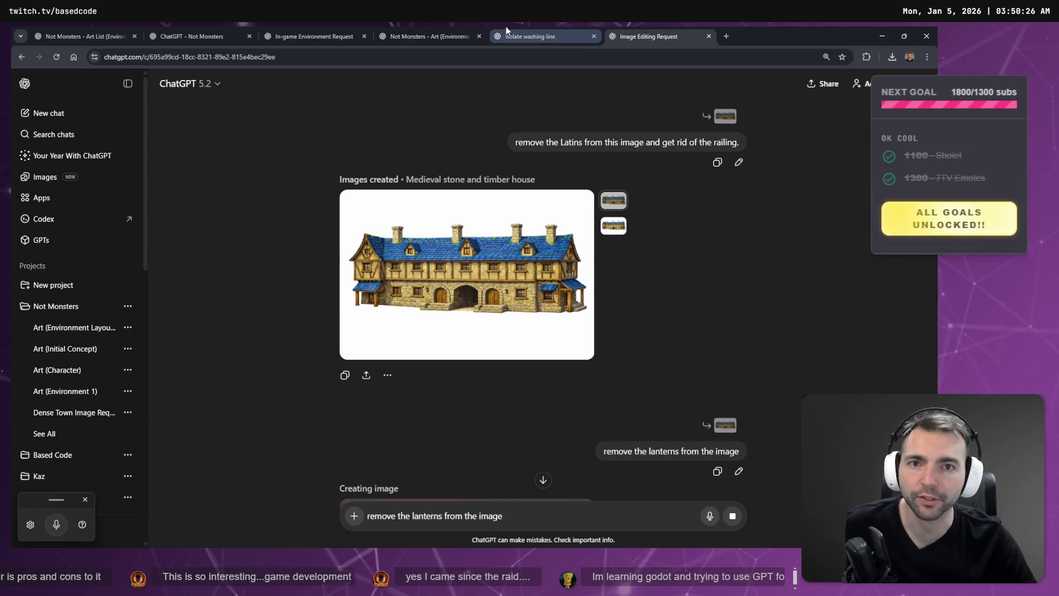
left_click(527, 331)
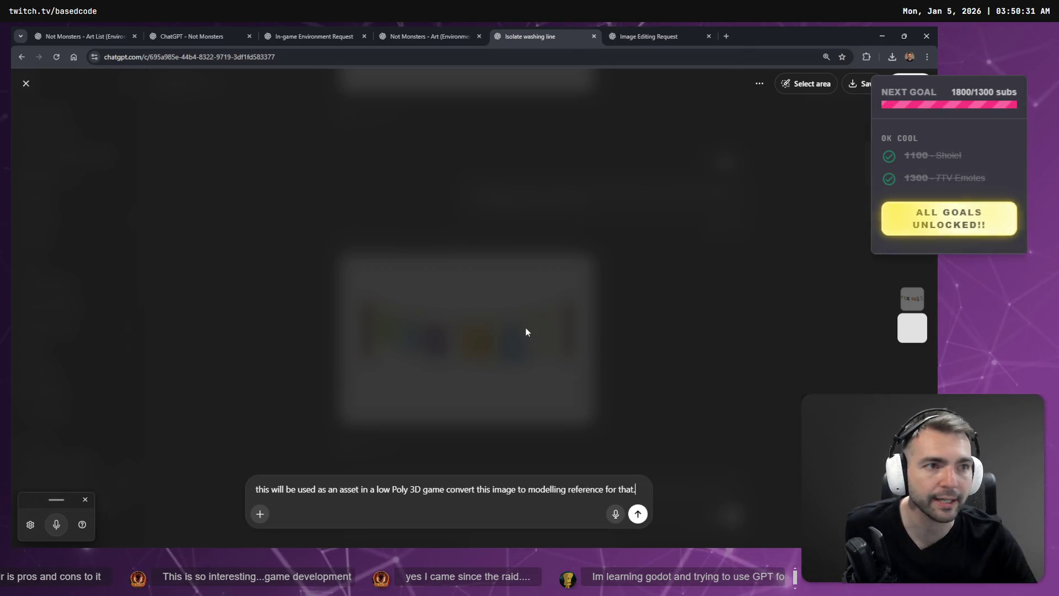
Copy the clothesline image and bring tldraw's Architecture Decorations board into view
right_click(461, 306)
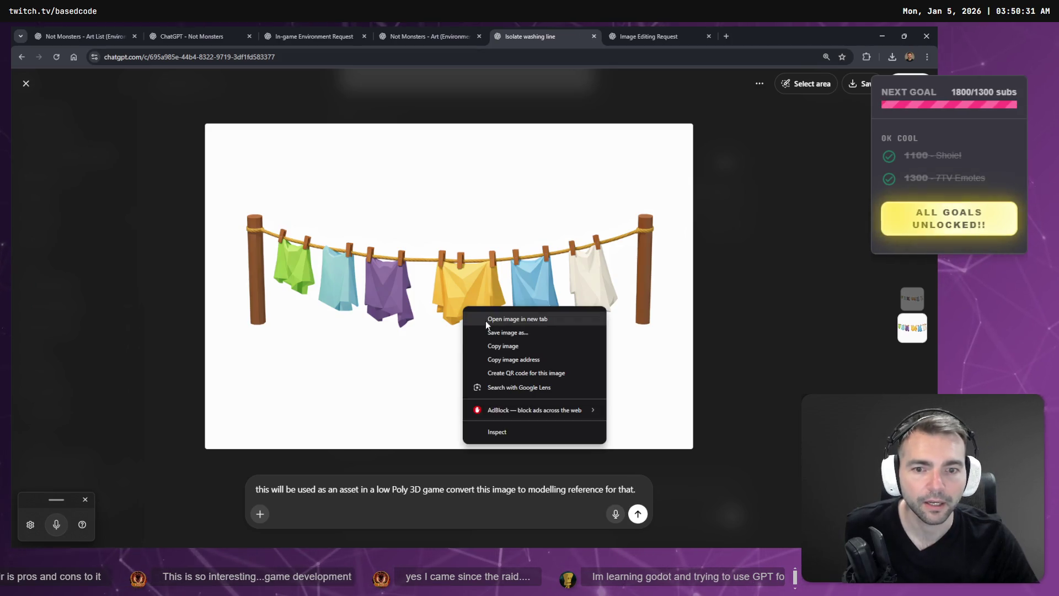
left_click(488, 340)
key("alt+Tab")
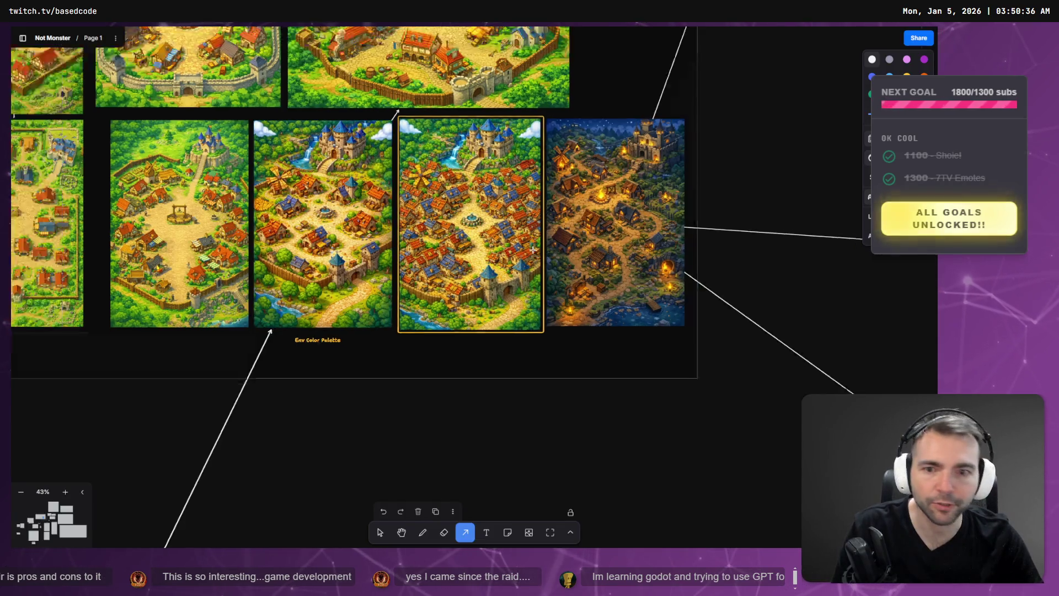
scroll(464, 386, "down", 5)
scroll(464, 386, "up", 10)
scroll(464, 386, "down", 10)
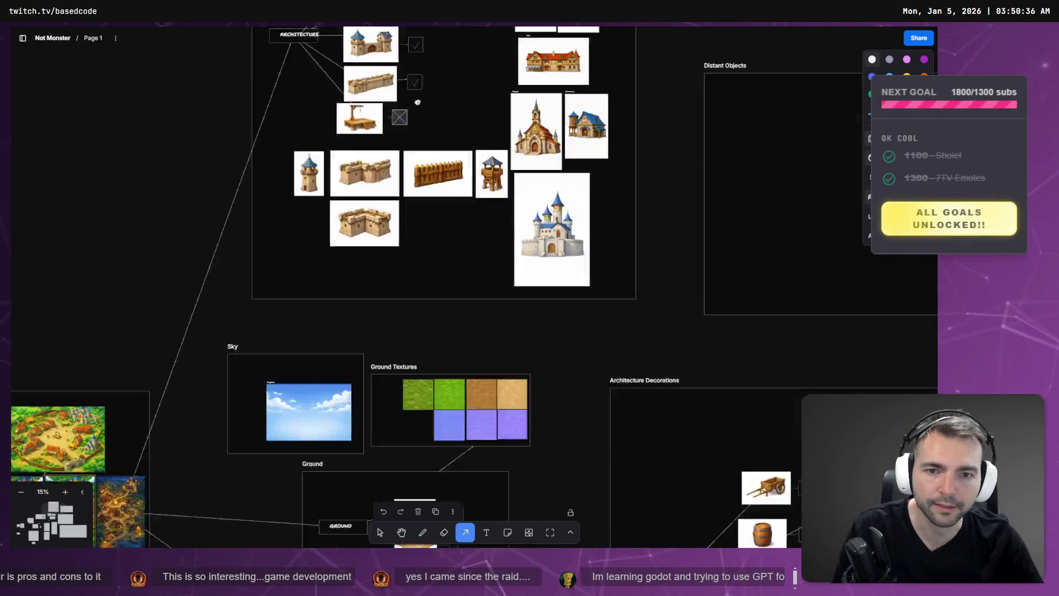
mouse_move(524, 207)
left_mouse_down()
mouse_move(242, 433)
mouse_move(319, 173)
mouse_move(339, 177)
mouse_move(278, 426)
left_mouse_up()
scroll(278, 426, "up", 1)
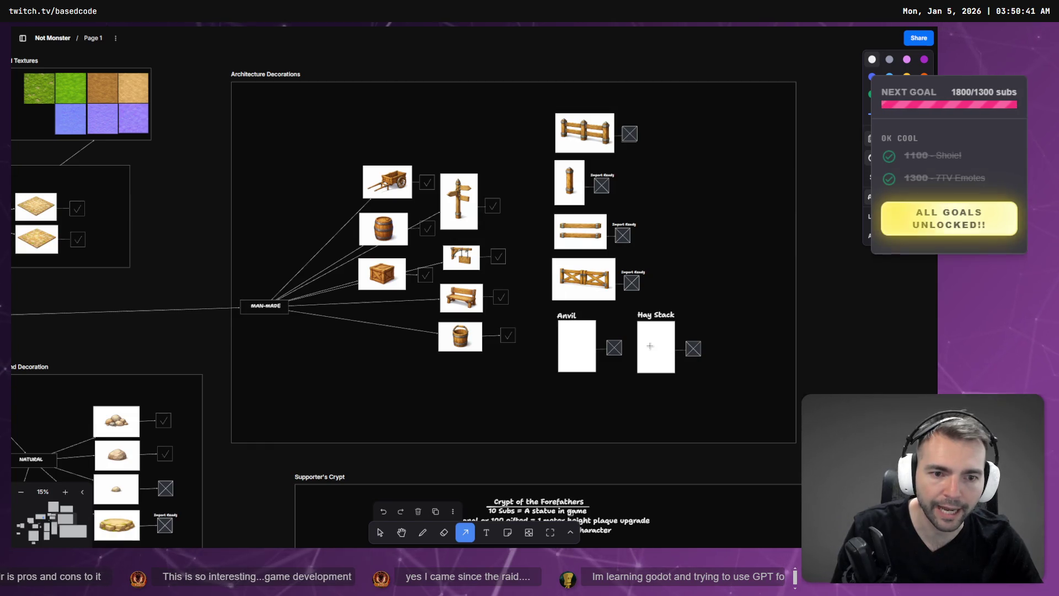
scroll(531, 392, "down", 3)
scroll(531, 392, "left", 3)
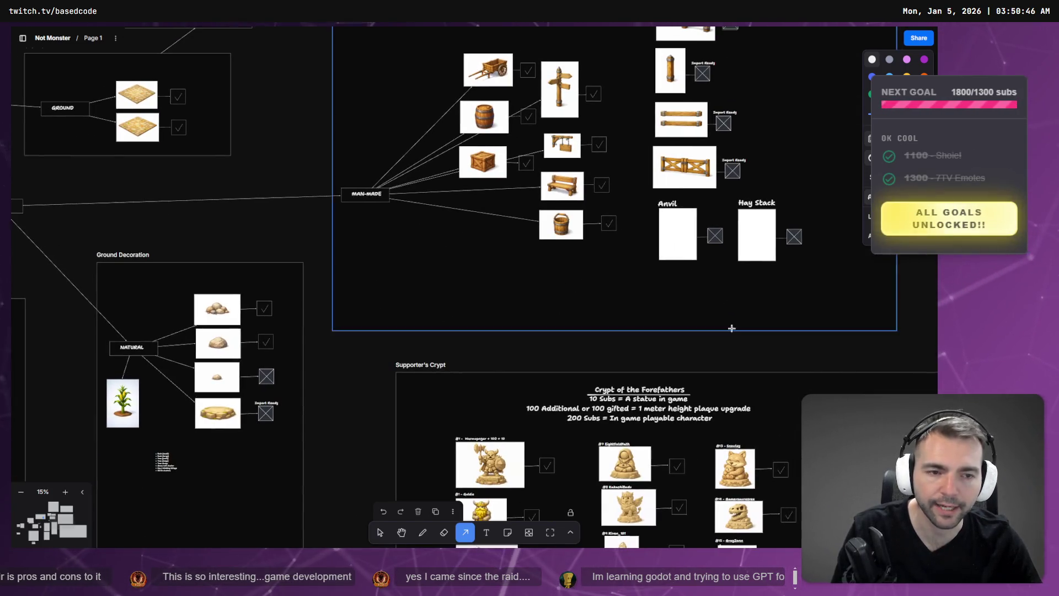
scroll(404, 437, "up", 1)
scroll(405, 437, "right", 2)
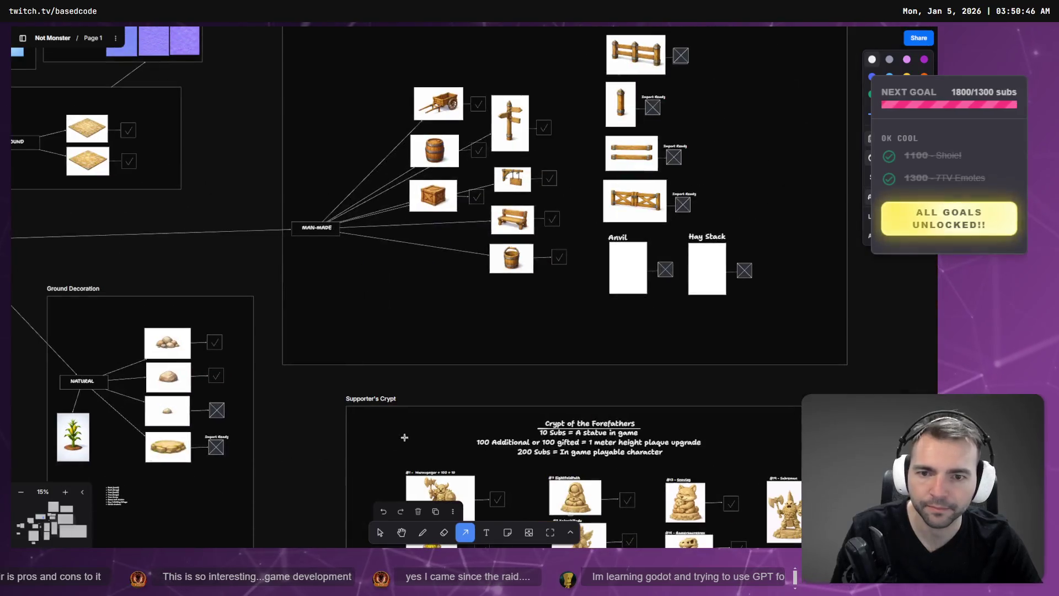
Paste the clothesline below the bucket, shrunk to match the neighbouring items
key("ctrl+v")
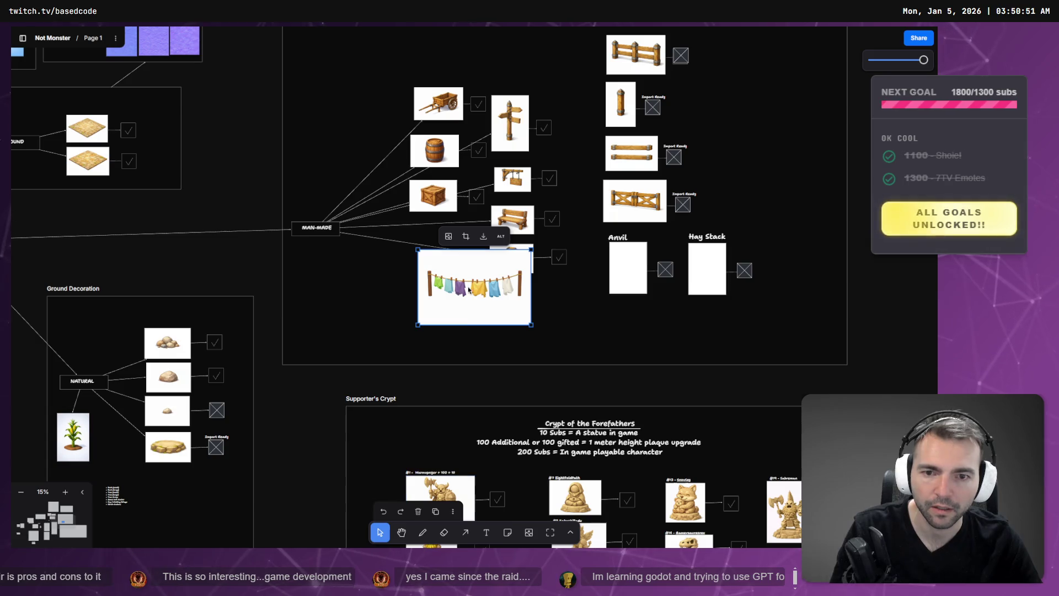
mouse_move(521, 319)
left_mouse_down()
mouse_move(361, 274)
mouse_move(479, 286)
mouse_move(468, 283)
mouse_move(564, 330)
mouse_move(542, 307)
left_mouse_up()
left_click(542, 308)
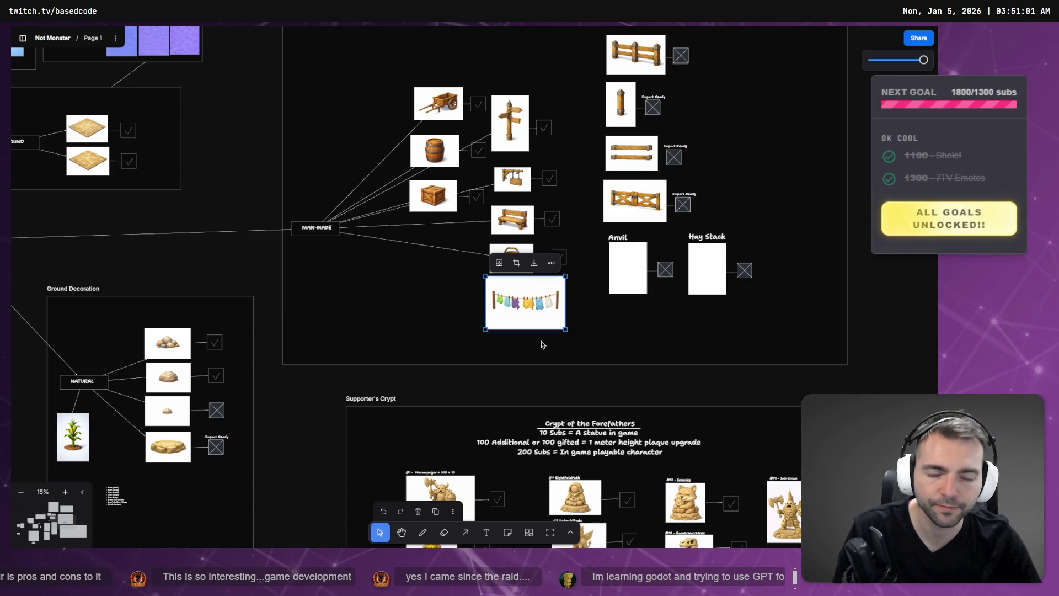
key("alt+Tab")
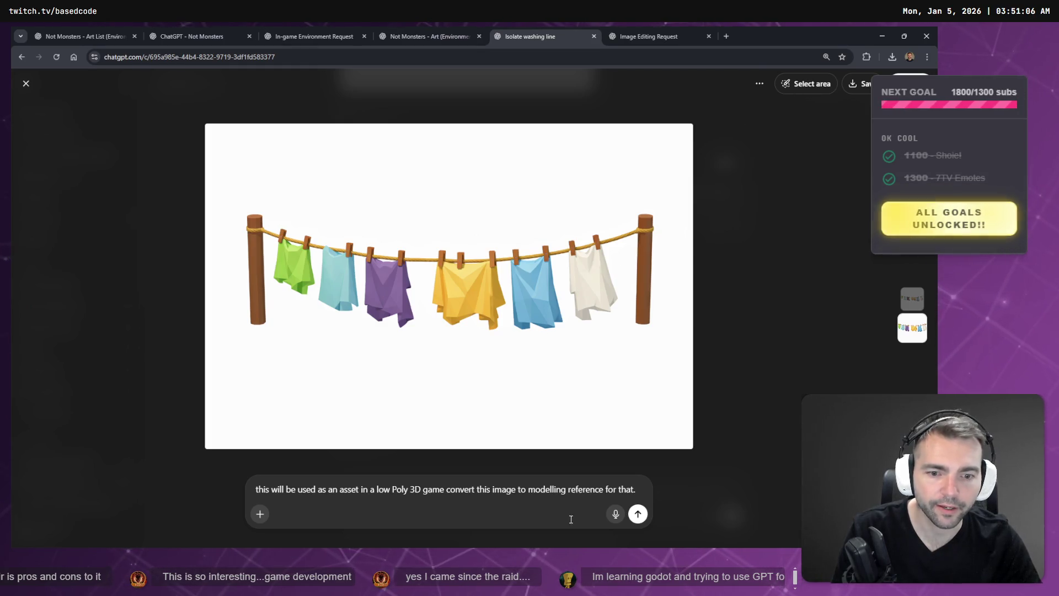
Replace the prompt with 'remove the posts but leave everything as is.' and send it
key("ctrl+a")
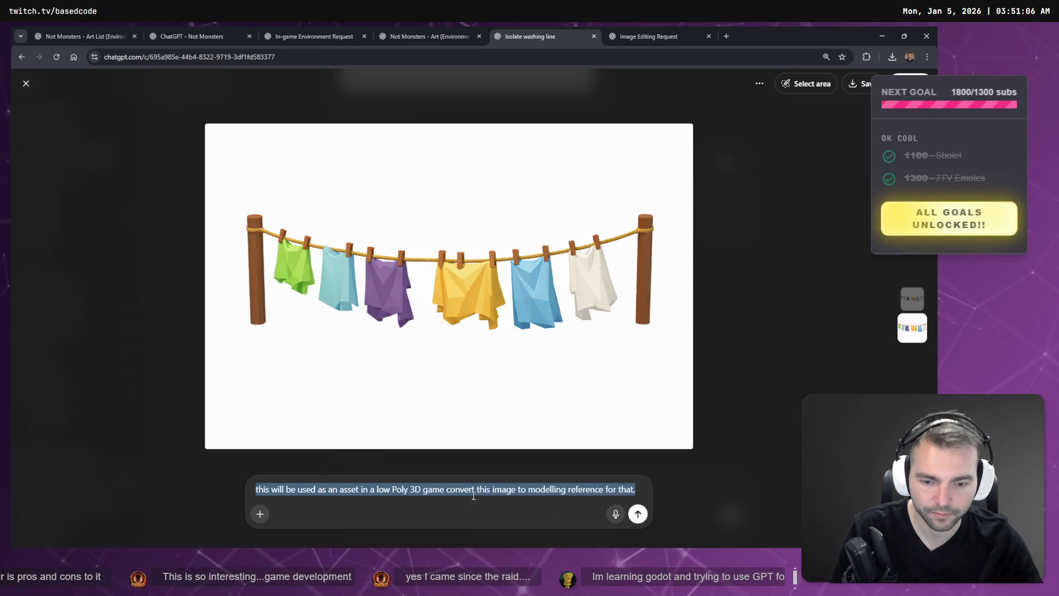
key("BackSpace")
key("super+h")
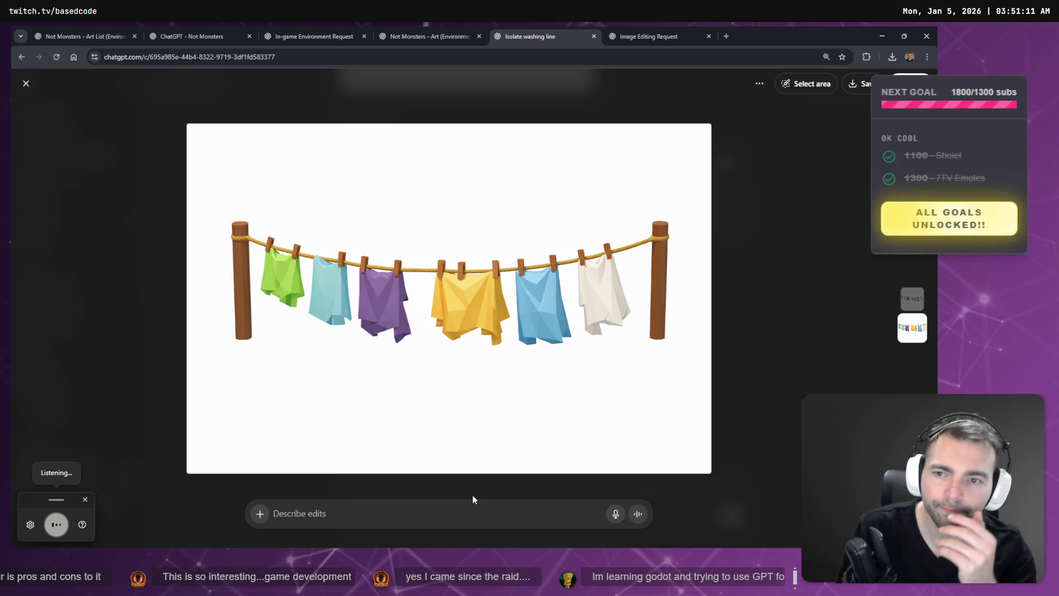
key("Escape")
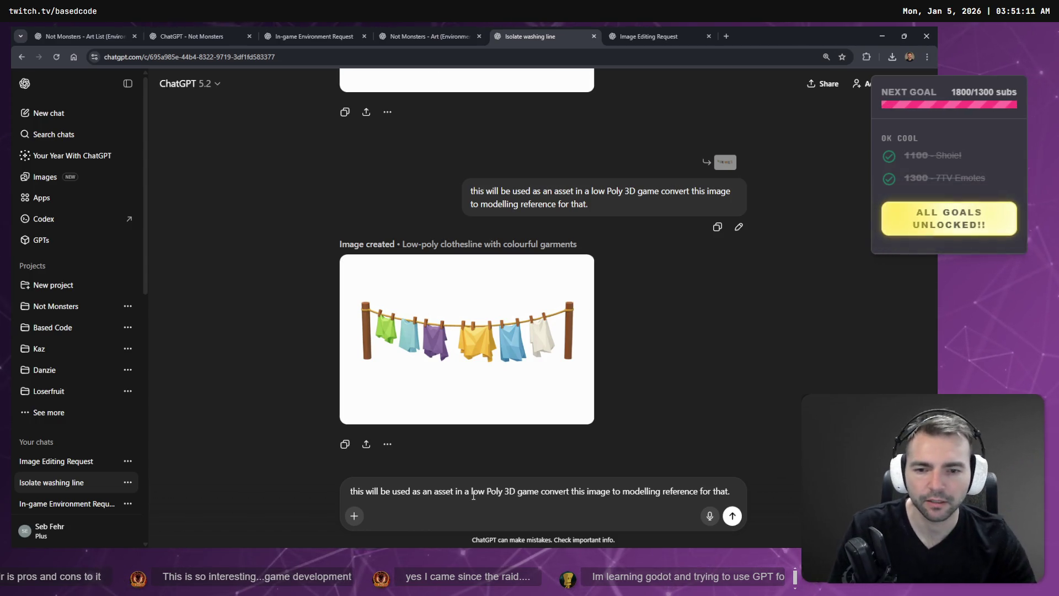
key("ctrl+a")
key("BackSpace")
key("super+h")
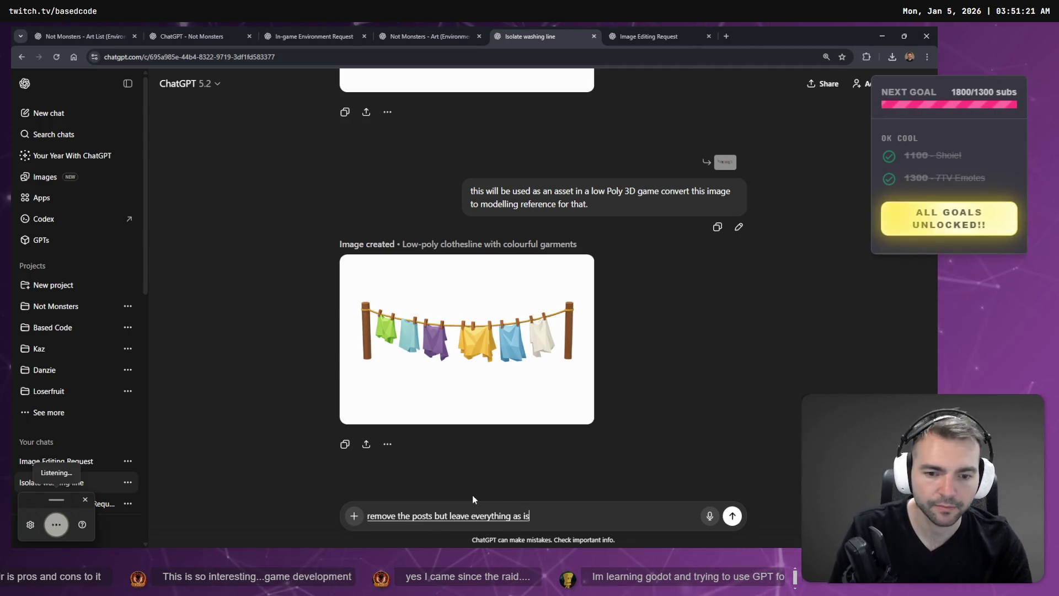
key("Return")
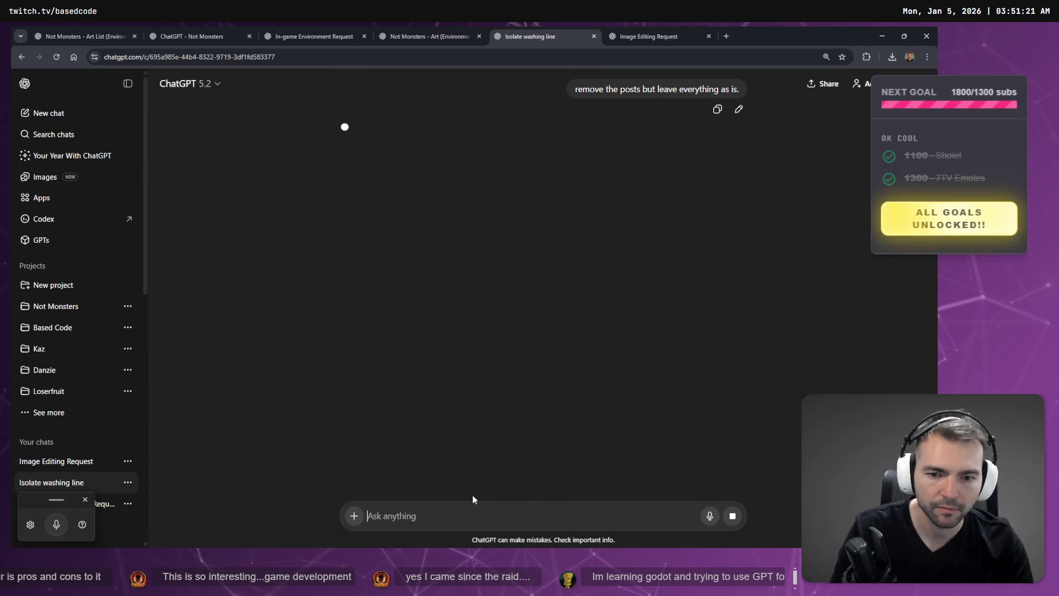
key("alt+Tab")
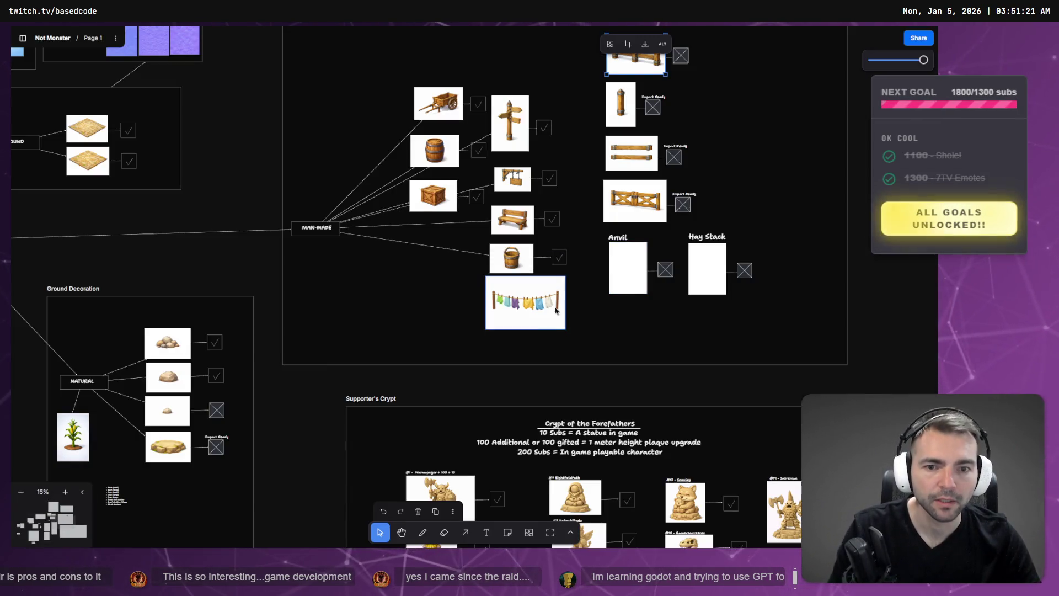
Delete the clothesline picture from the board and return to the 'Image Editing Request' chat
key("Delete")
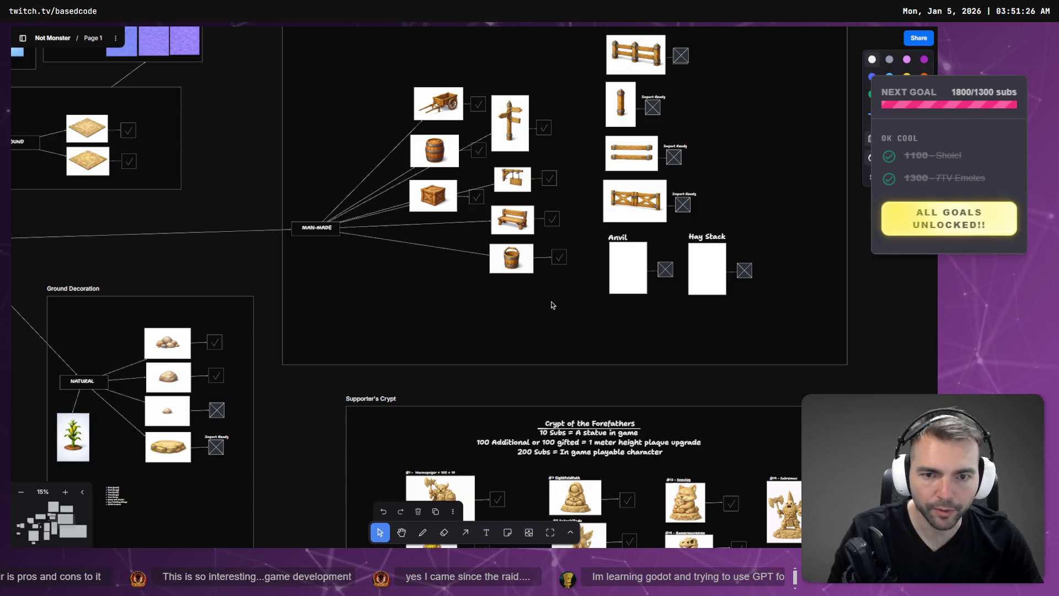
key("alt+Tab")
left_click(649, 34)
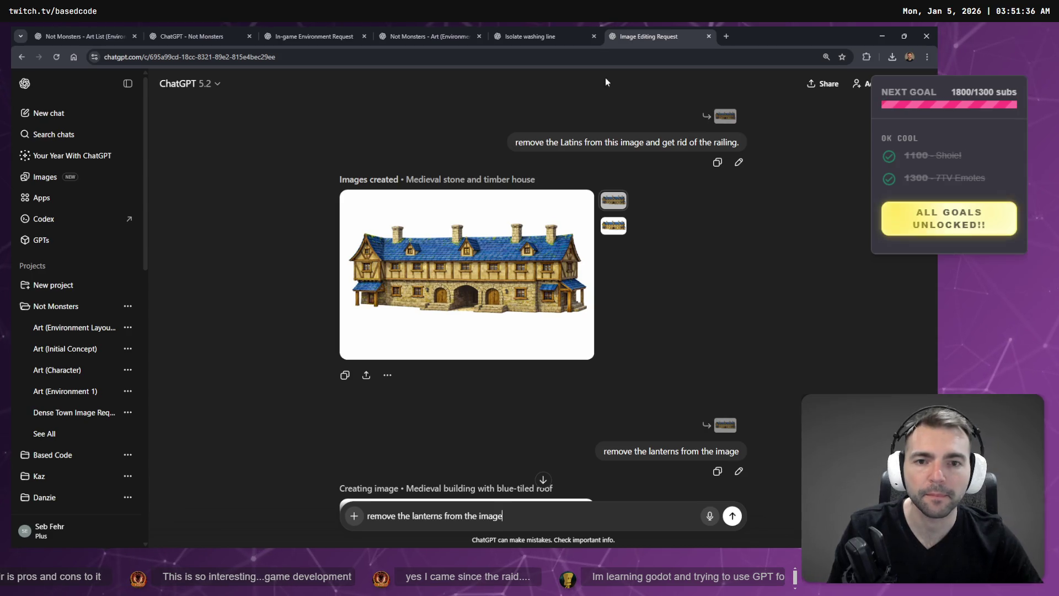
Go to the environment art chat and scroll down to the latest boarding house image
left_click(540, 34)
left_click(411, 34)
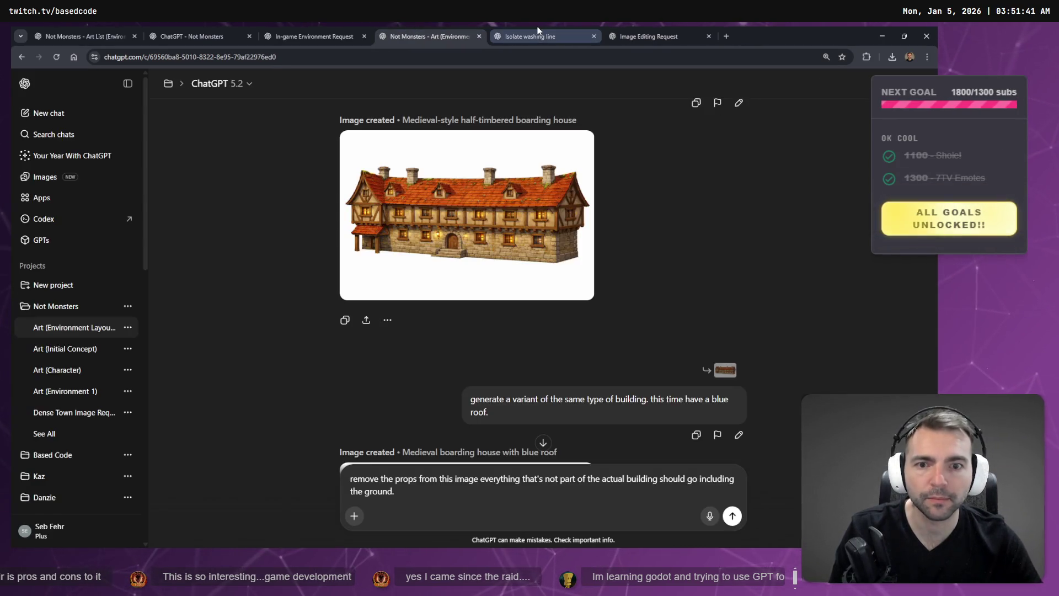
left_click(539, 34)
left_click(411, 36)
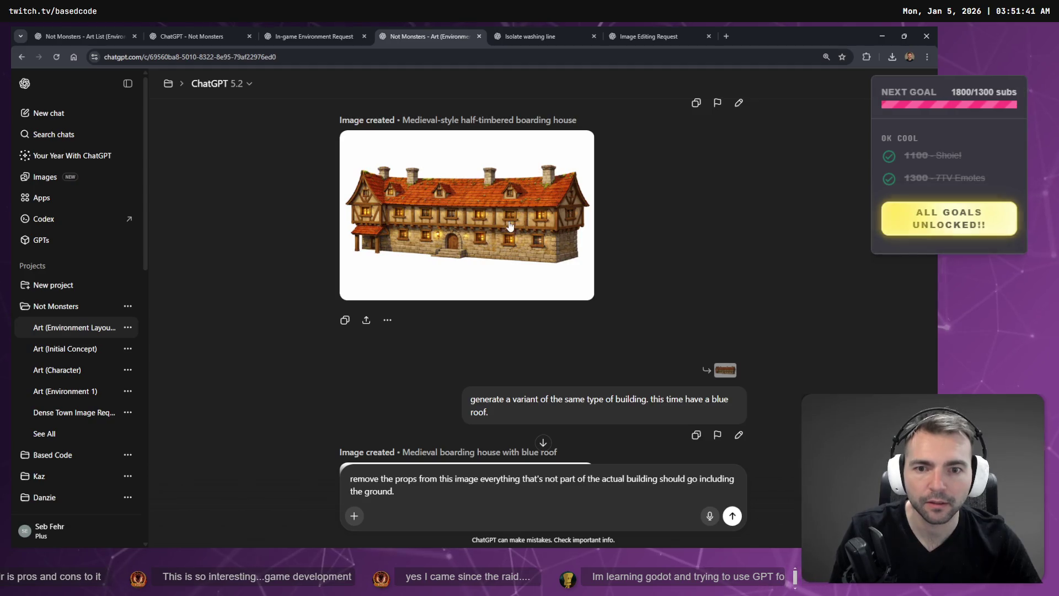
scroll(605, 314, "down", 10)
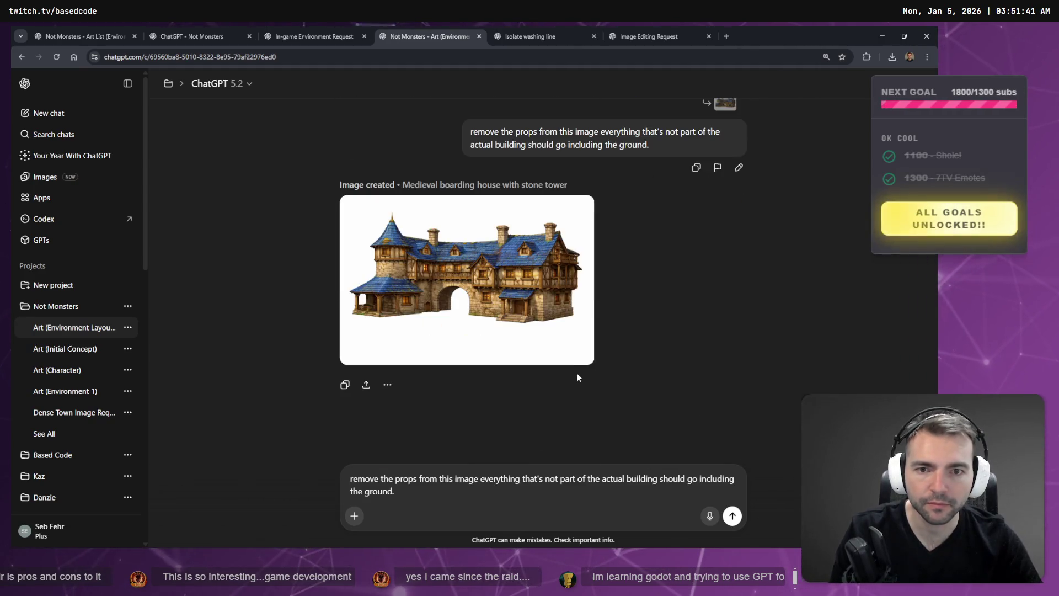
Copy the blue-roof boarding house image with the stone tower to the clipboard
left_click(506, 324)
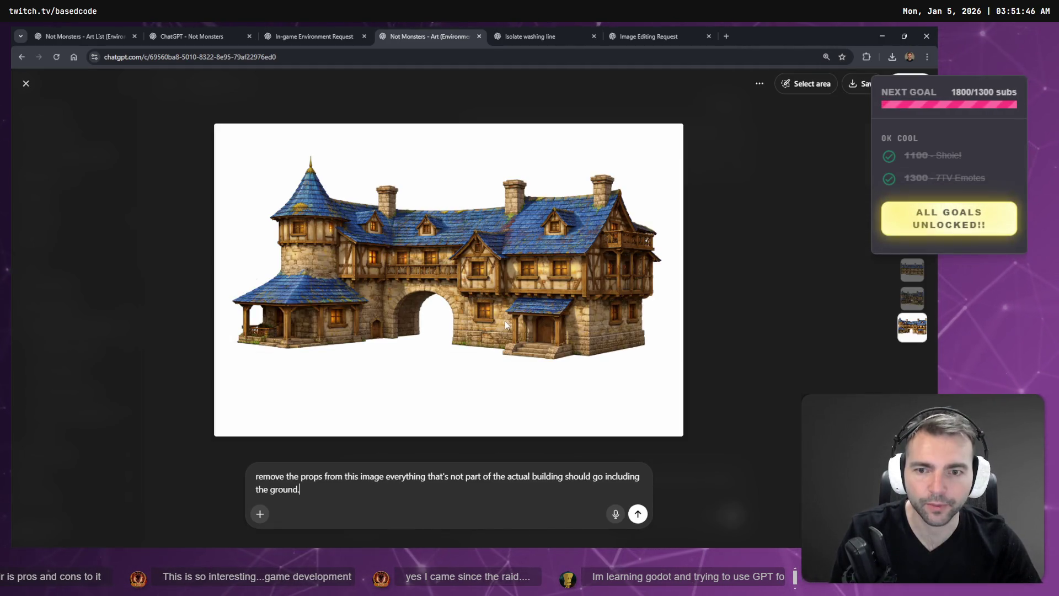
right_click(441, 312)
left_click(707, 310)
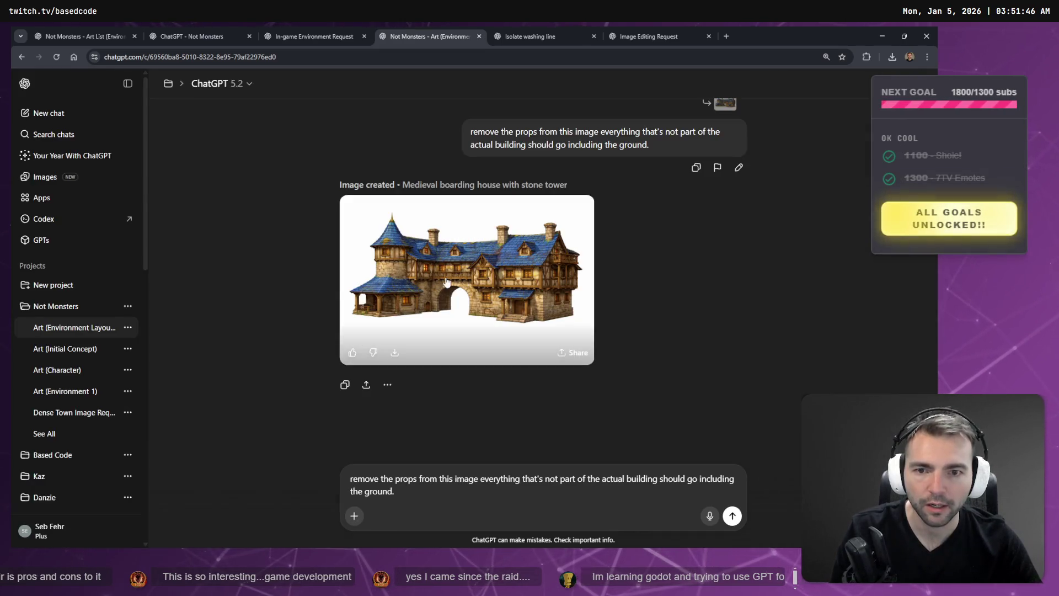
left_click(452, 277)
right_click(453, 277)
left_click(516, 319)
key("alt+Tab")
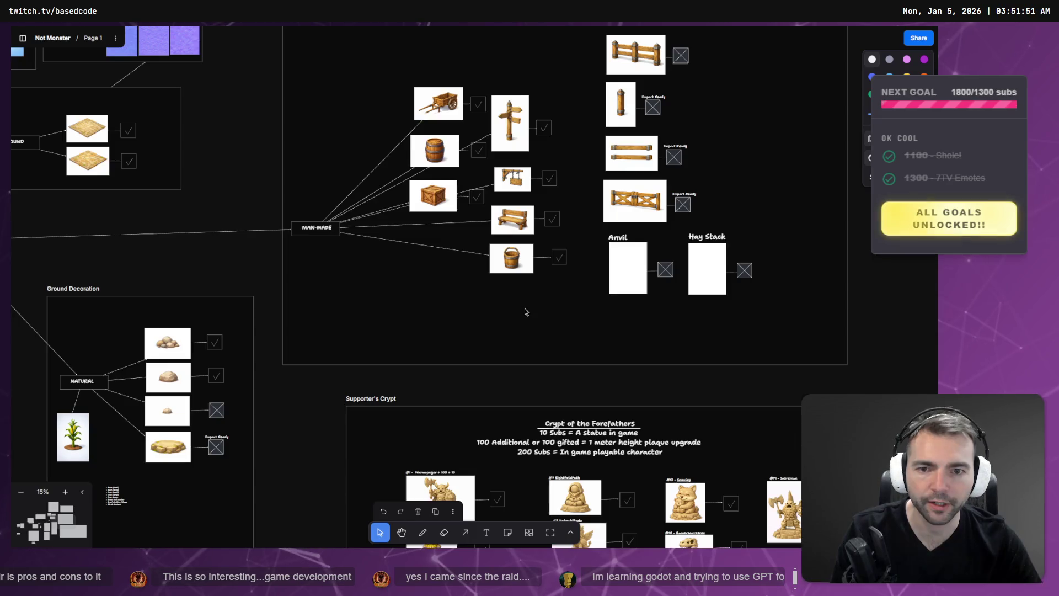
Select the column of tavern-through-castle images in the Architecture frame
scroll(359, 202, "up", 10)
scroll(359, 202, "left", 5)
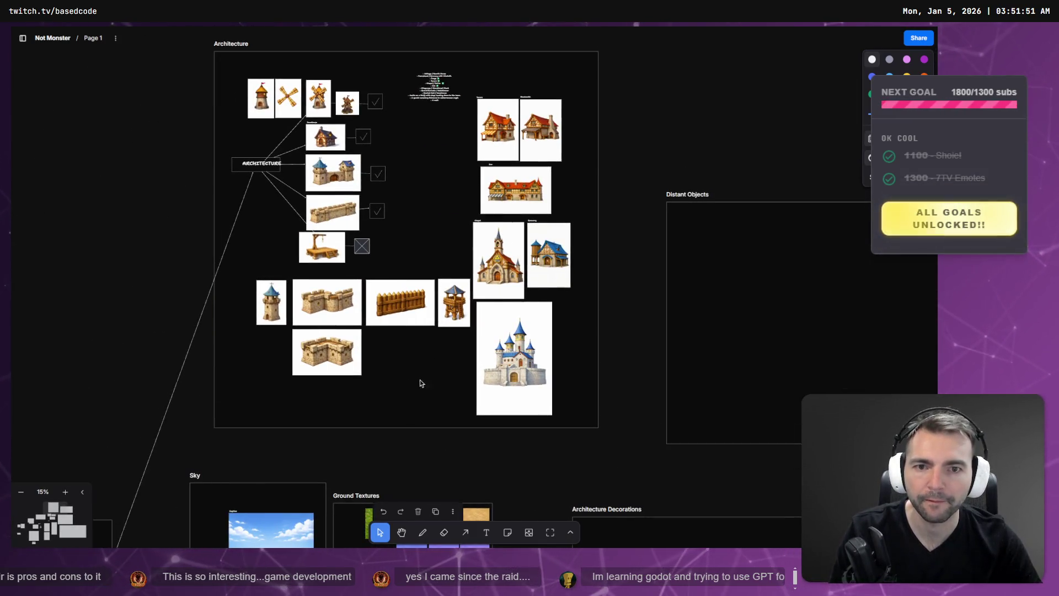
scroll(458, 331, "right", 3)
scroll(501, 282, "up", 5)
scroll(492, 306, "down", 5)
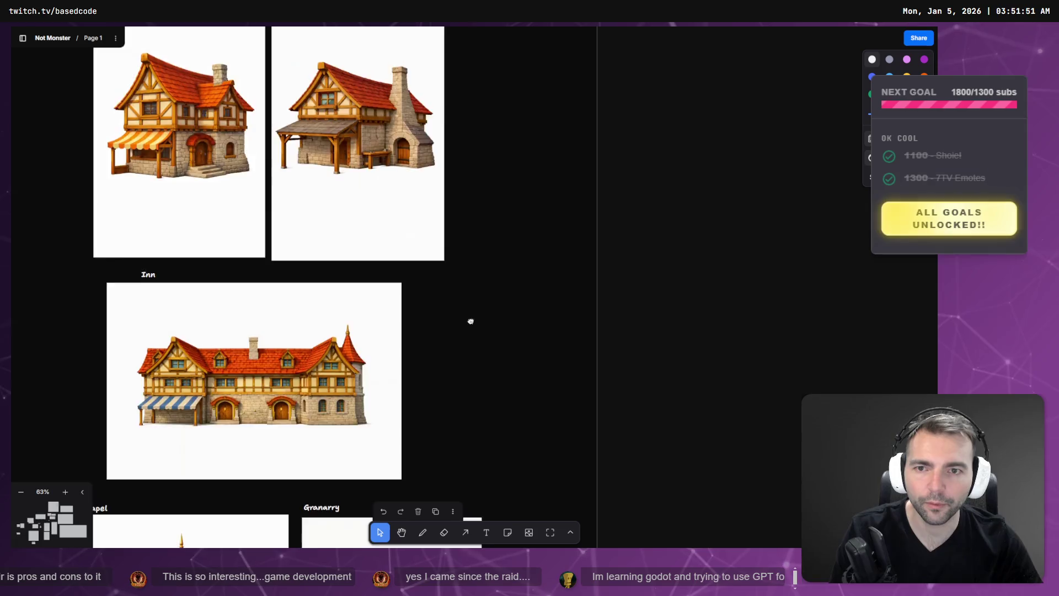
left_click(470, 261)
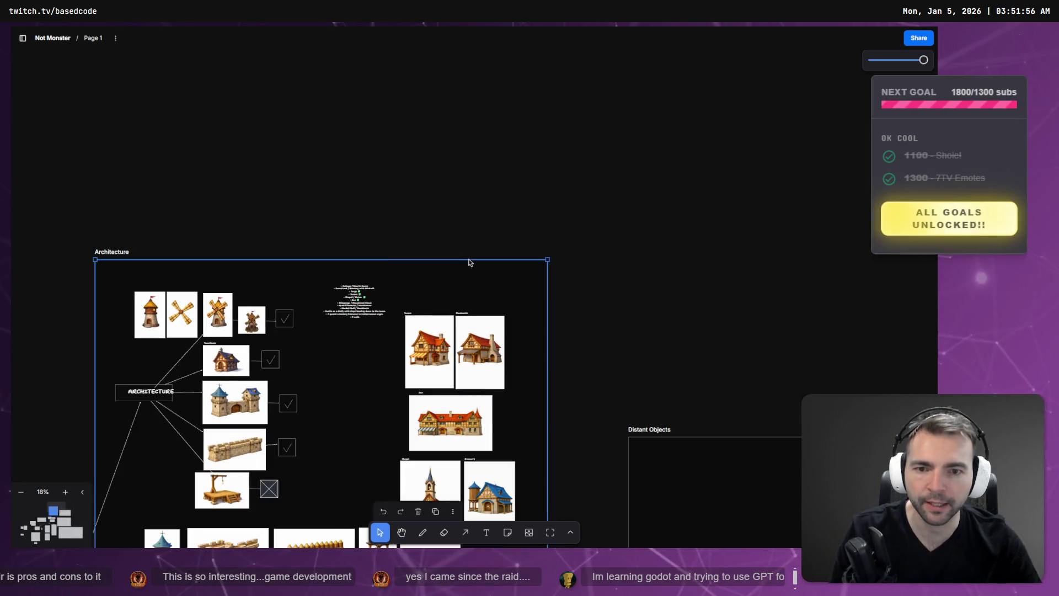
scroll(467, 260, "down", 6)
scroll(480, 259, "up", 3)
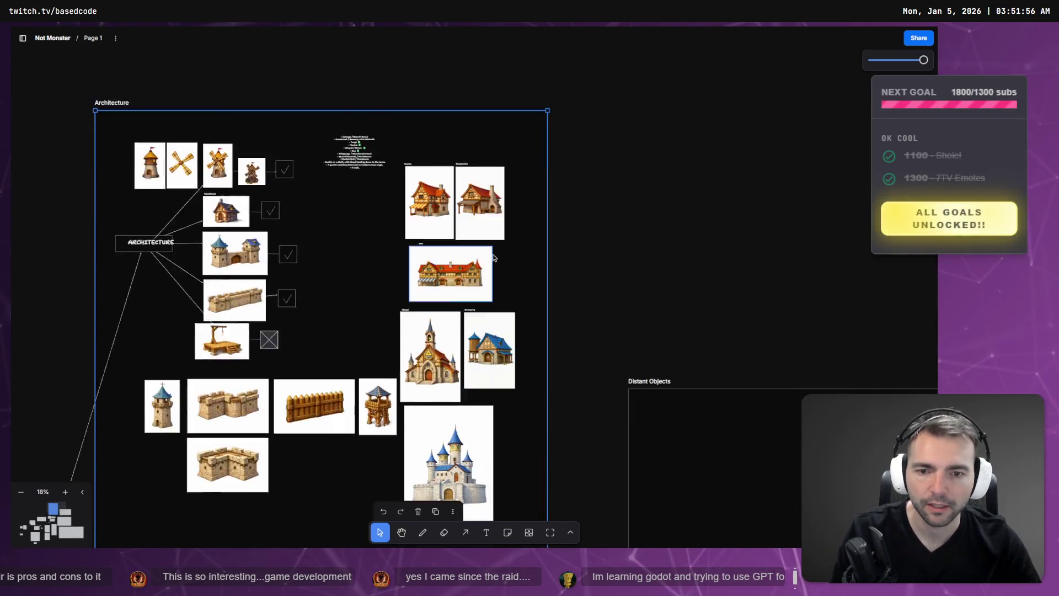
scroll(492, 259, "down", 1)
scroll(490, 258, "up", 2)
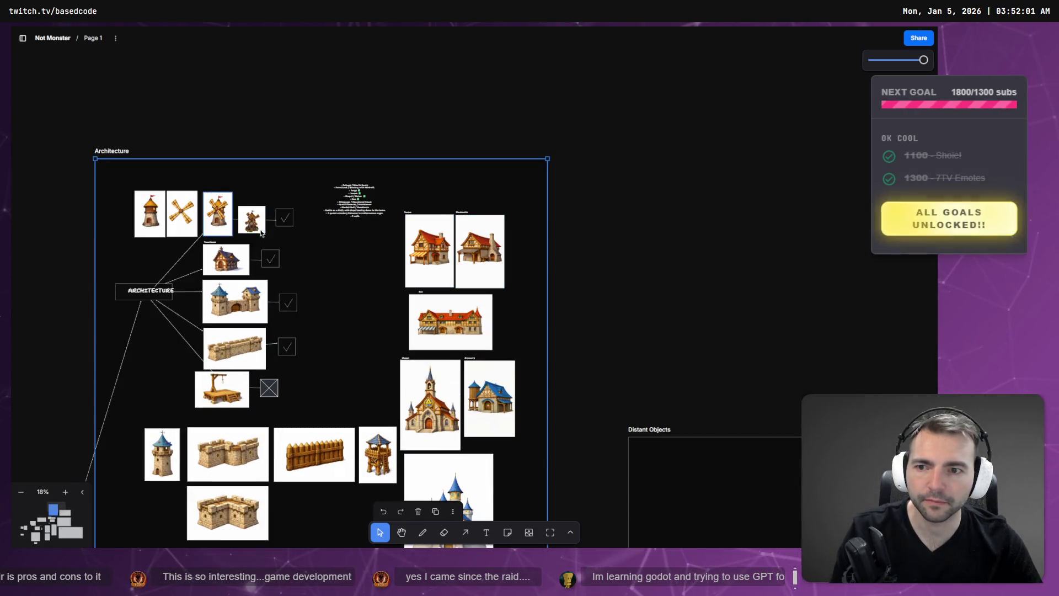
mouse_move(396, 275)
left_mouse_down()
mouse_move(534, 202)
mouse_move(399, 452)
mouse_move(401, 519)
left_mouse_up()
Move the selected tavern-to-castle images further down the frame
scroll(452, 395, "down", 3)
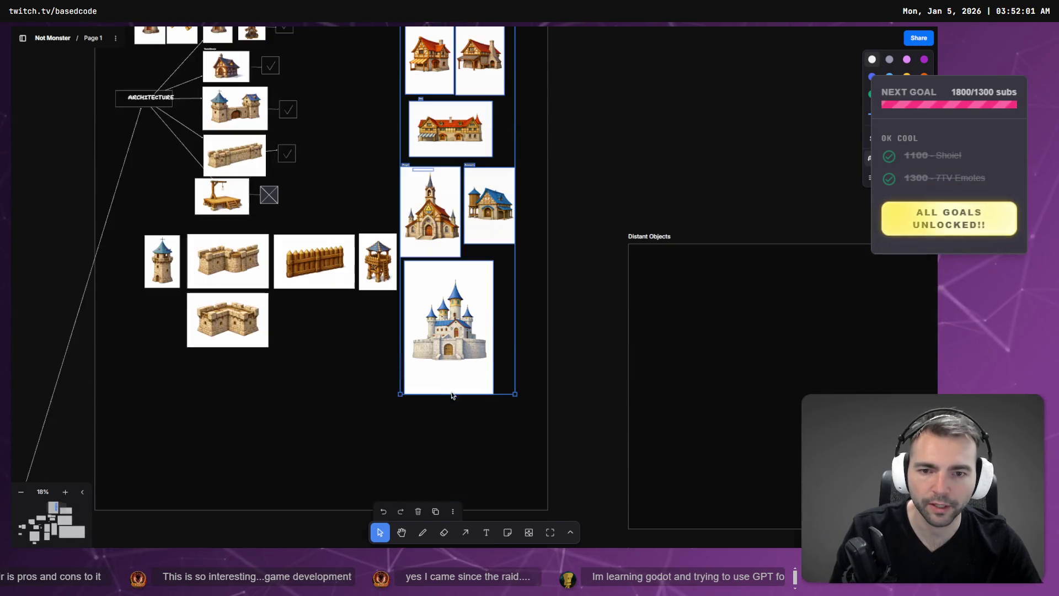
scroll(454, 228, "up", 3)
scroll(441, 257, "down", 2)
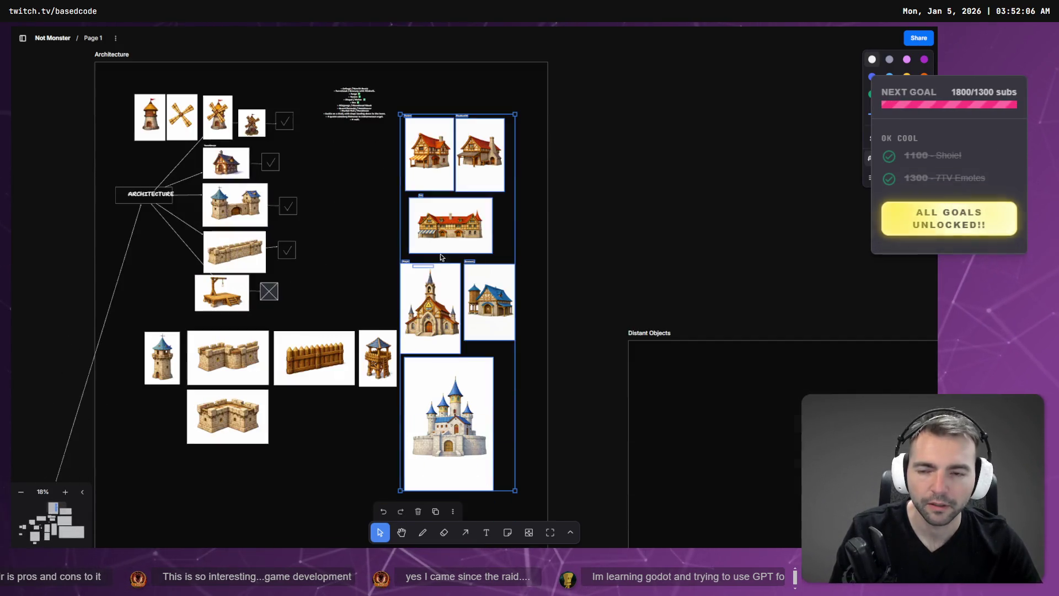
scroll(459, 180, "down", 1)
mouse_move(446, 142)
left_mouse_down()
mouse_move(454, 196)
mouse_move(466, 184)
mouse_move(458, 139)
left_mouse_up()
scroll(454, 196, "down", 2)
scroll(466, 184, "up", 2)
scroll(457, 172, "down", 1)
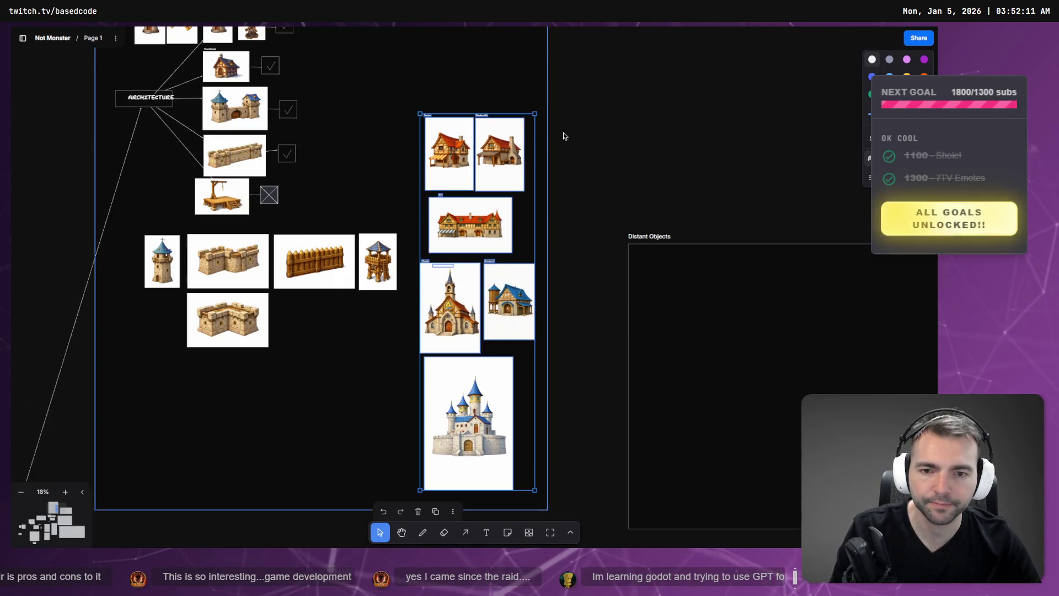
scroll(562, 135, "up", 3)
Paste the stone-tower building above the tavern images and shrink it to match
key("ctrl+v")
mouse_move(482, 305)
left_mouse_down()
mouse_move(487, 253)
mouse_move(474, 226)
left_mouse_up()
mouse_move(533, 254)
left_mouse_down()
mouse_move(484, 221)
mouse_move(469, 180)
left_mouse_up()
key("alt+Tab")
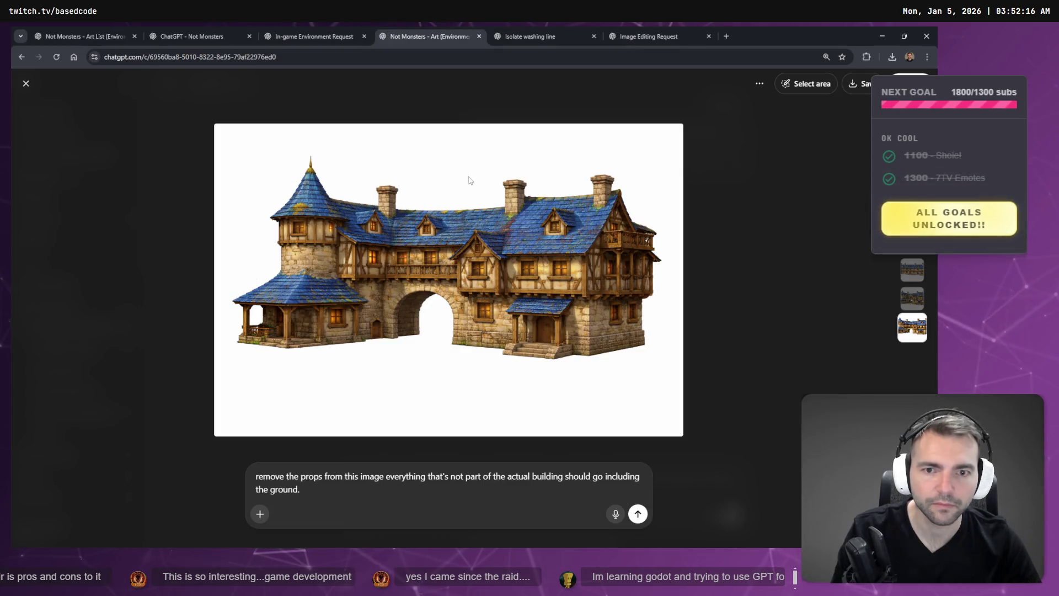
Copy the generated building image from the Image Editing Request chat
left_click(503, 30)
left_click(664, 34)
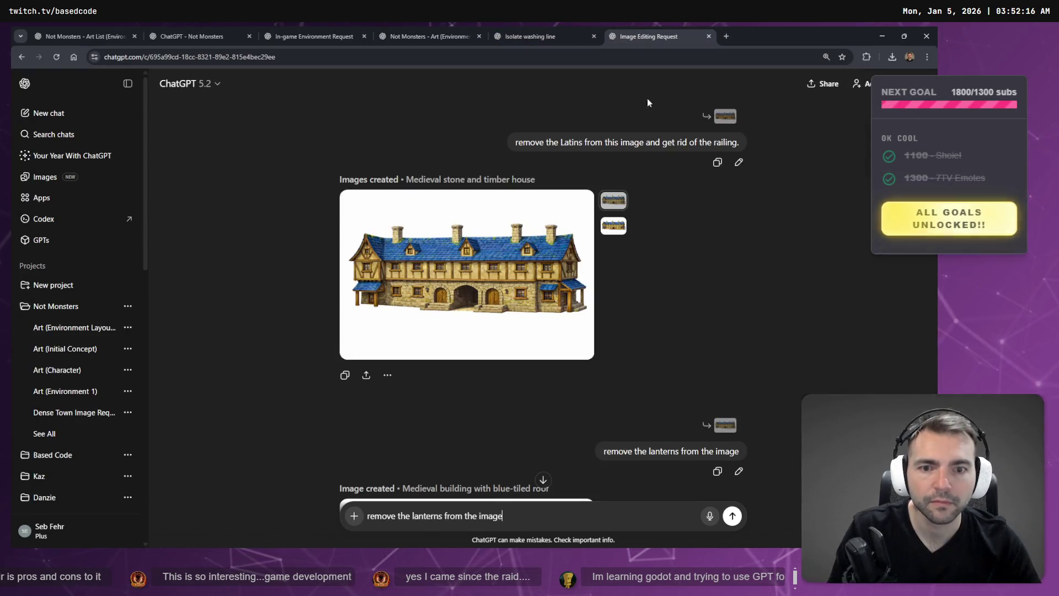
left_click(506, 270)
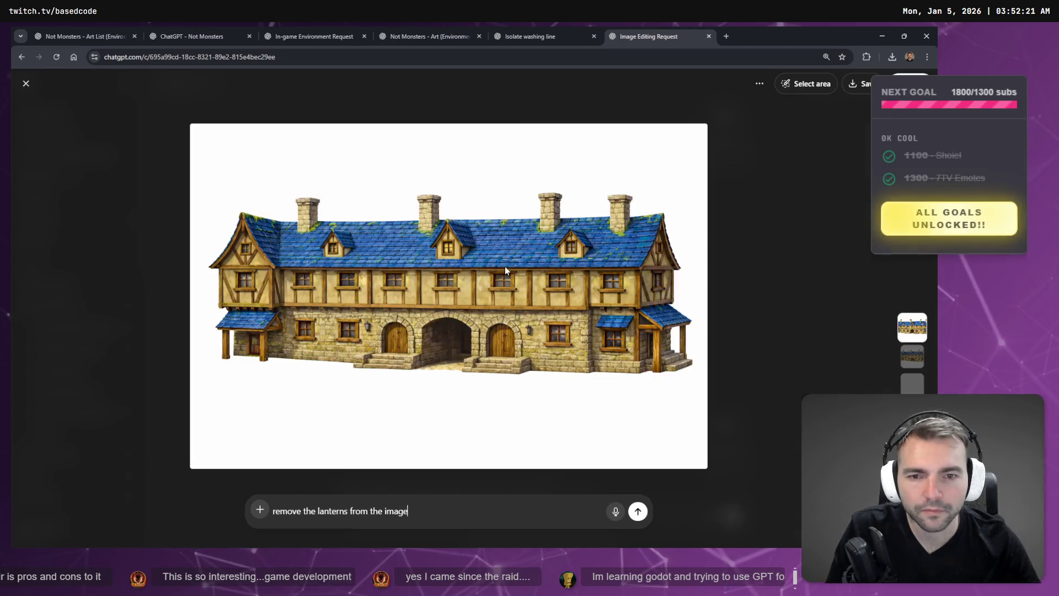
right_click(505, 267)
left_click(543, 306)
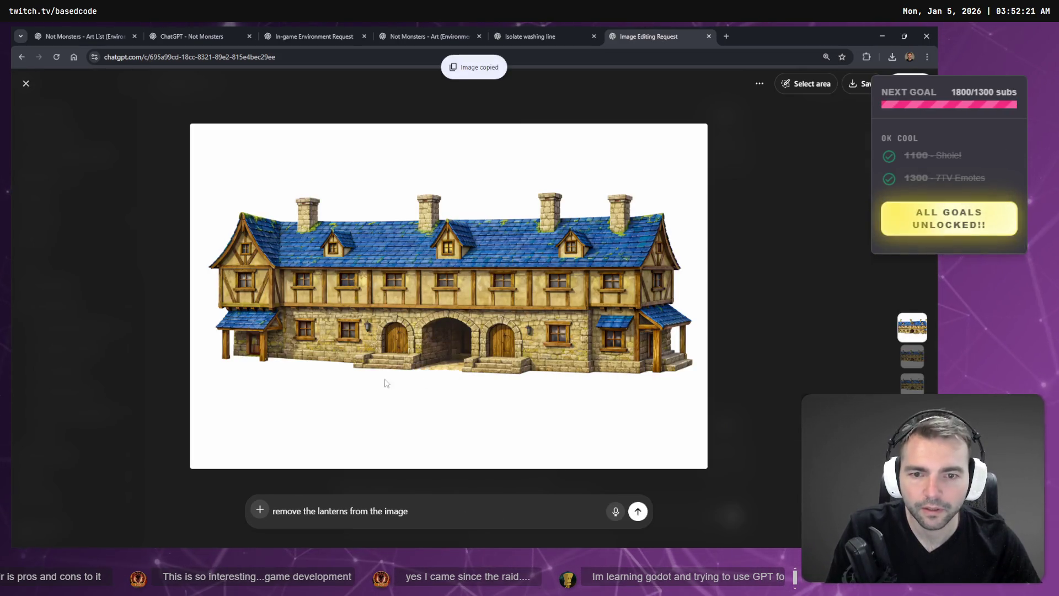
key("Escape")
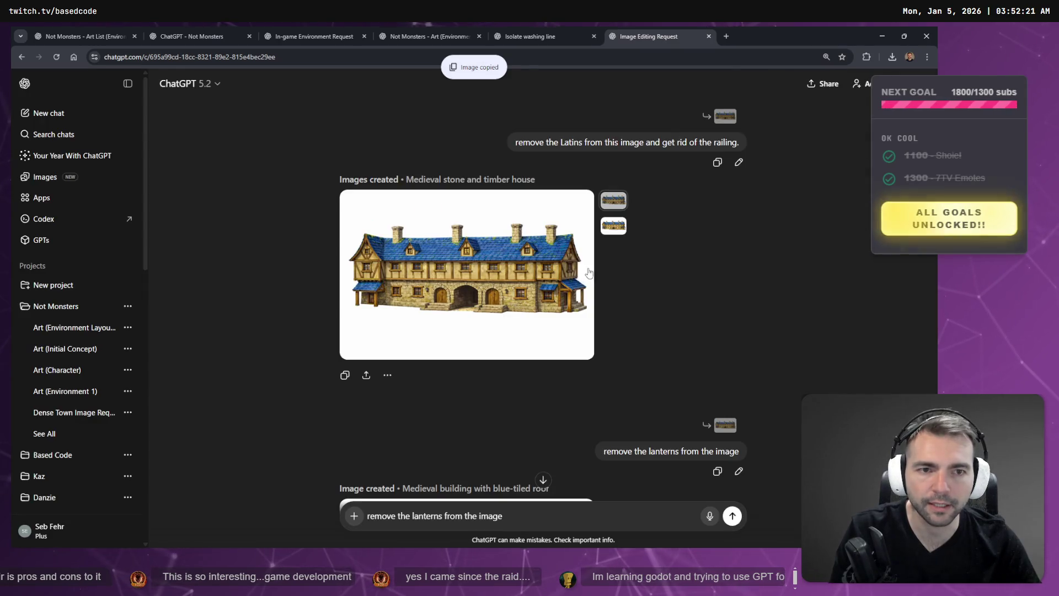
Copy the newer lantern-free blue-roofed building image instead
scroll(613, 174, "down", 5)
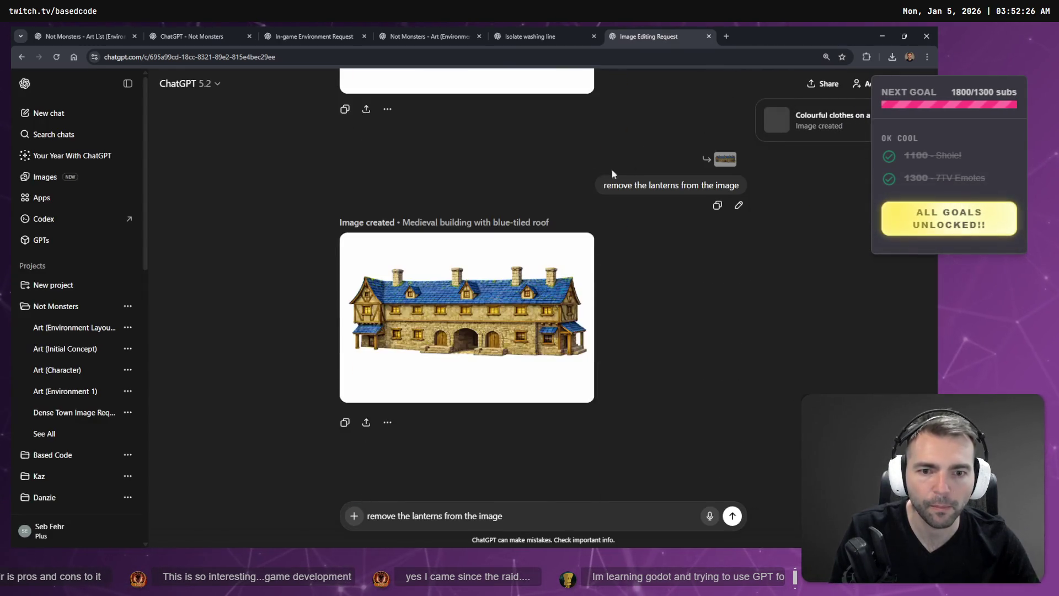
left_click(463, 323)
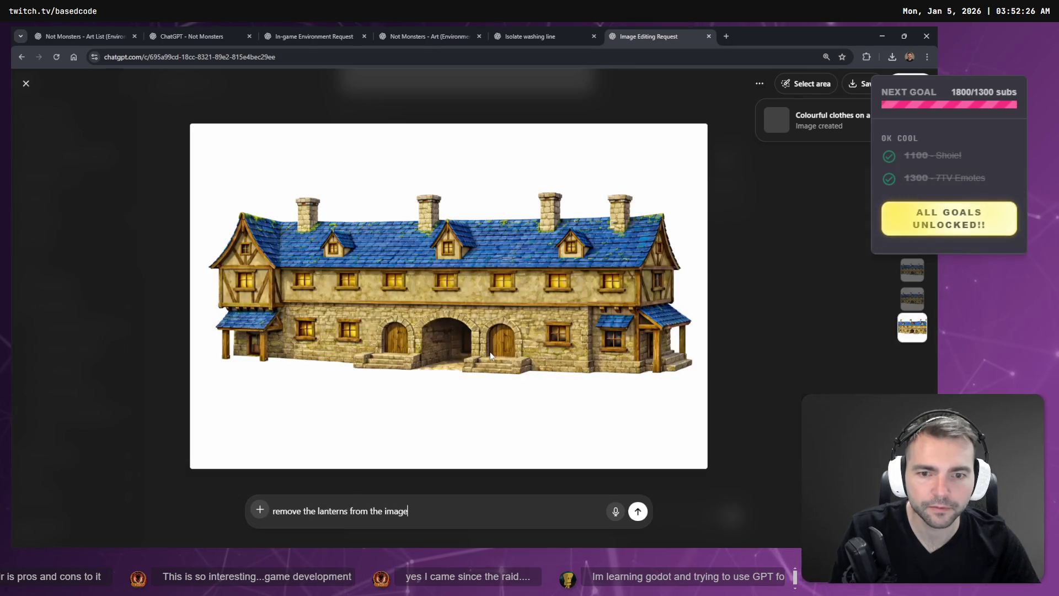
key("Escape")
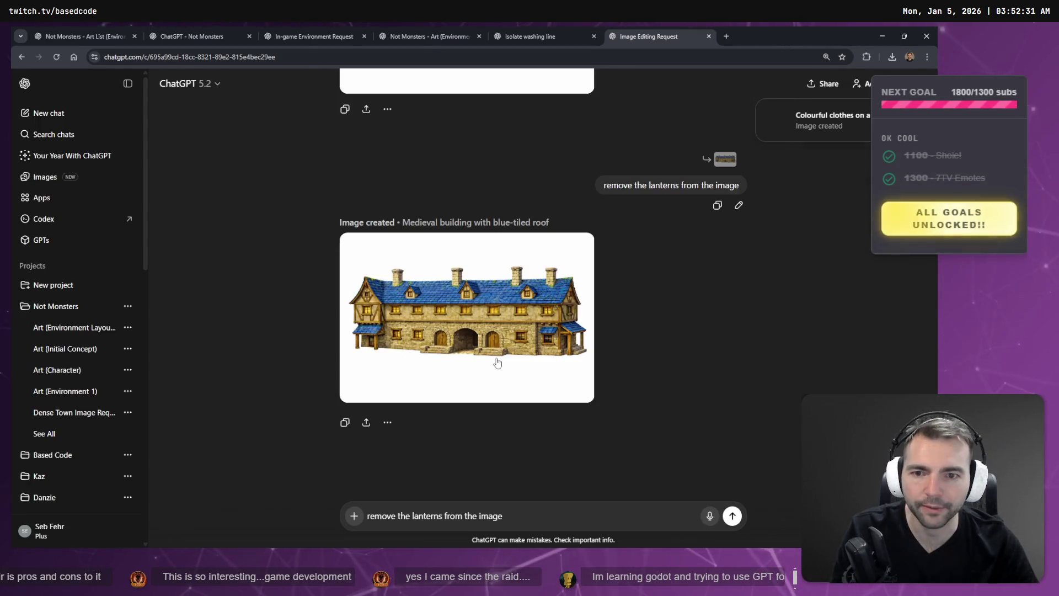
left_click(477, 320)
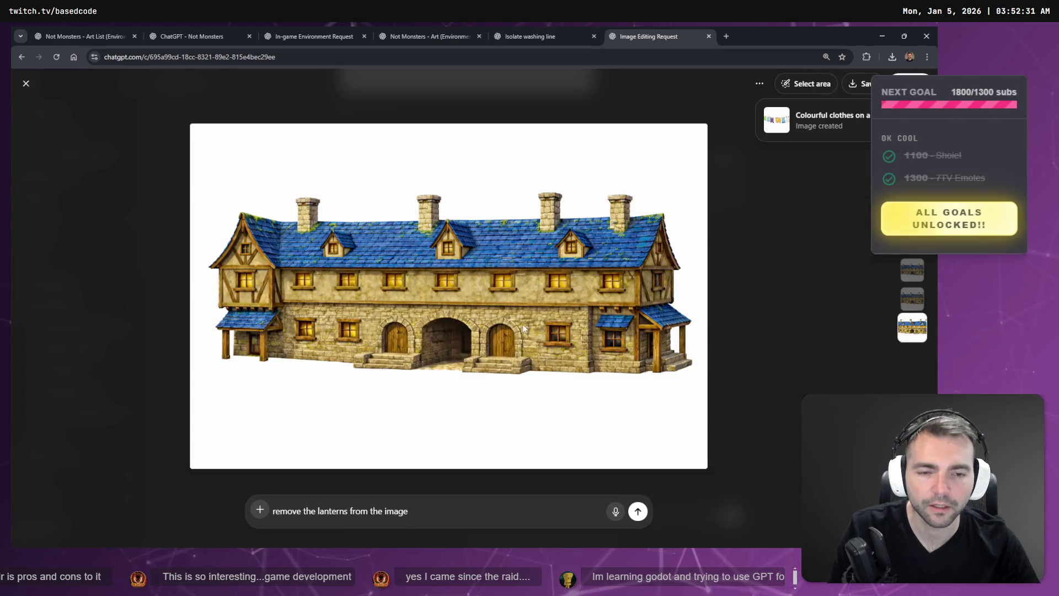
right_click(521, 323)
left_click(558, 355)
key("alt+Tab")
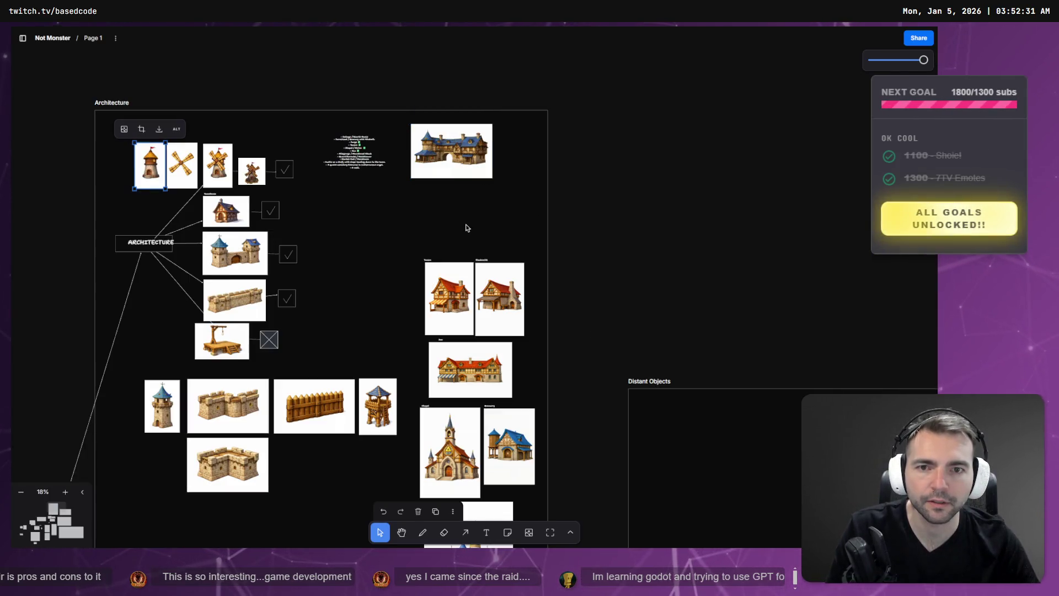
Paste the lantern-free building below the first one and scale it down
key("ctrl+v")
left_click_drag(458, 248, 452, 180)
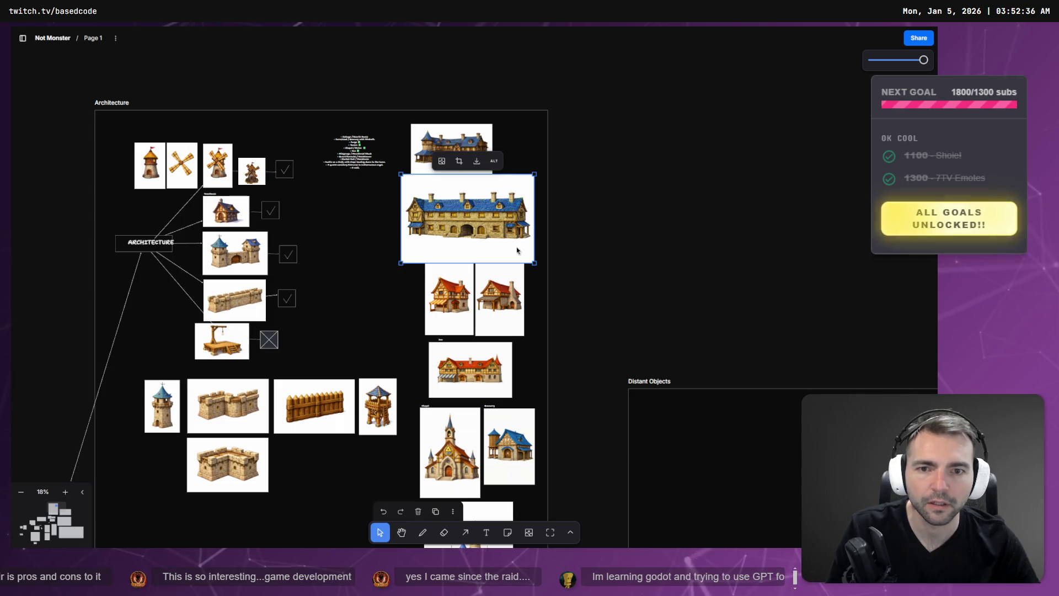
mouse_move(534, 261)
left_mouse_down()
mouse_move(465, 218)
mouse_move(496, 240)
left_mouse_up()
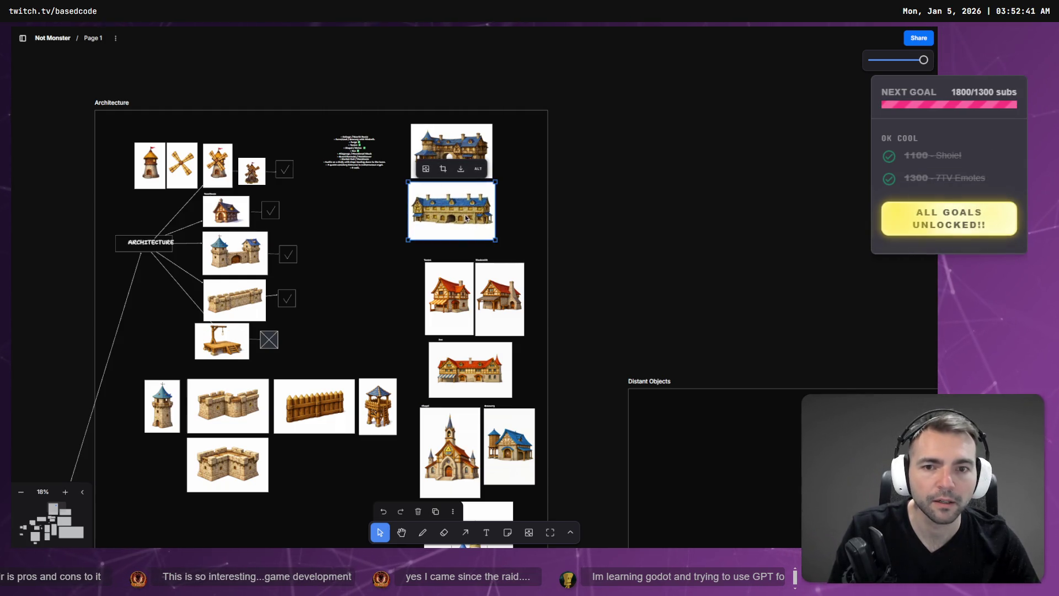
key("alt+Tab")
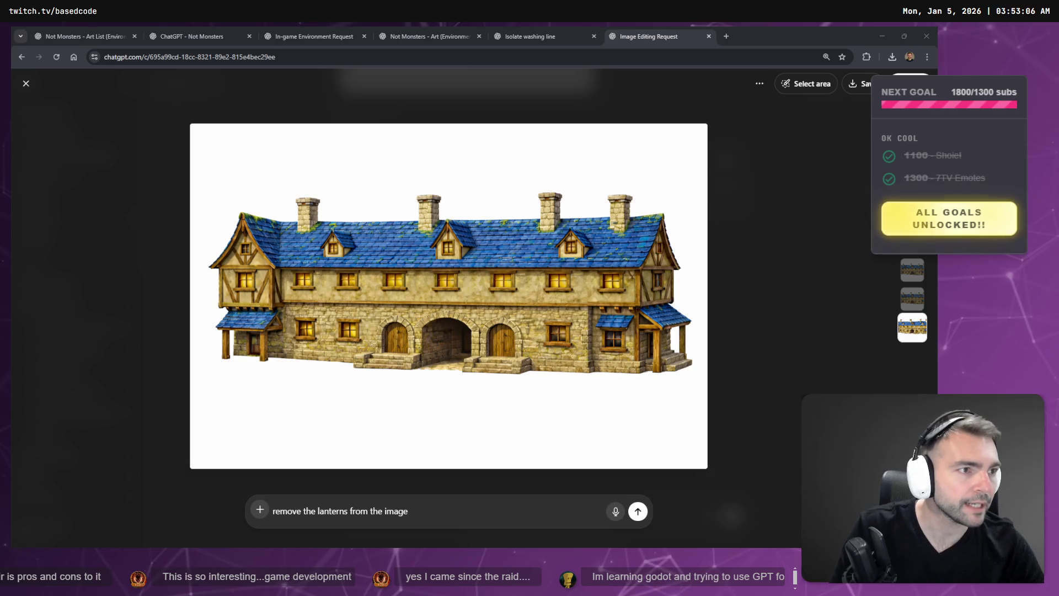
key("alt+Tab")
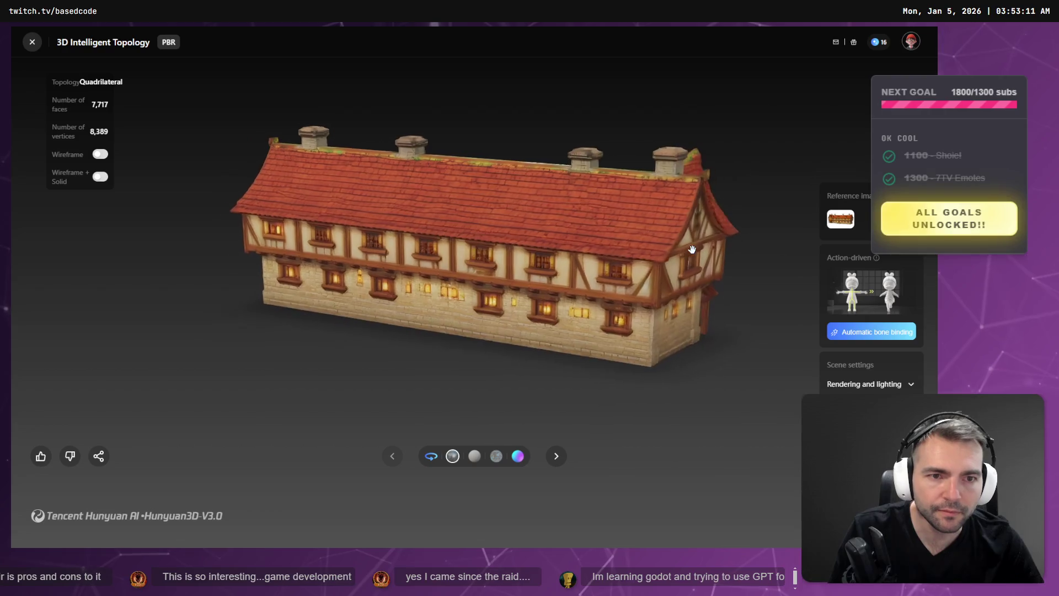
left_click(100, 154)
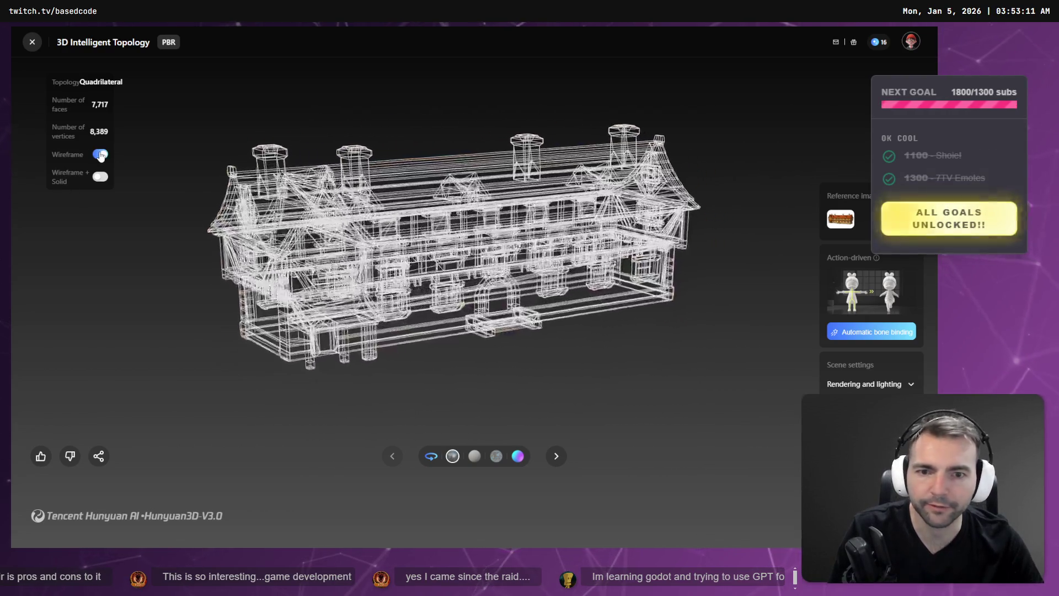
left_click(100, 155)
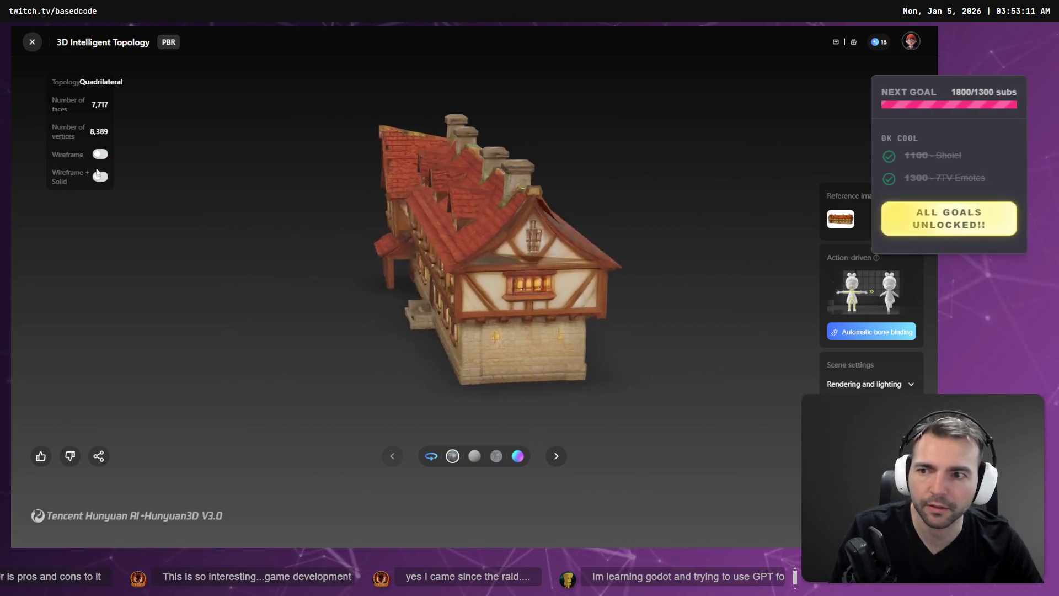
left_click(100, 176)
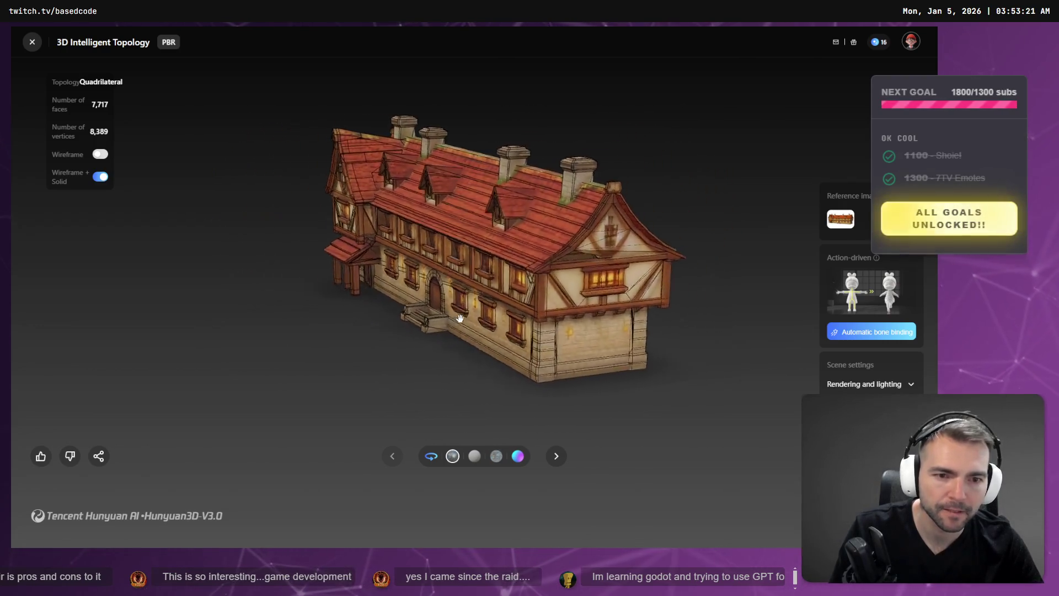
left_click(100, 176)
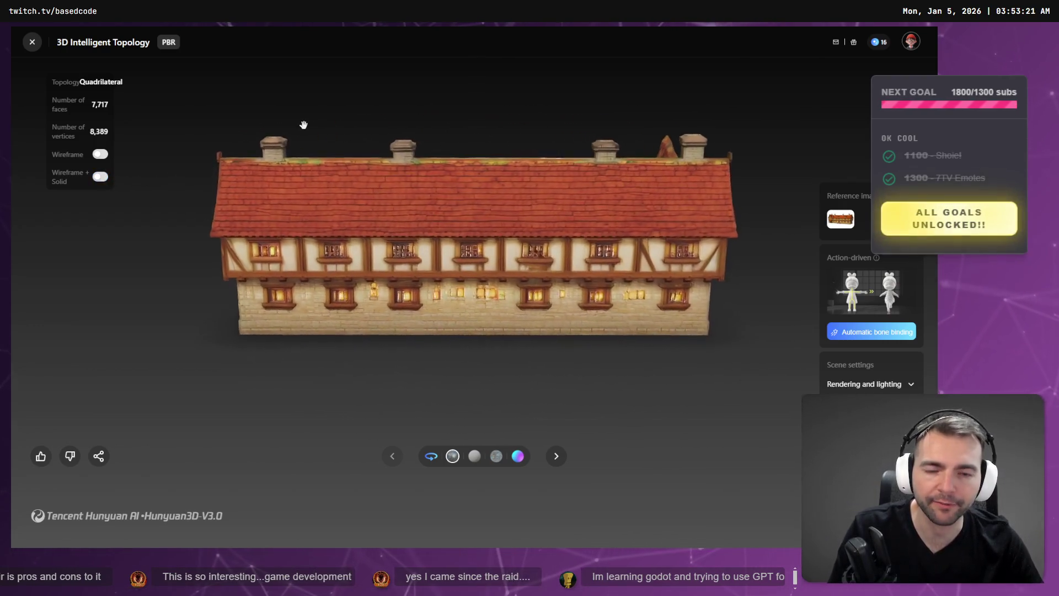
key("alt+Tab")
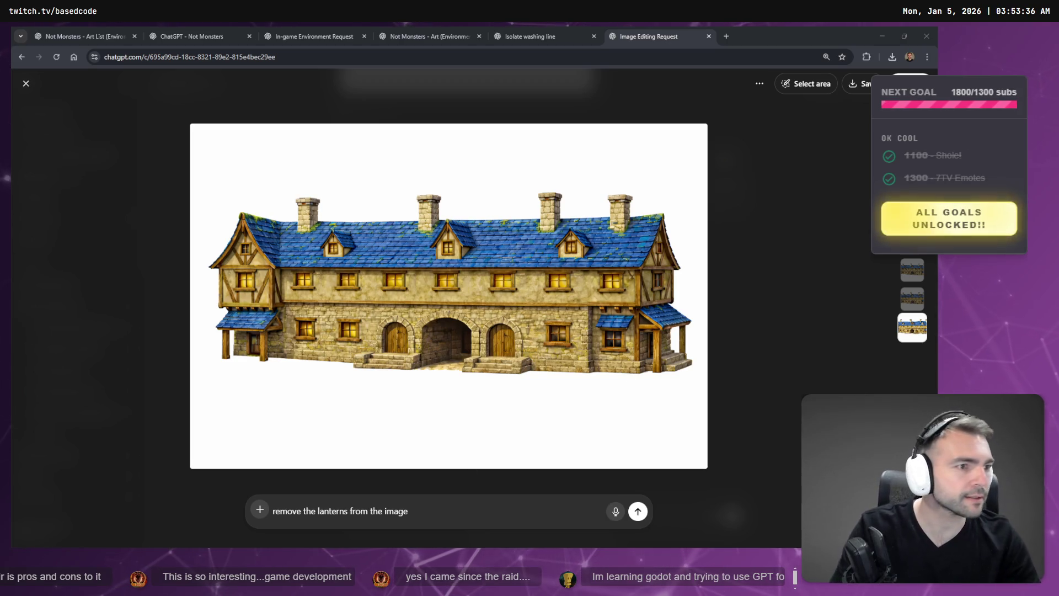
key("alt+Tab")
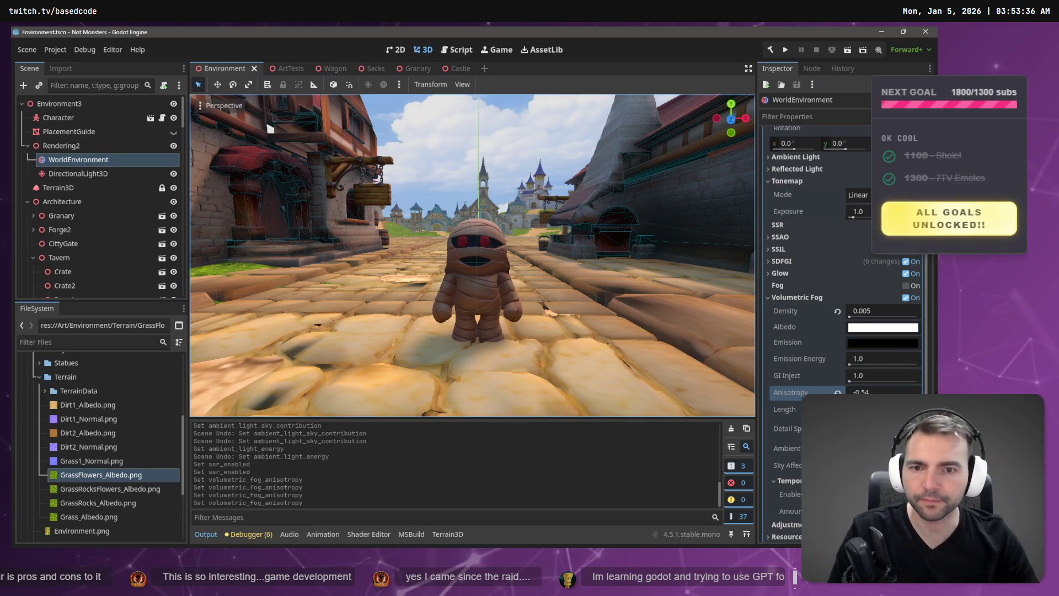
Collapse the Terrain folder in the FileSystem dock
left_click(39, 377)
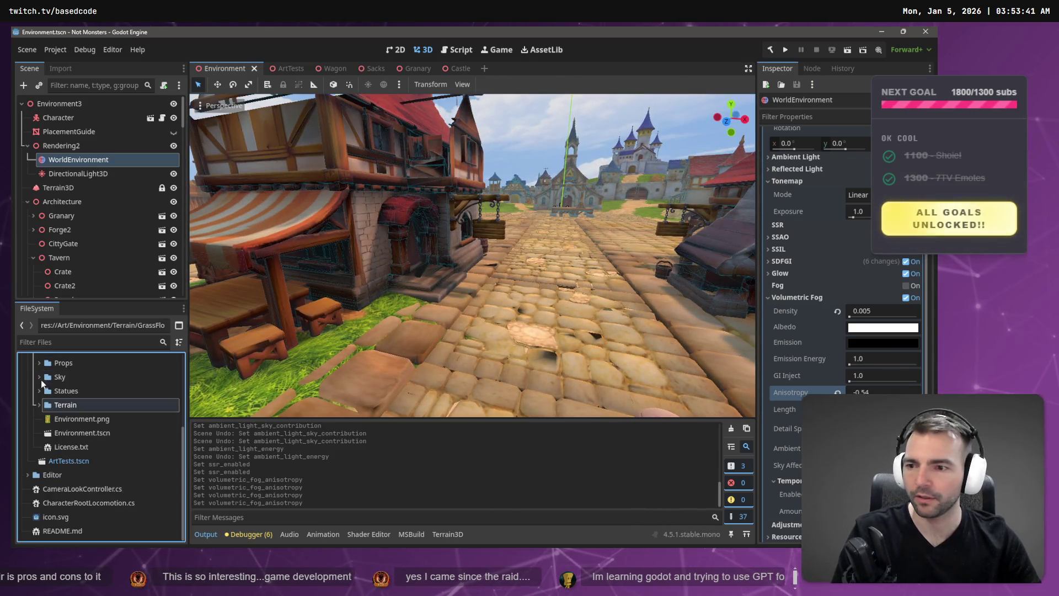
scroll(45, 409, "up", 3)
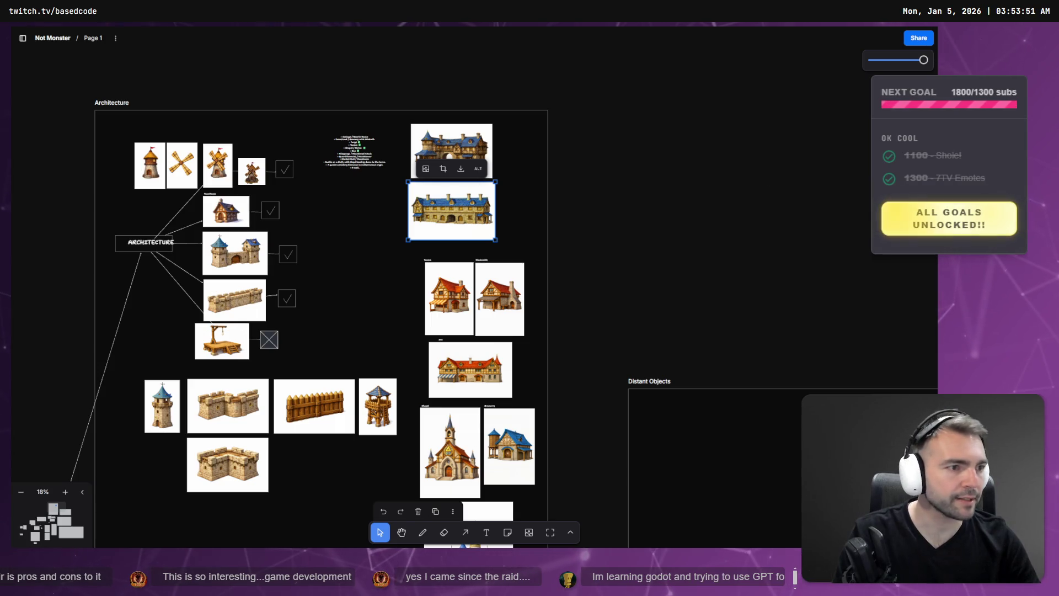
key("alt+Tab")
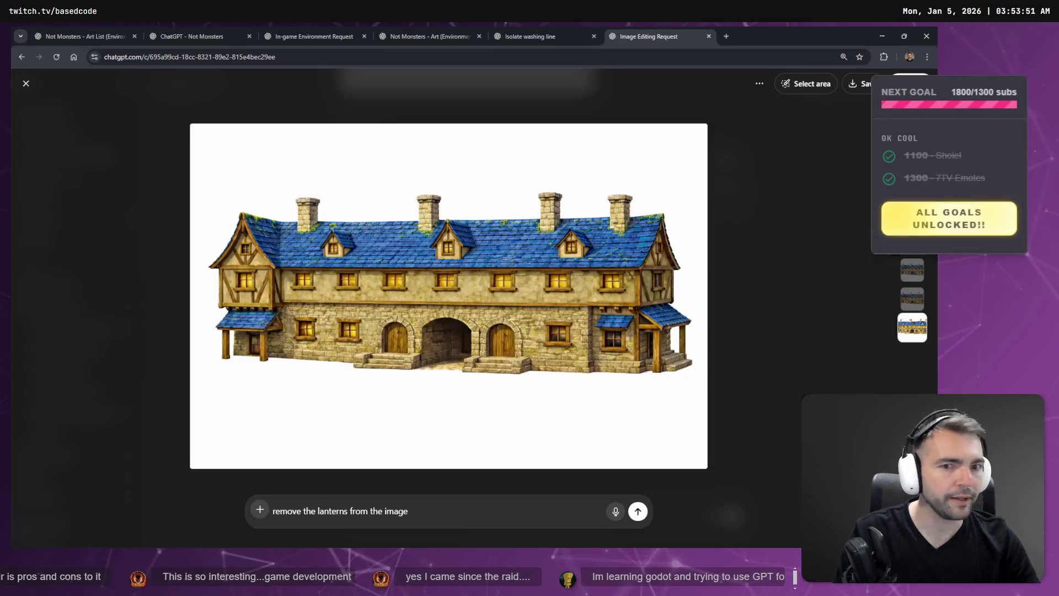
From My images, open the village gameplay thumbnail in the In-game Environment Request chat
left_click(431, 36)
left_click(316, 34)
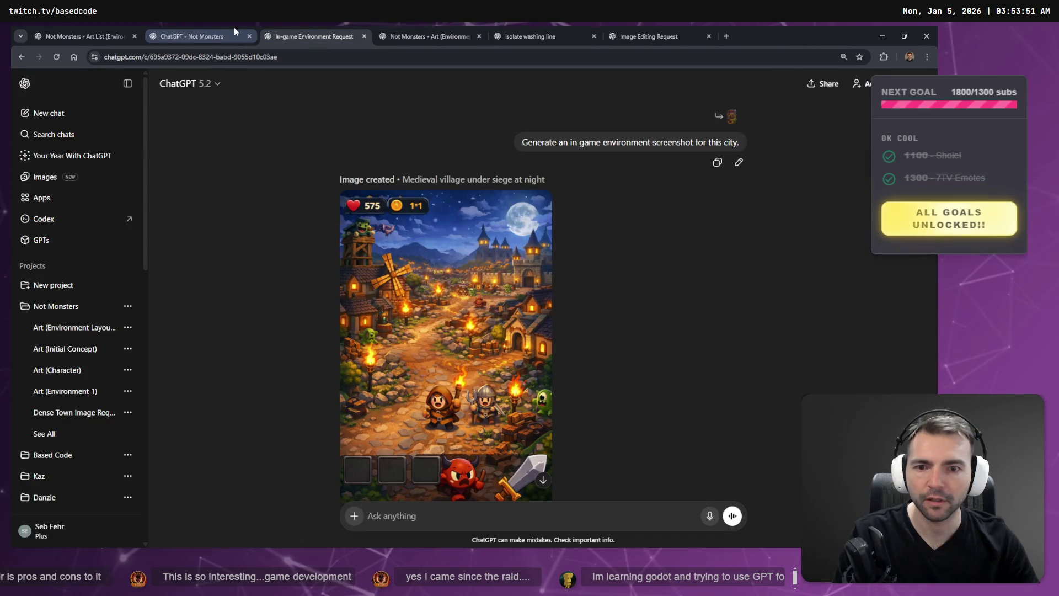
left_click(47, 177)
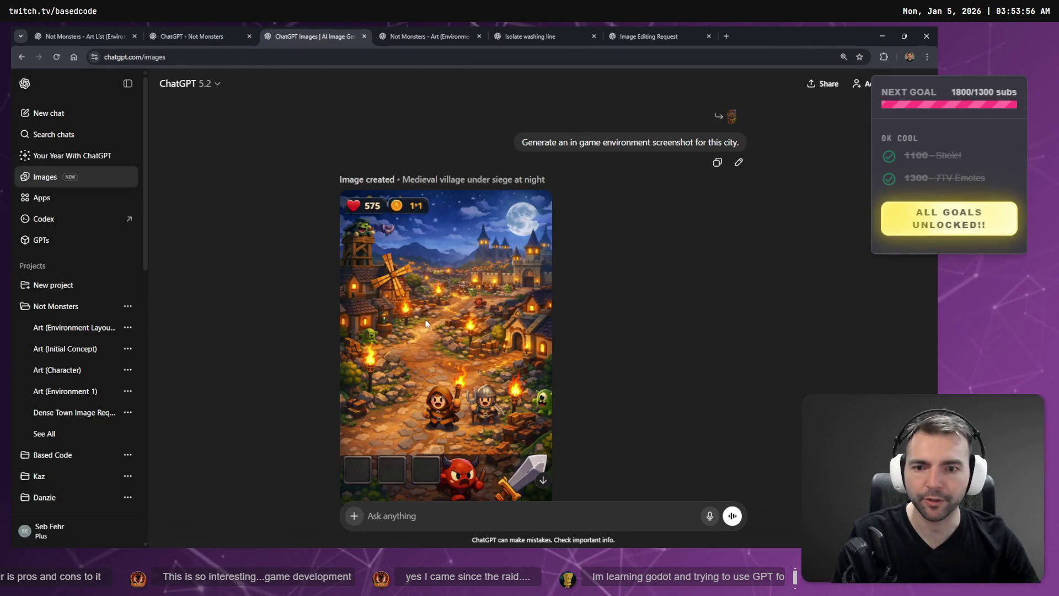
scroll(525, 332, "down", 10)
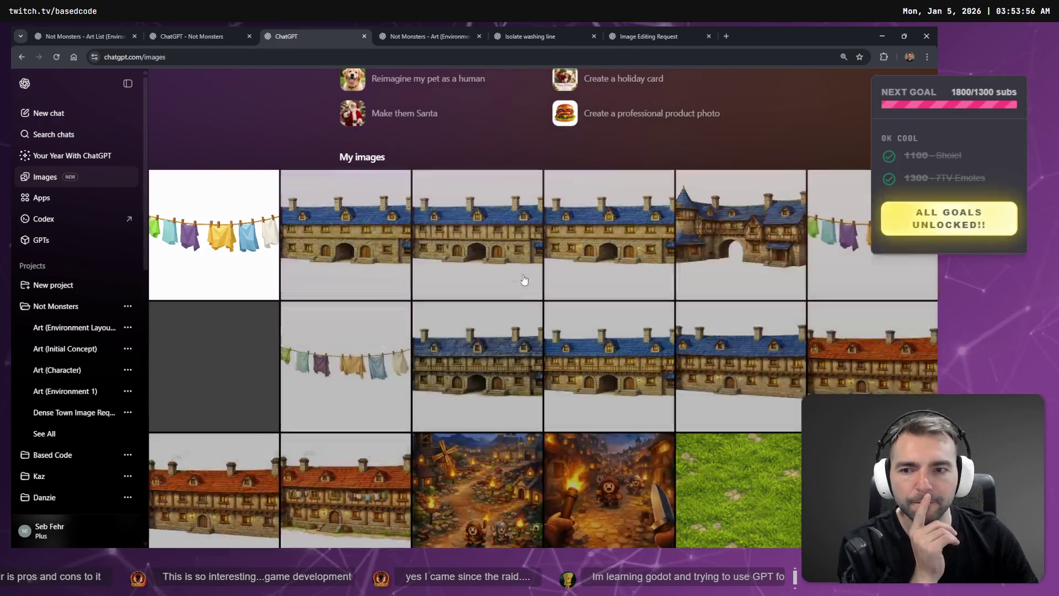
scroll(761, 214, "down", 2)
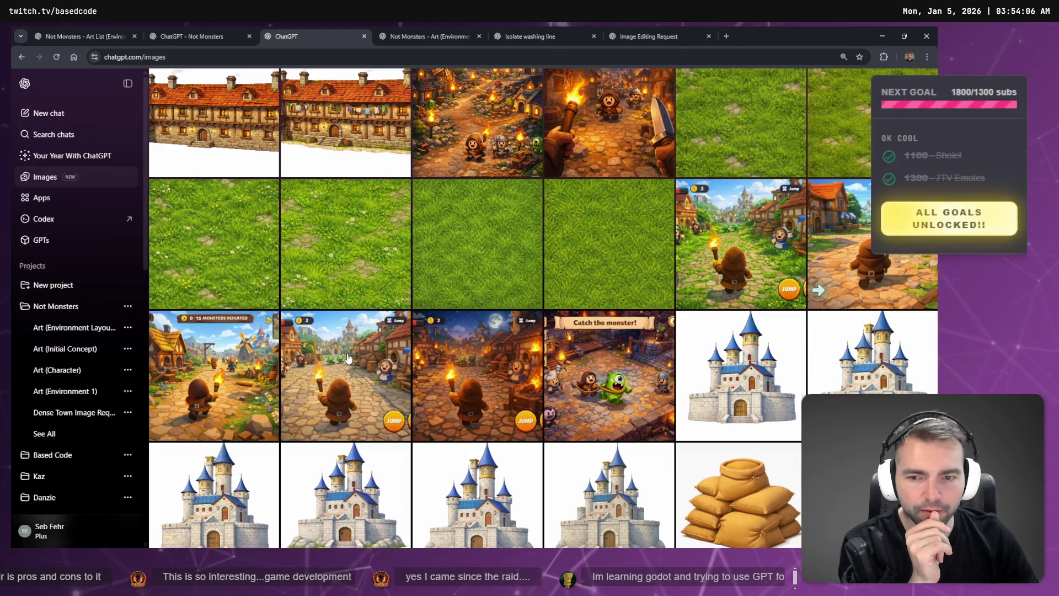
left_click(381, 391)
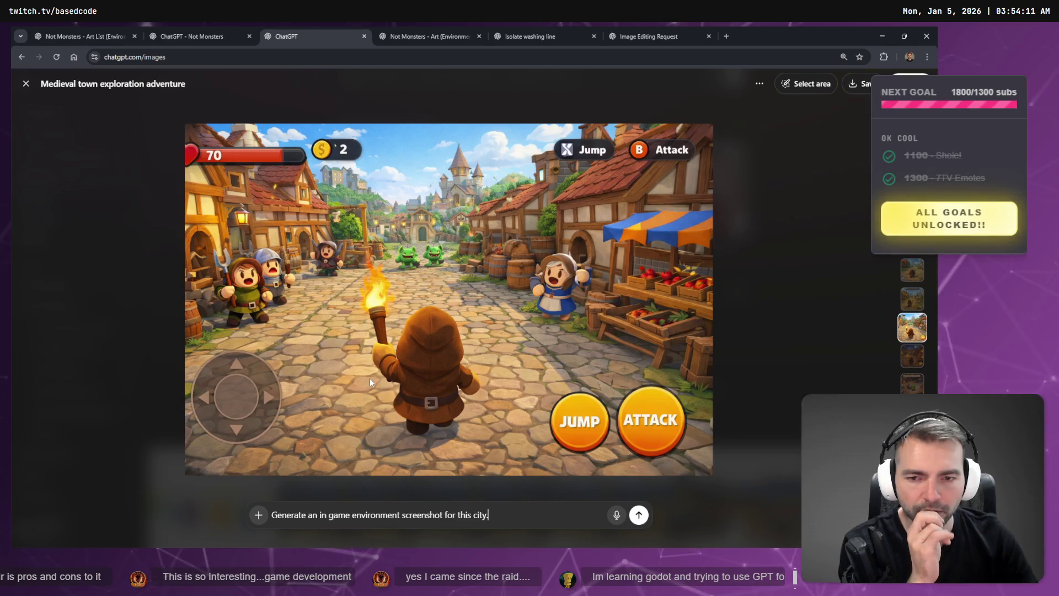
Replace the prompt with a request to drop the interface and use a residential alleyway
key("ctrl+a")
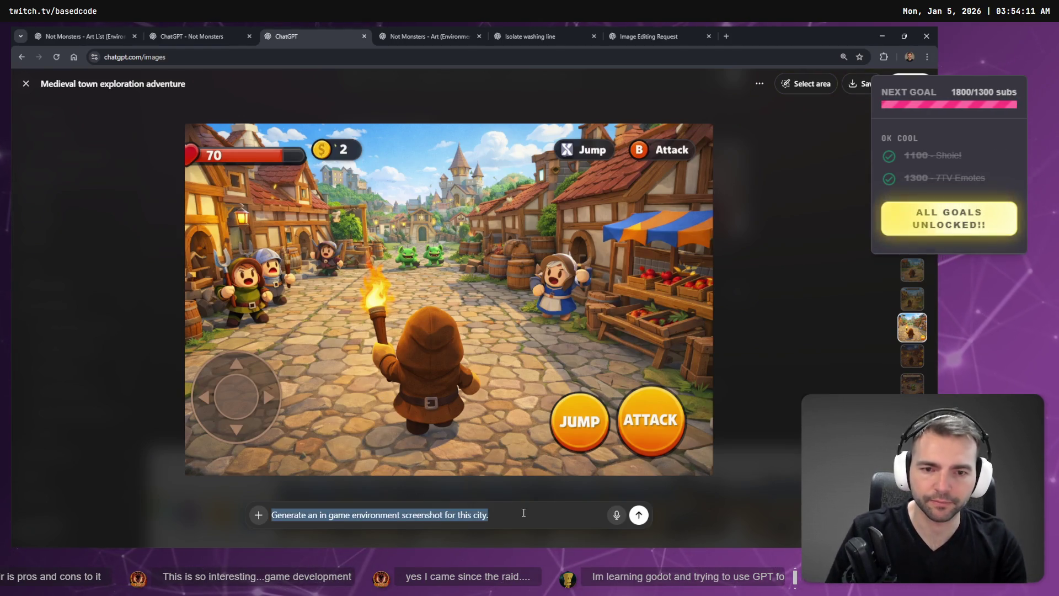
key("BackSpace")
key("super+h")
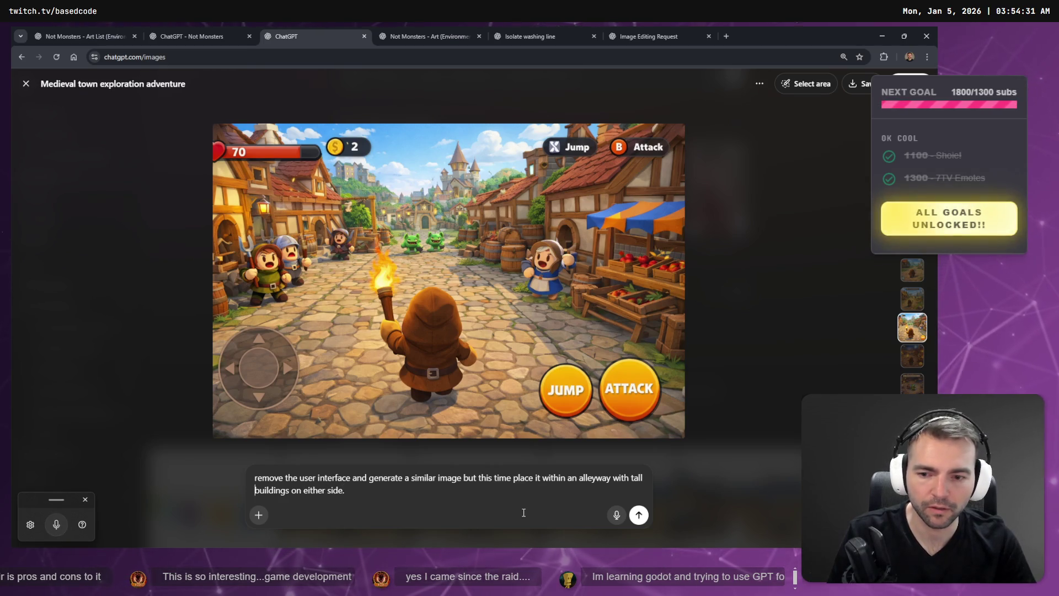
type("residential")
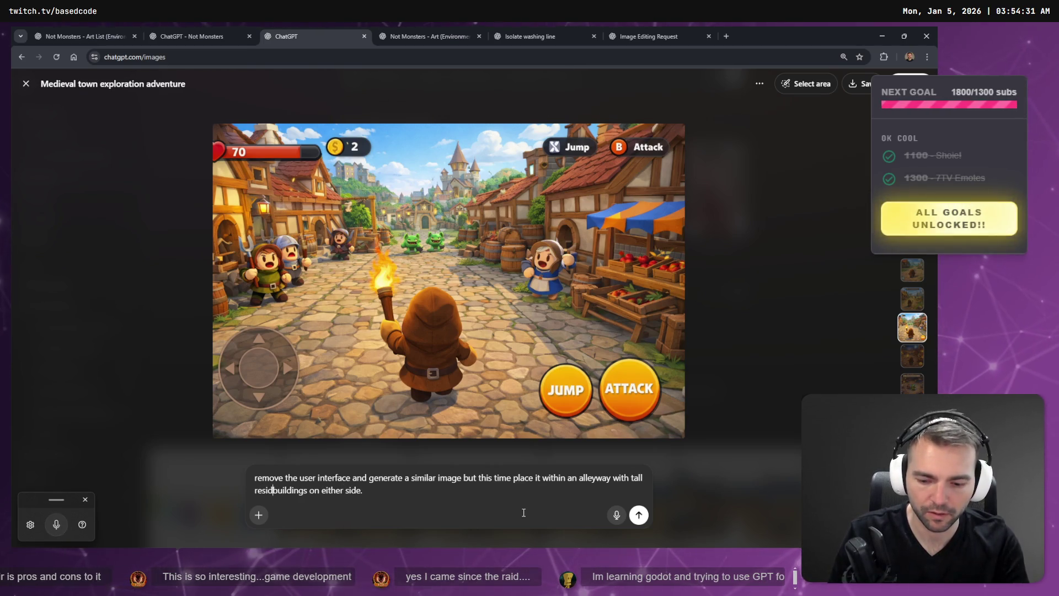
key("Return")
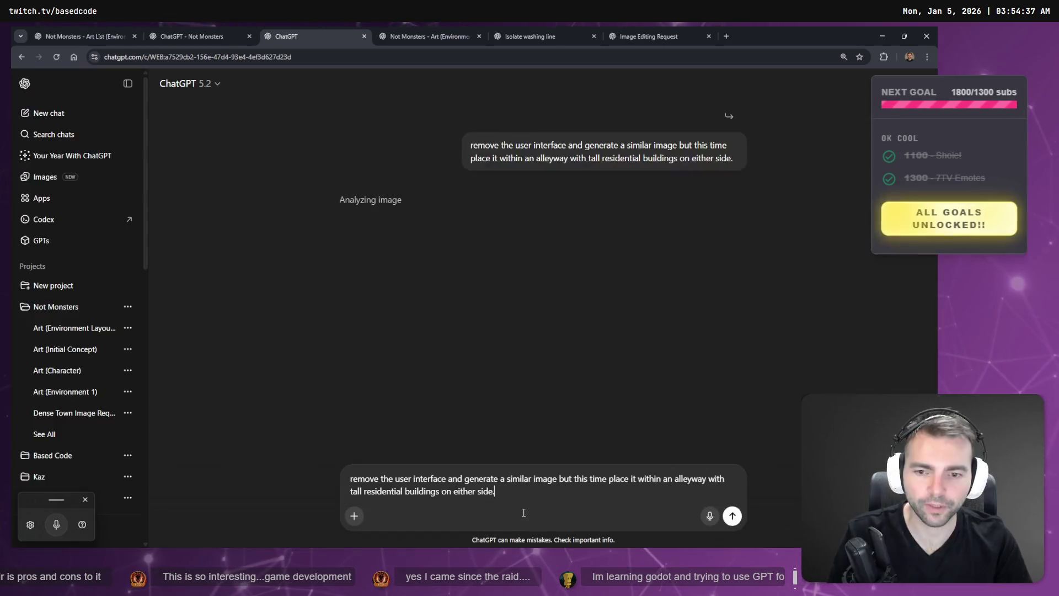
Glance through the environment art, washing line and Image Editing Request chats
left_click(199, 34)
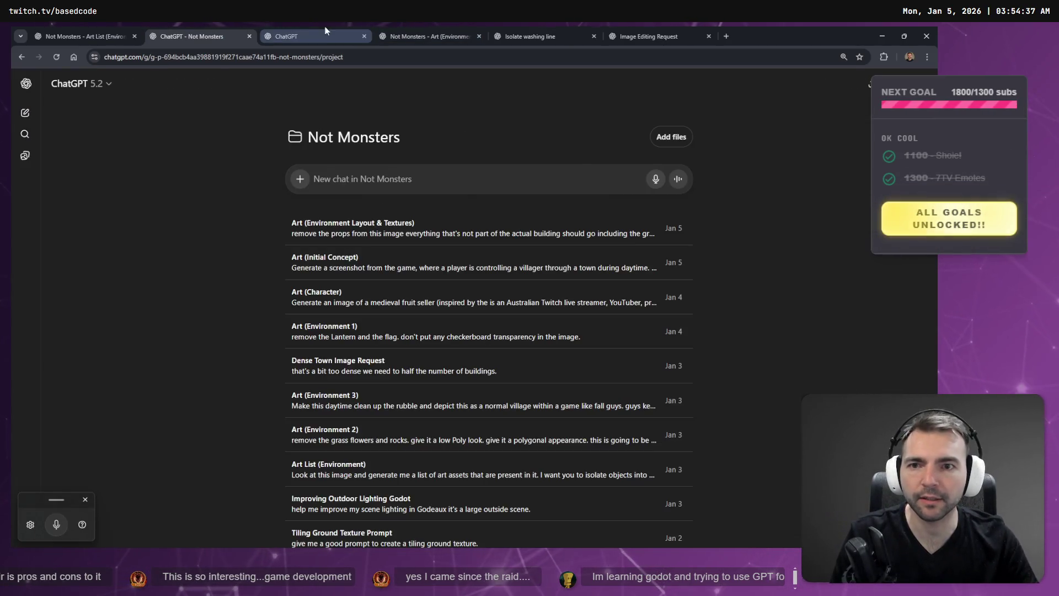
left_click(397, 28)
left_click(582, 34)
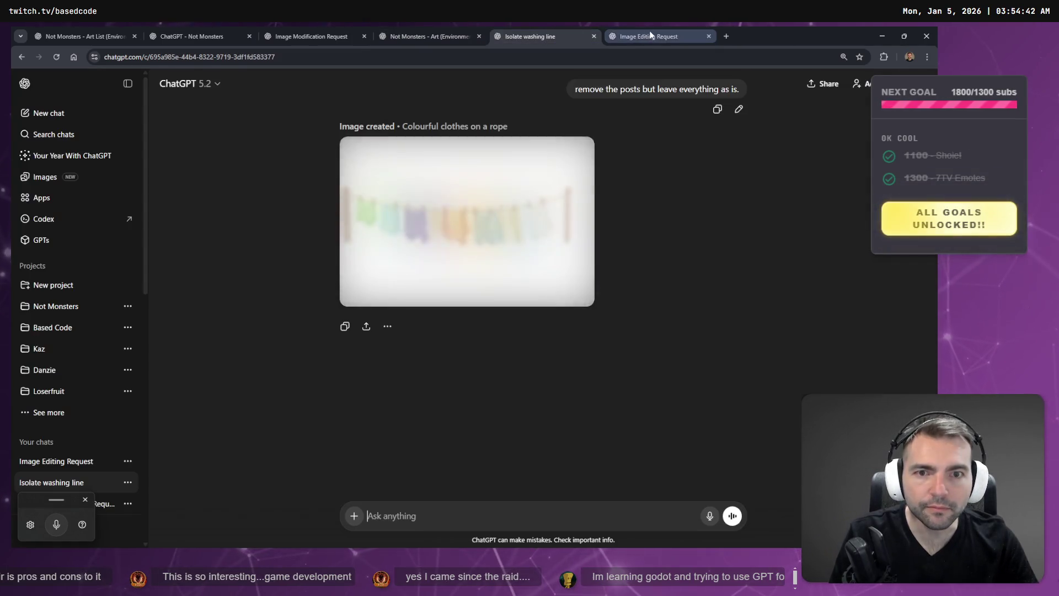
left_click(658, 31)
left_click(587, 30)
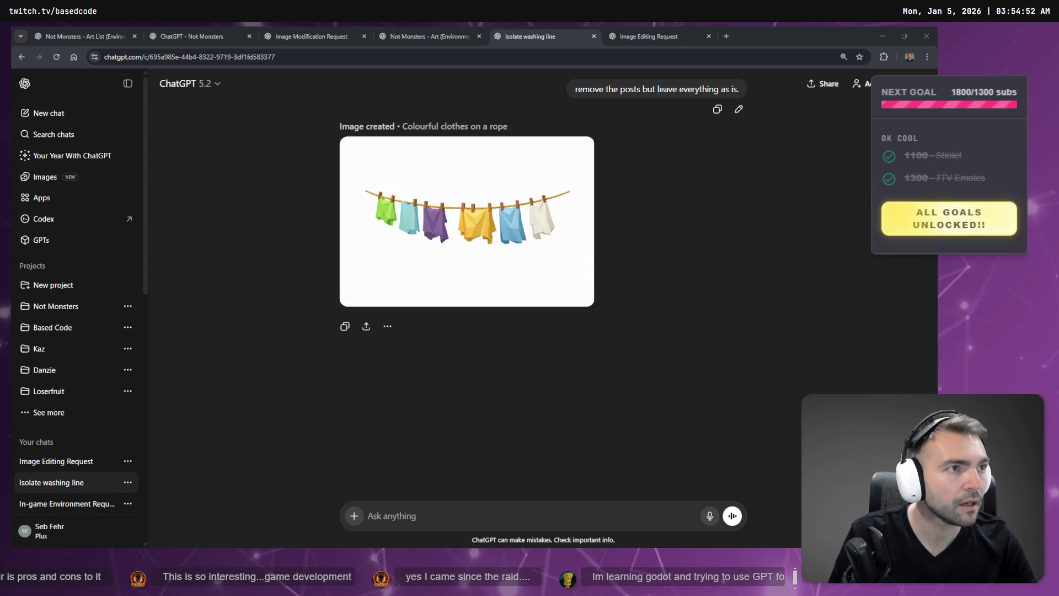
key("super+h")
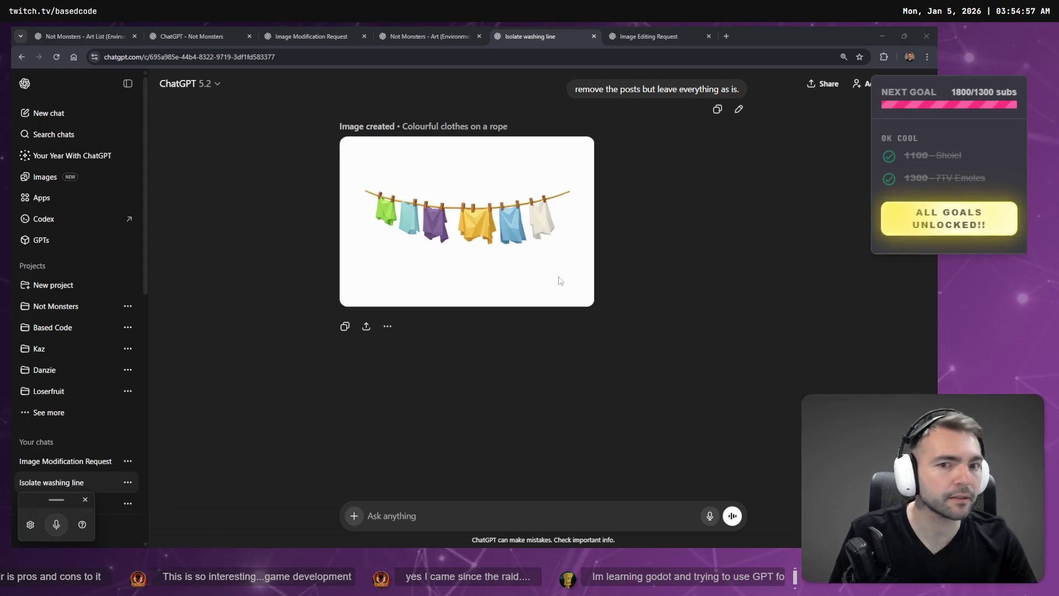
left_click(666, 27)
left_click(541, 30)
left_click(429, 35)
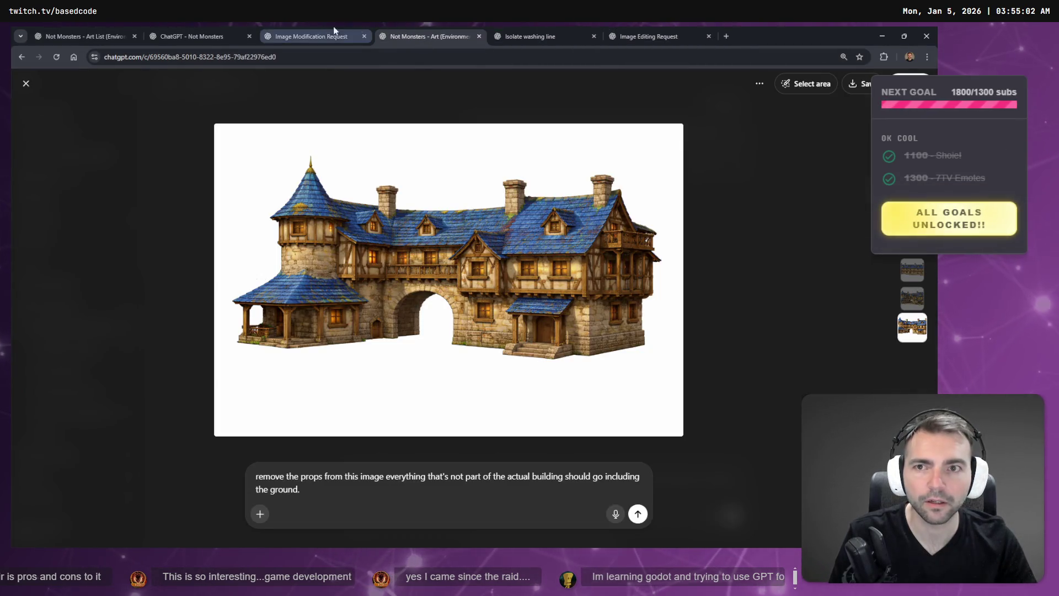
left_click(305, 35)
Move the alleyway request tab to the end of the strip and hide the chat list
left_click_drag(265, 37, 717, 31)
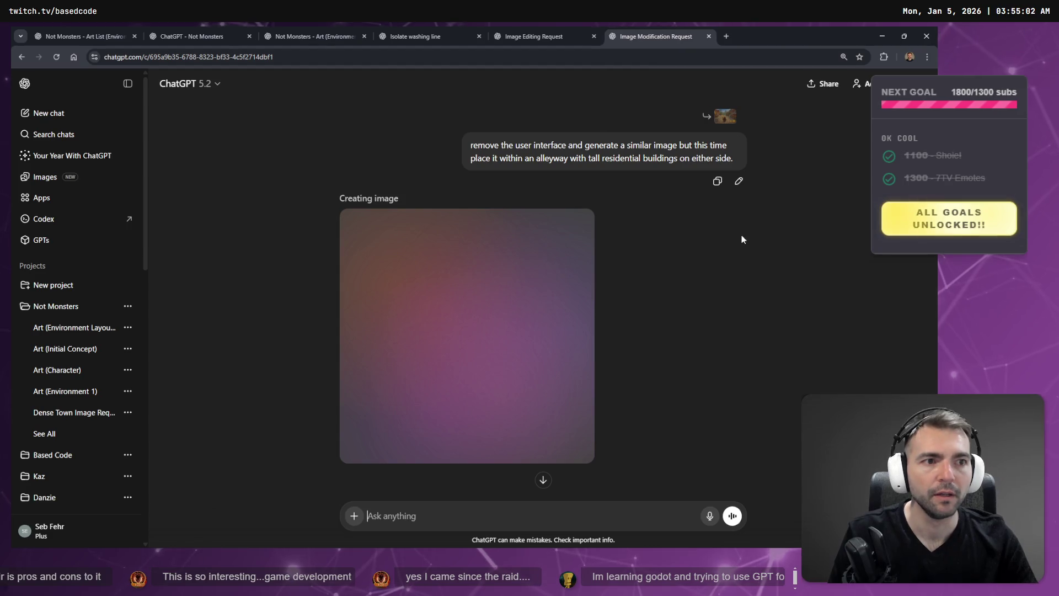
left_click(128, 84)
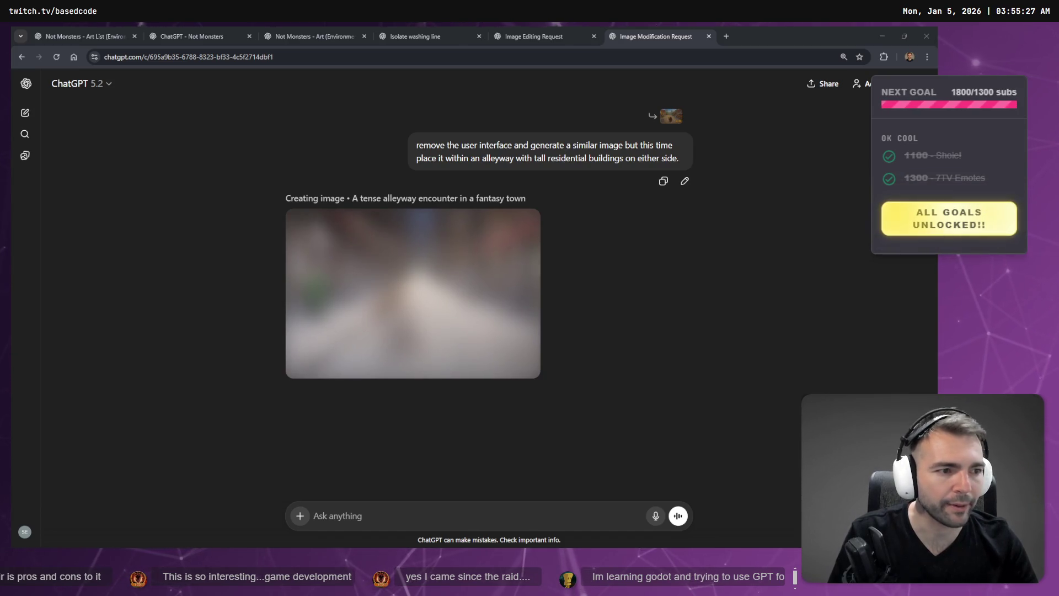
key("alt+Tab")
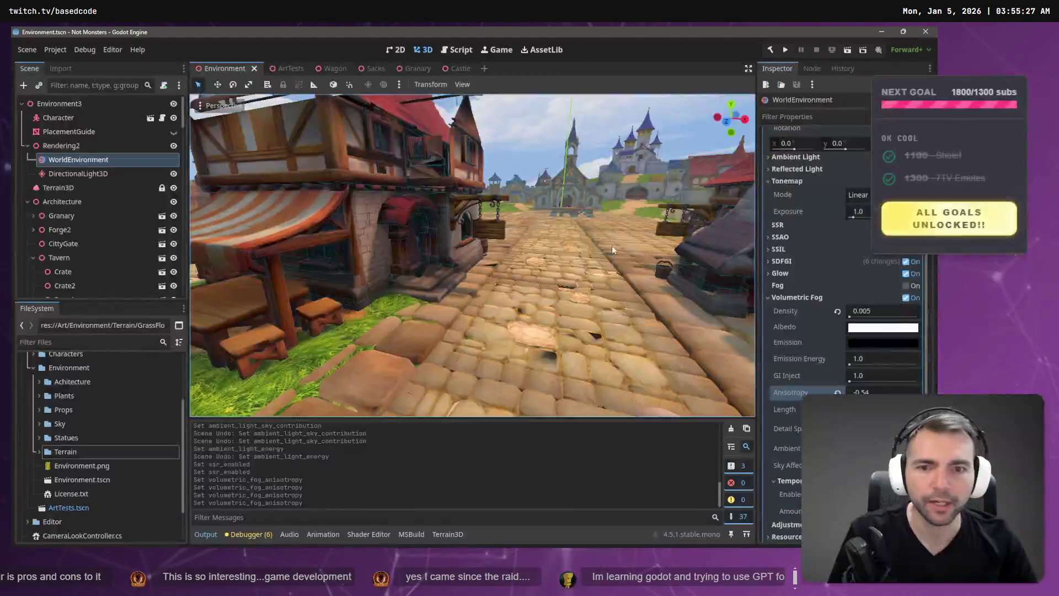
Fly the camera over the town, expand the Achitecture folder, then open a new browser tab
key("w")
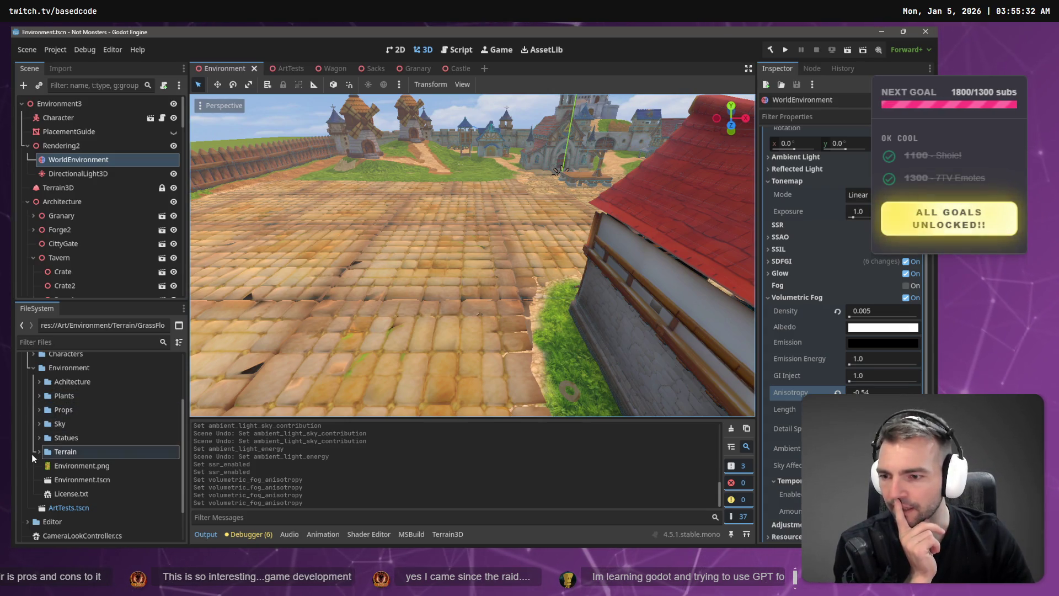
double_click(83, 382)
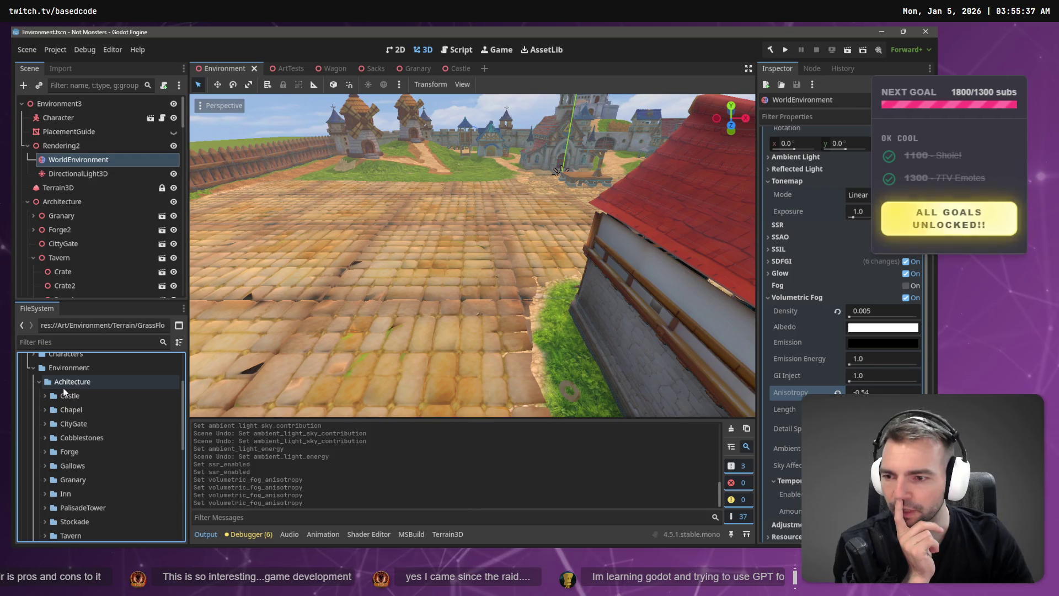
scroll(81, 431, "down", 5)
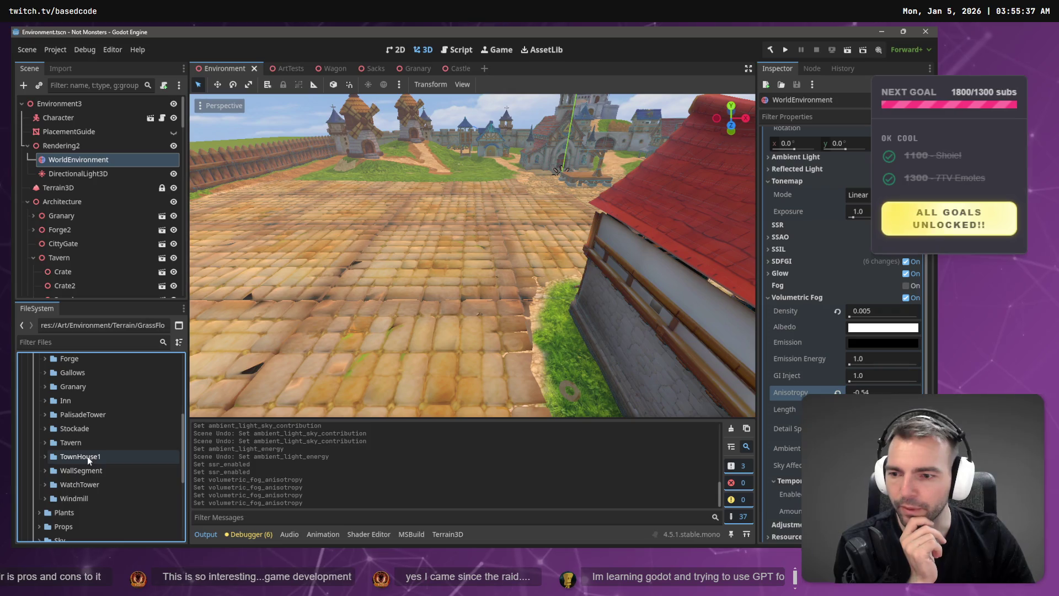
scroll(97, 450, "up", 1)
scroll(97, 450, "up", 3)
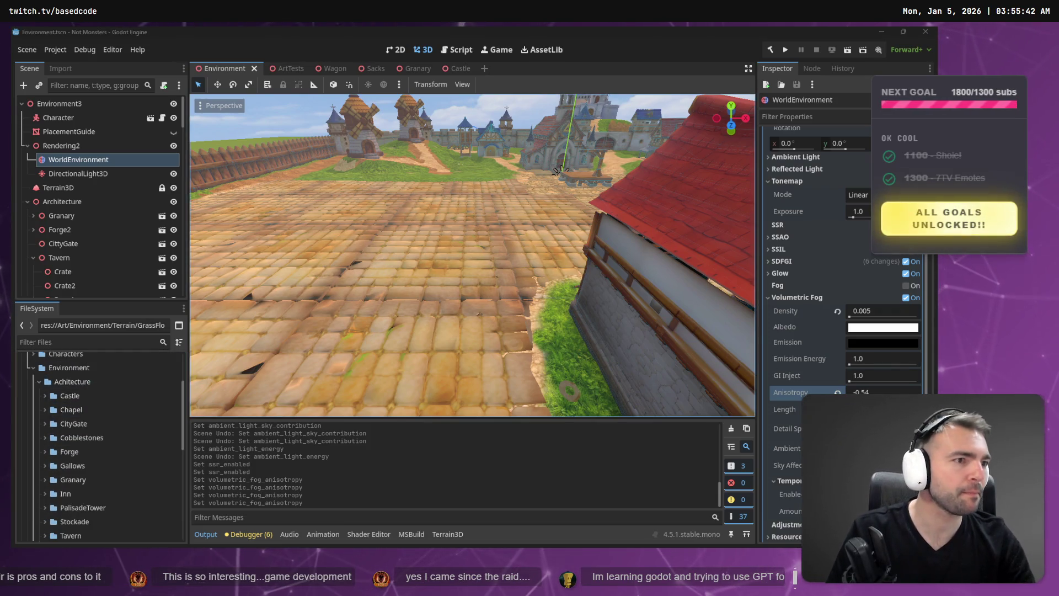
key("alt+Tab")
key("ctrl+t")
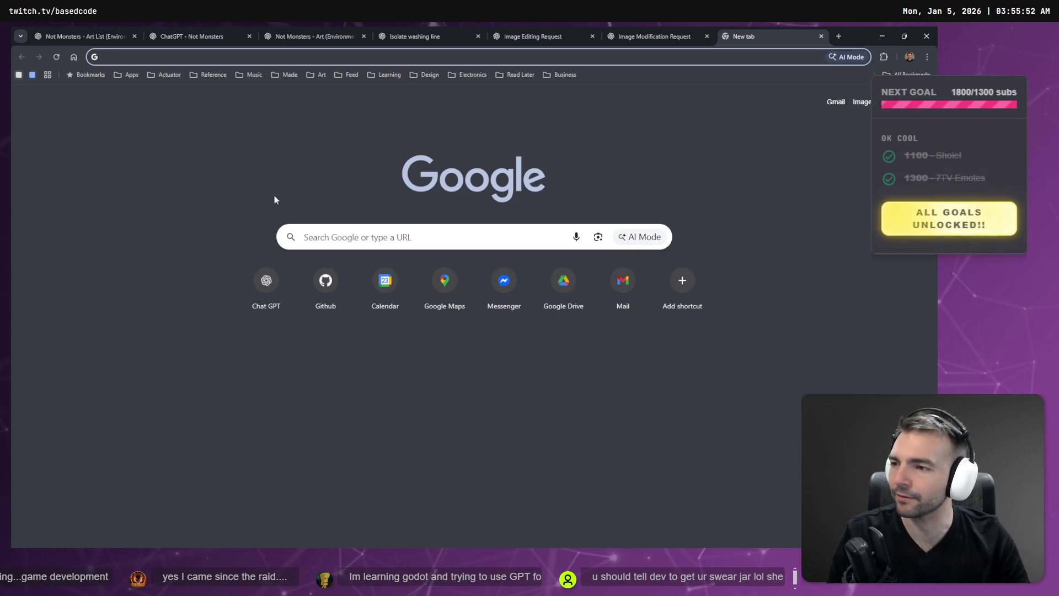
Open ChatGPT in the new tab and clear the pasted alleyway prompt
left_click(391, 240)
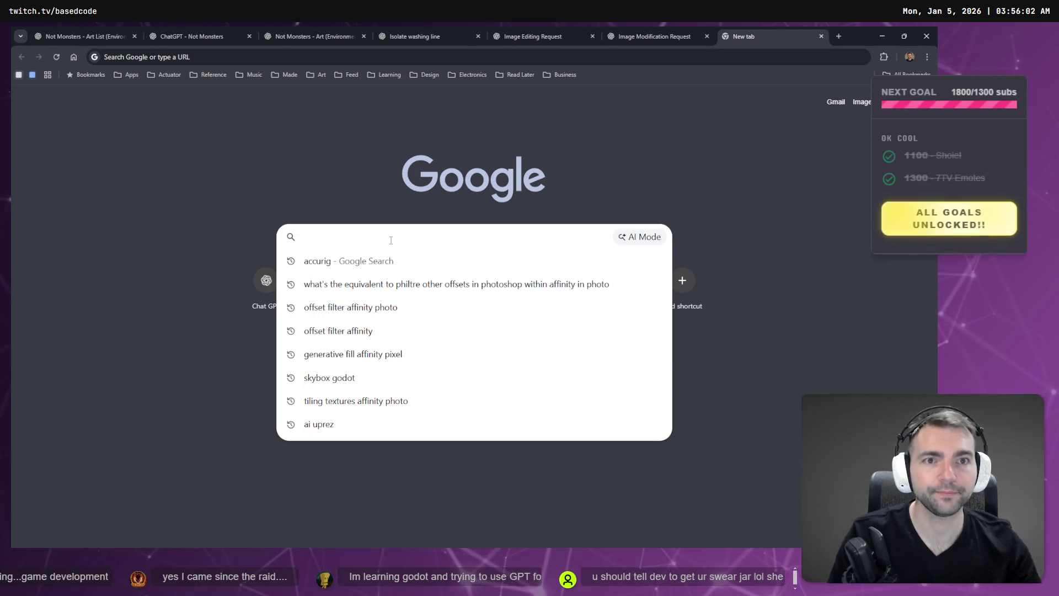
left_click(267, 284)
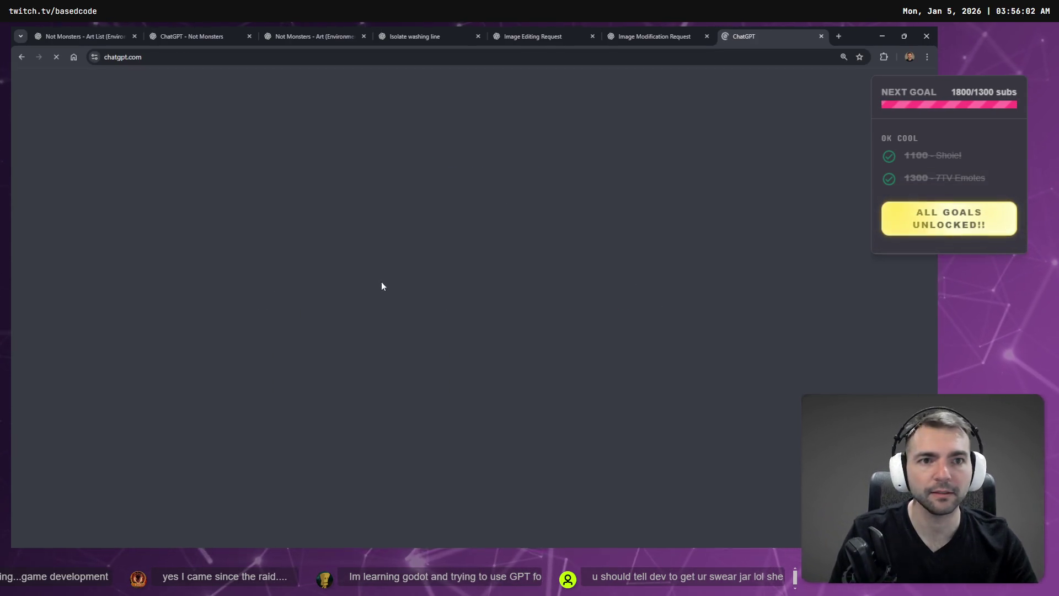
type("remove the user interface and generate a similar image but this time place it within an alleyway with tall residential buildings on either side.")
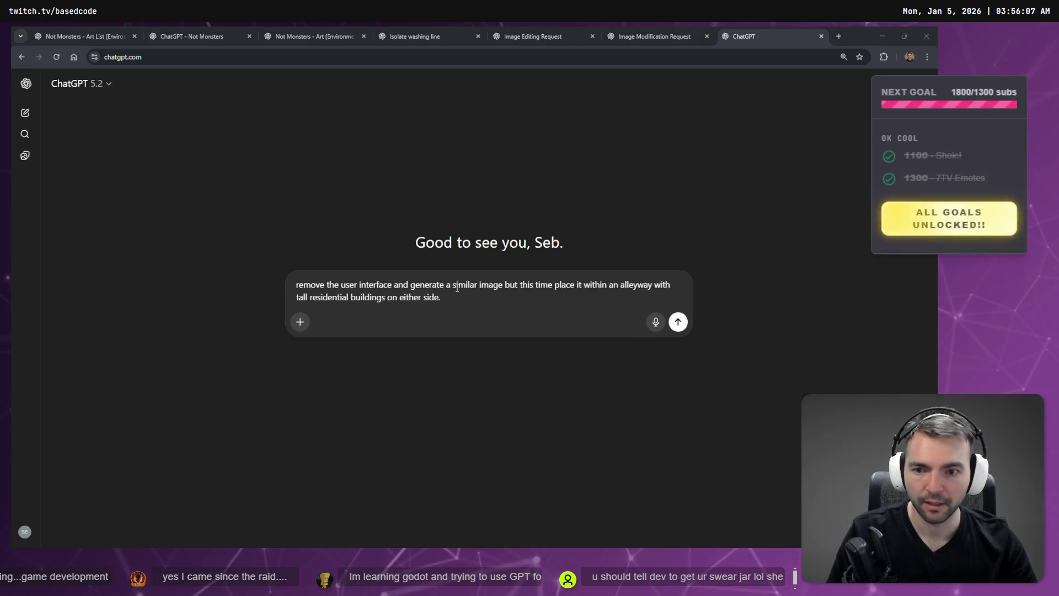
triple_click(462, 295)
key("BackSpace")
Ask for one- or two-word names for a medieval slum residential building
key("super+h")
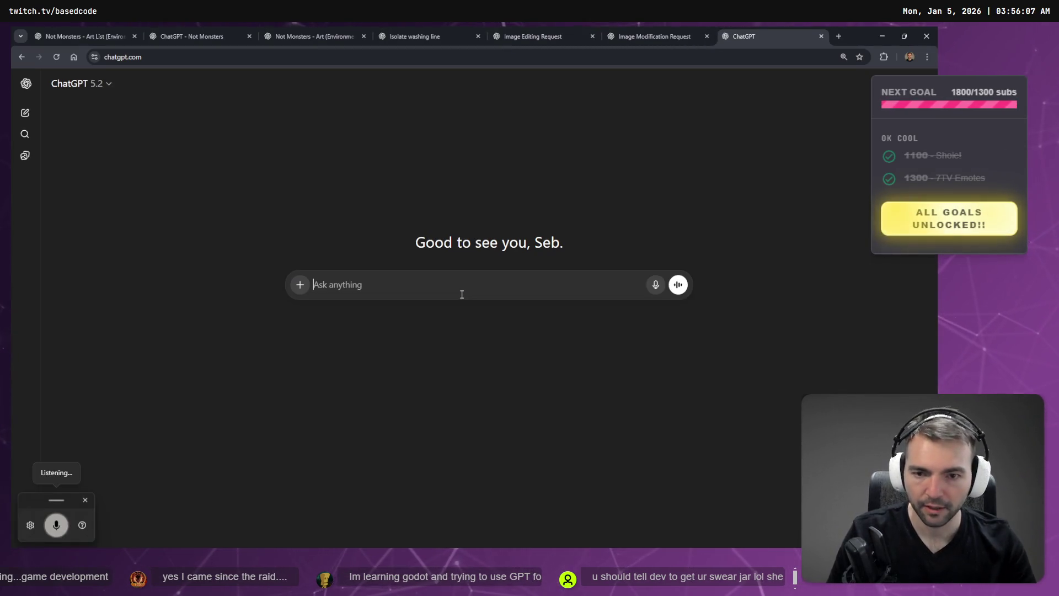
type("what do you")
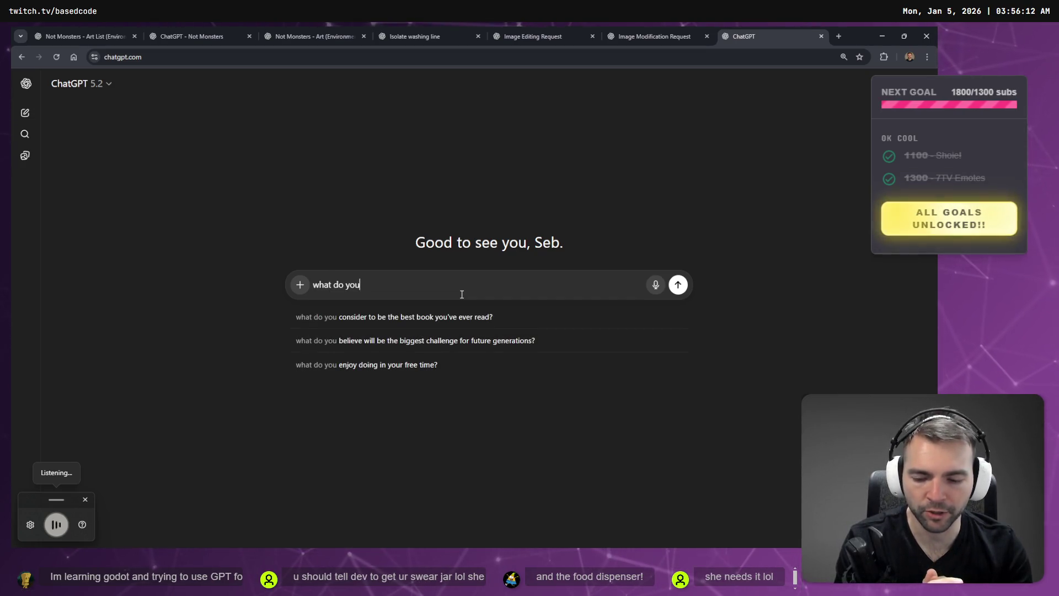
type(" a residential building in")
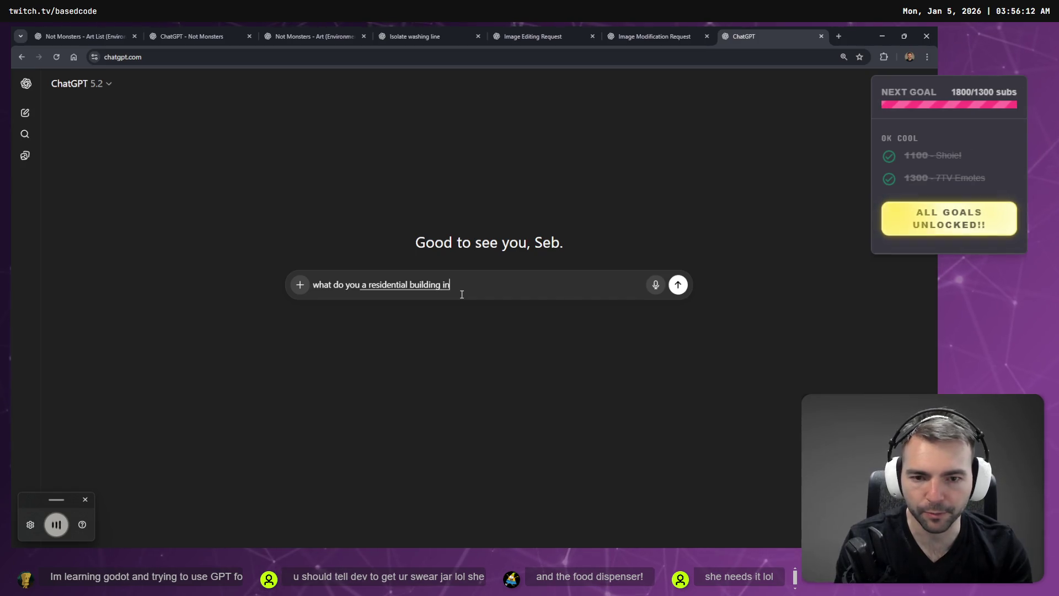
type(" a slum especially one in a mediaeval setting?")
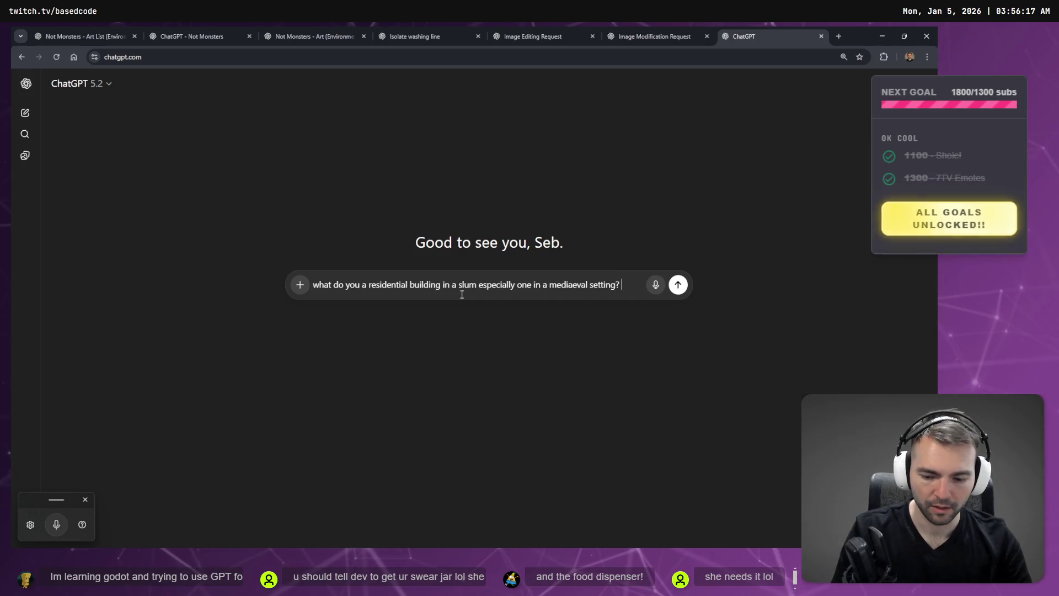
key("super+h")
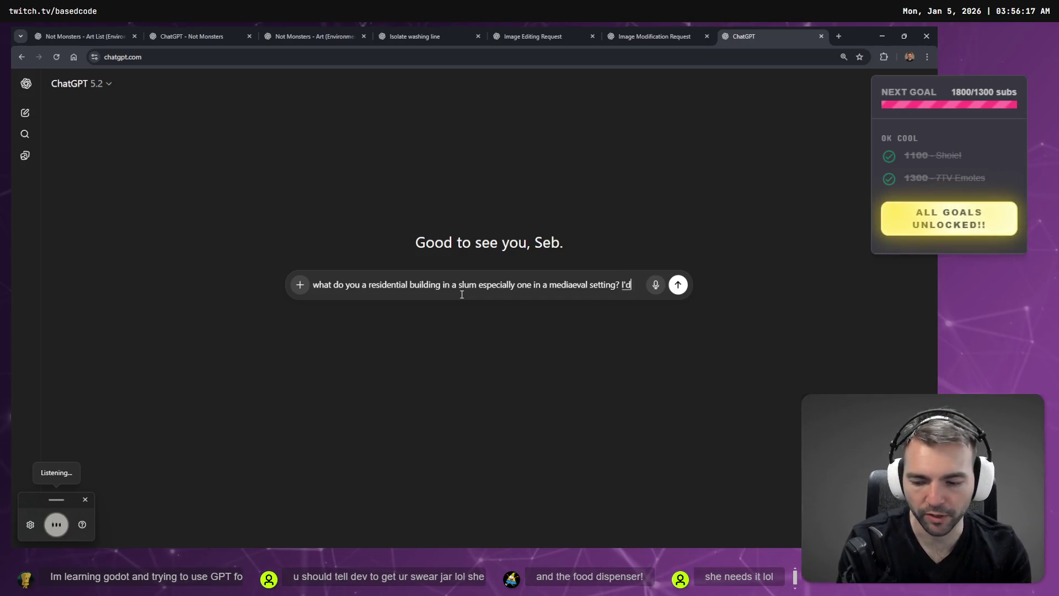
type("like one or two words to describe such a building if possible")
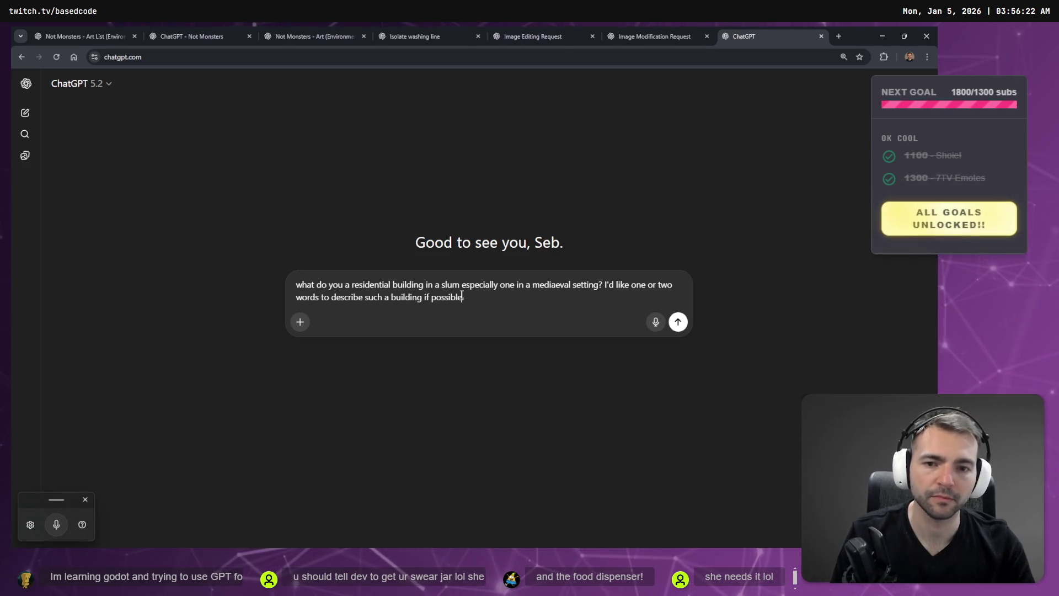
key("Return")
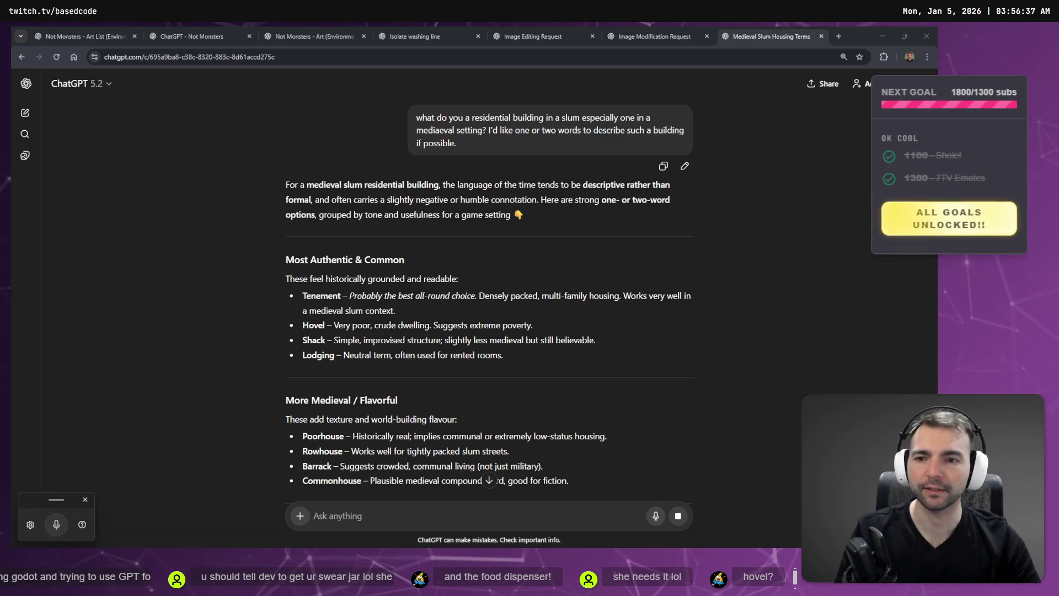
Compare Tenement and Hovel in ChatGPT's answer, settle on Tenement, and return to Godot
double_click(317, 295)
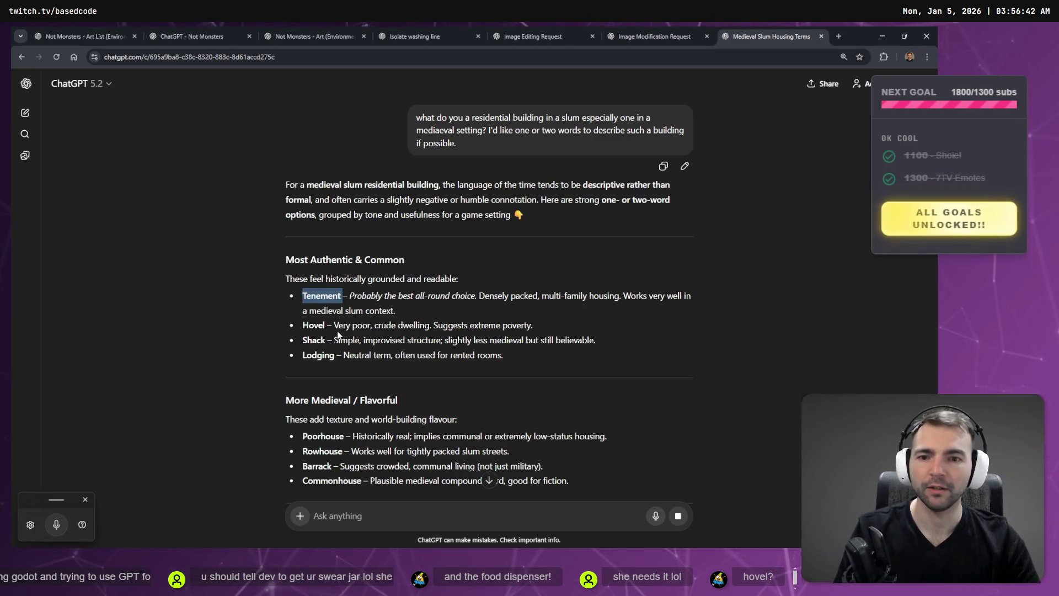
double_click(314, 325)
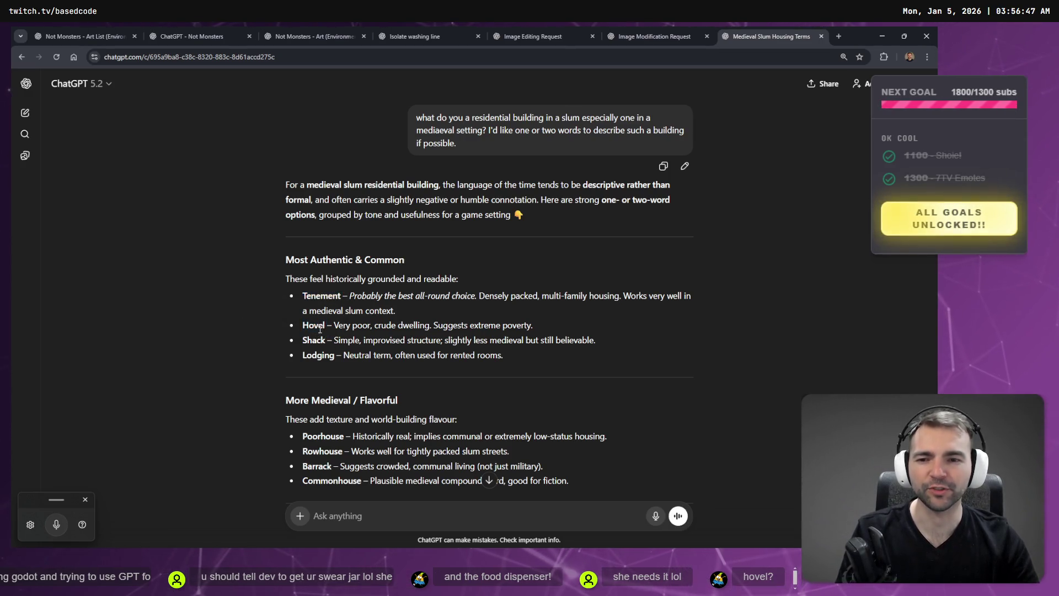
double_click(316, 326)
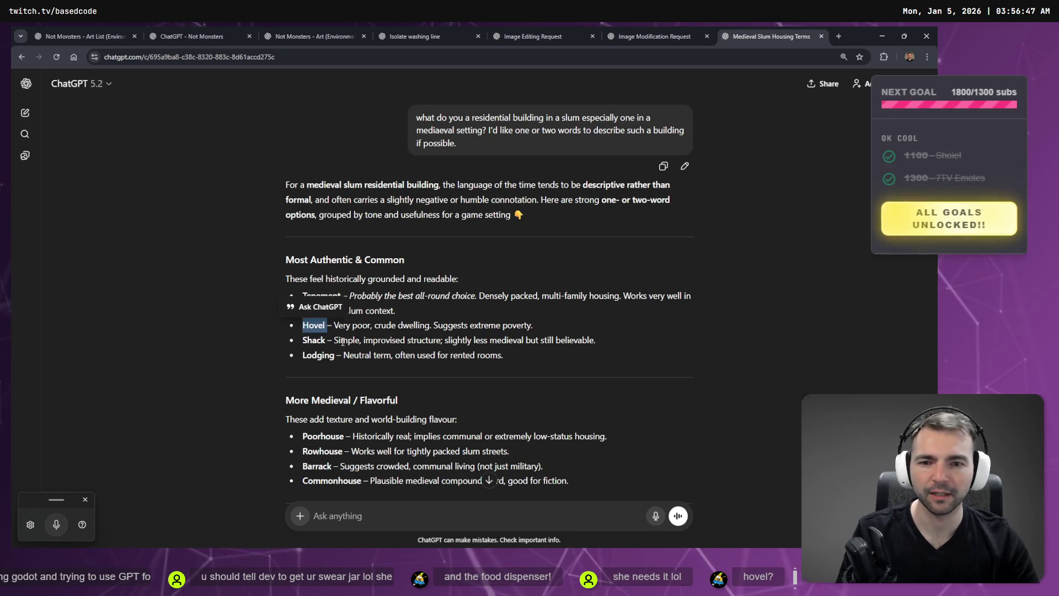
left_click(572, 299)
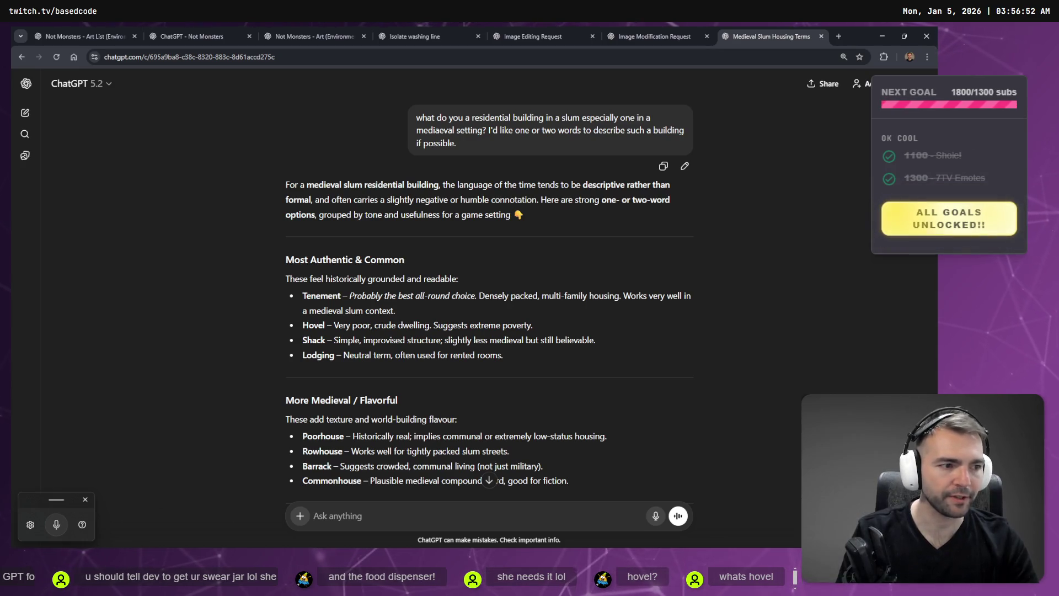
double_click(322, 295)
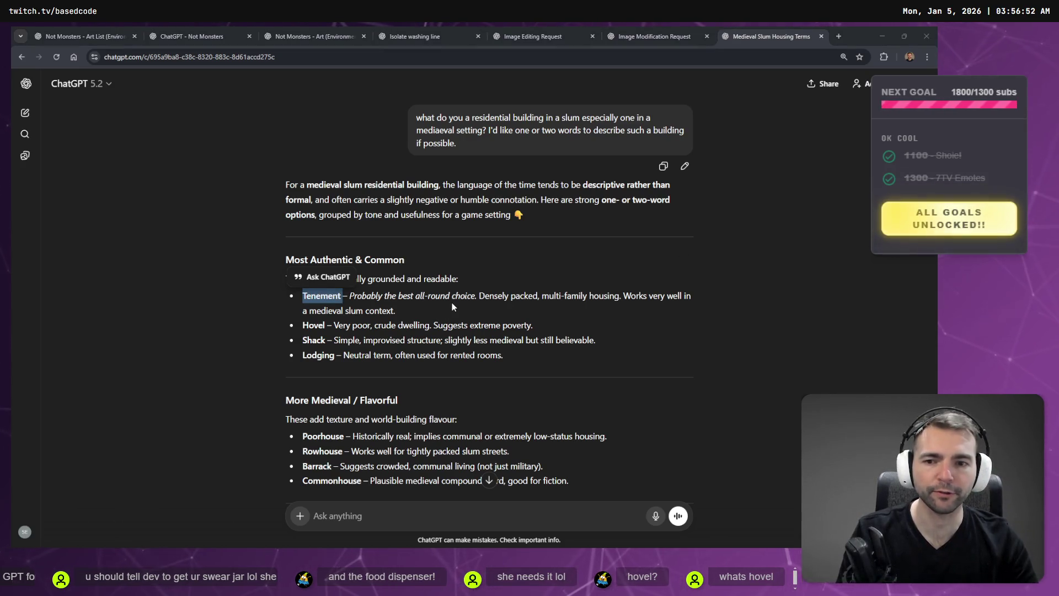
key("alt+Tab")
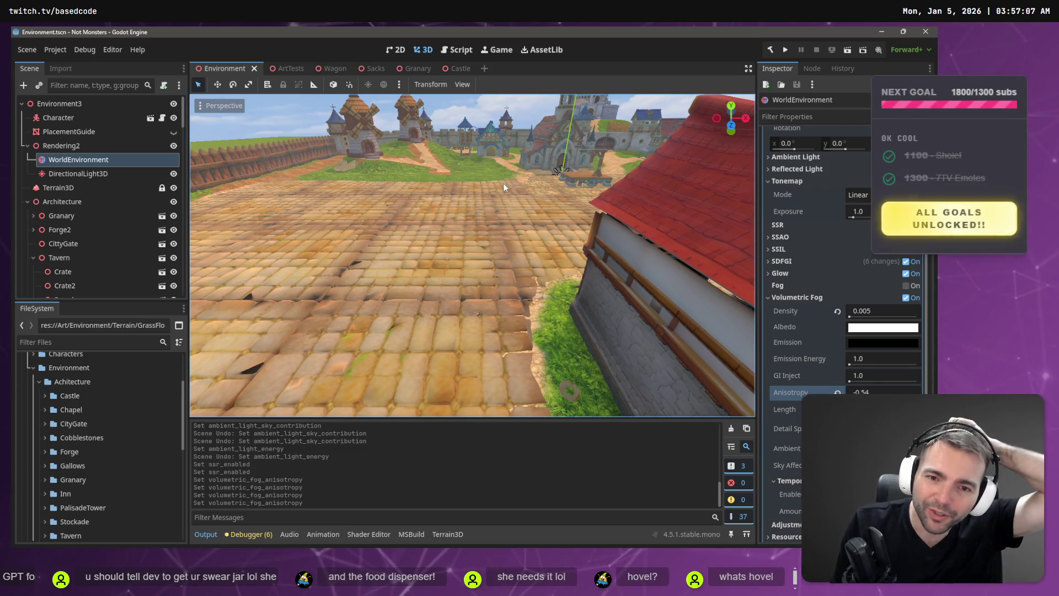
Start a new folder in Achitecture named Tennament1, then check Tenement's spelling in ChatGPT
right_click(91, 381)
mouse_move(157, 343)
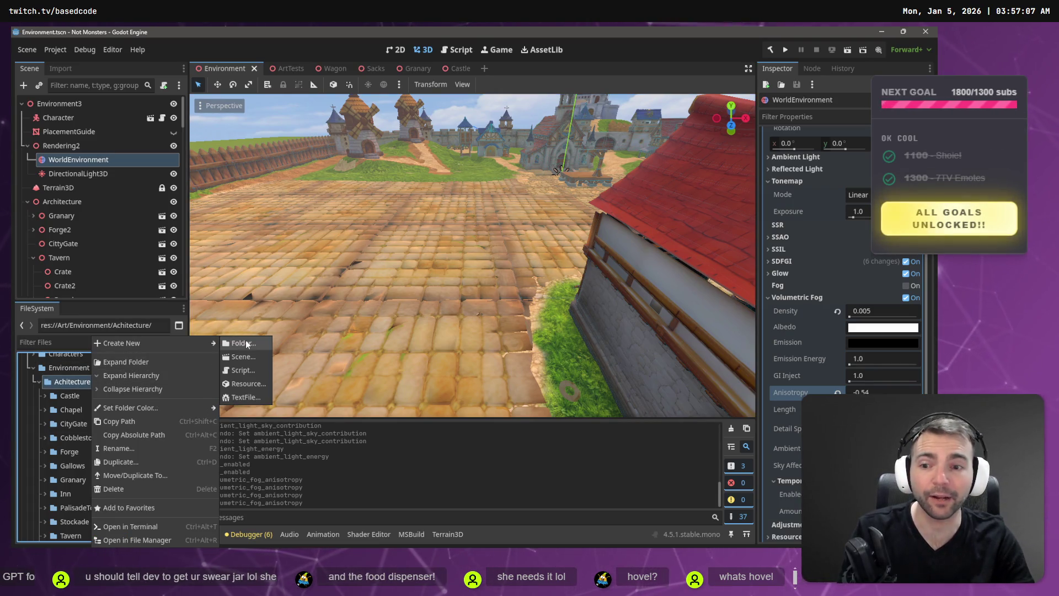
left_click(246, 340)
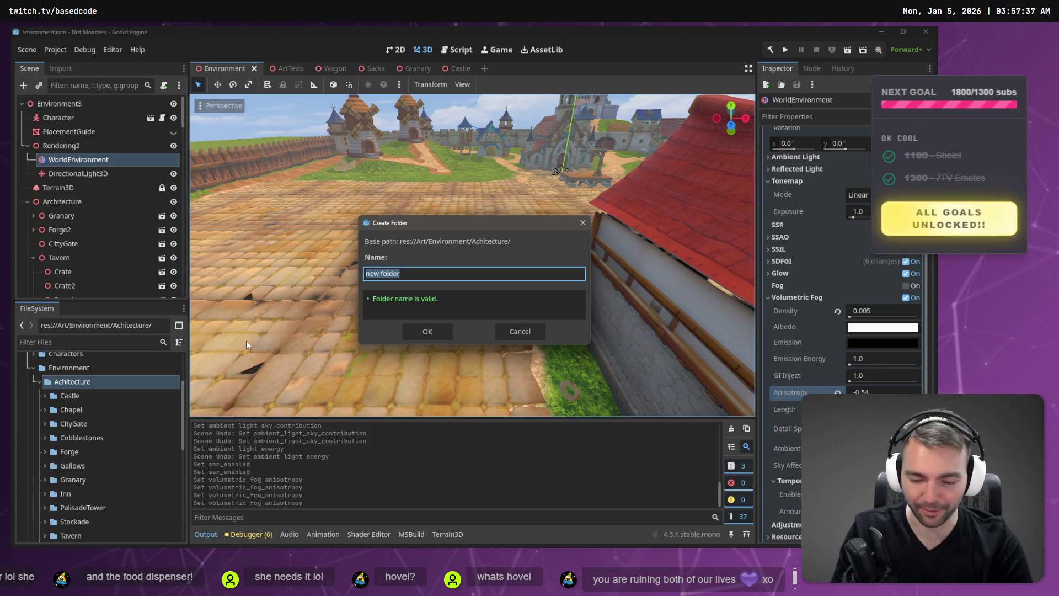
type("Tennament1")
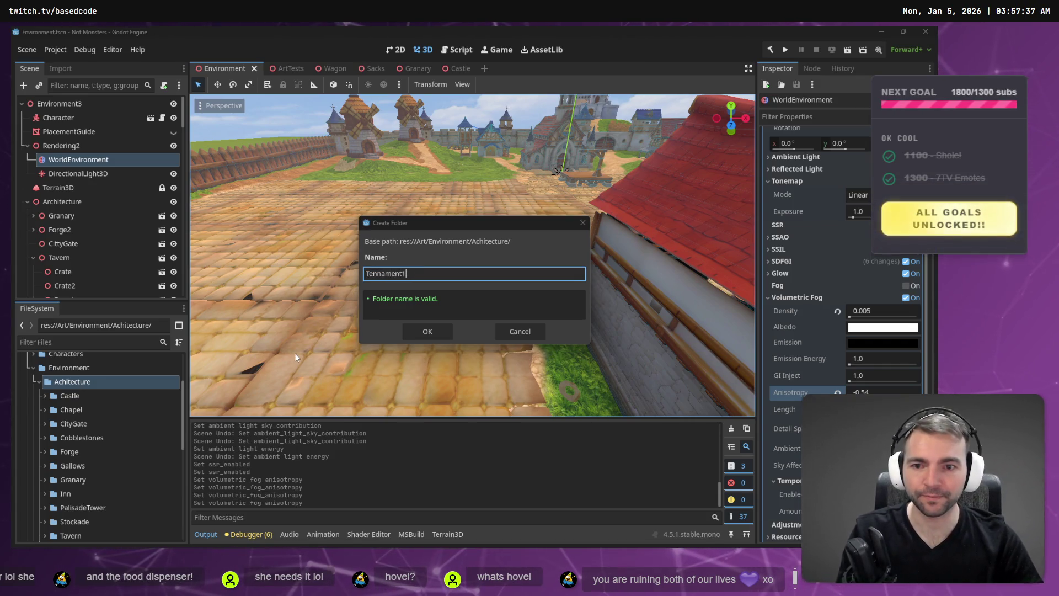
key("alt+Tab")
double_click(328, 301)
key("alt+Tab")
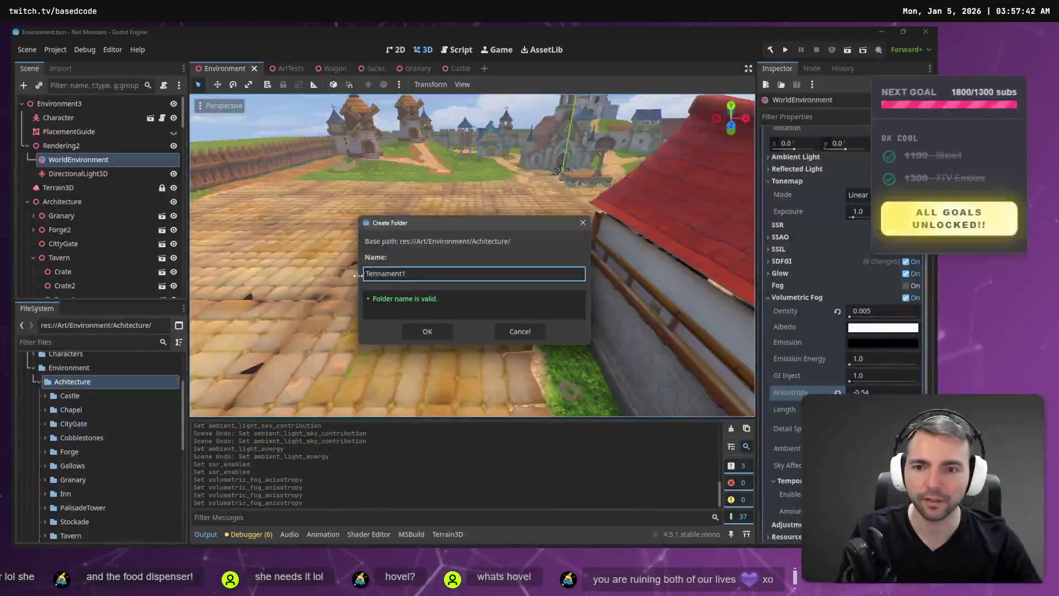
Correct the name to Tenement1, create the folder, and select it for renaming
double_click(377, 274)
type("Tenement1")
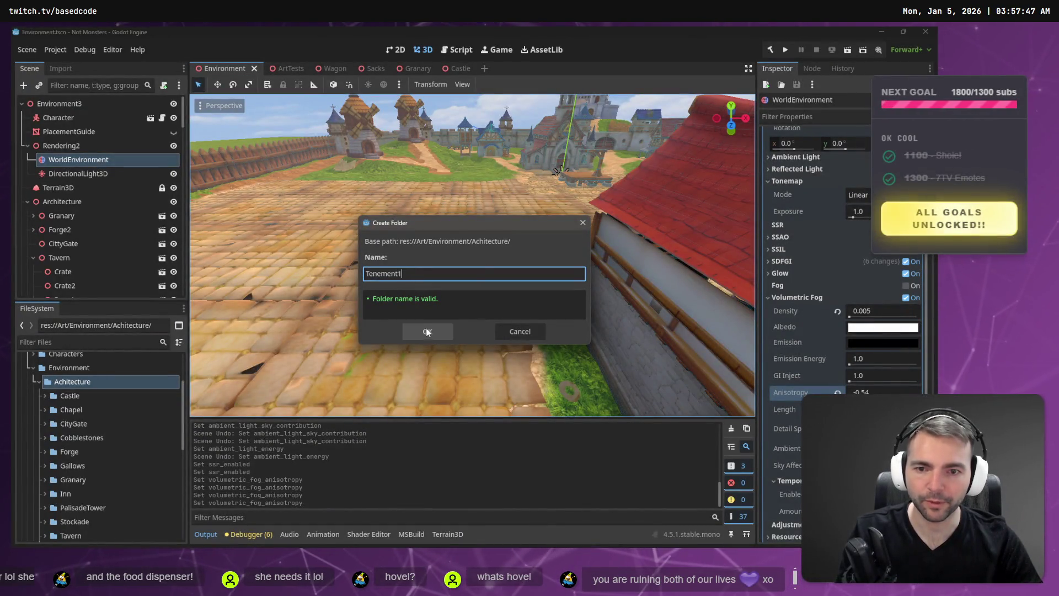
left_click(428, 331)
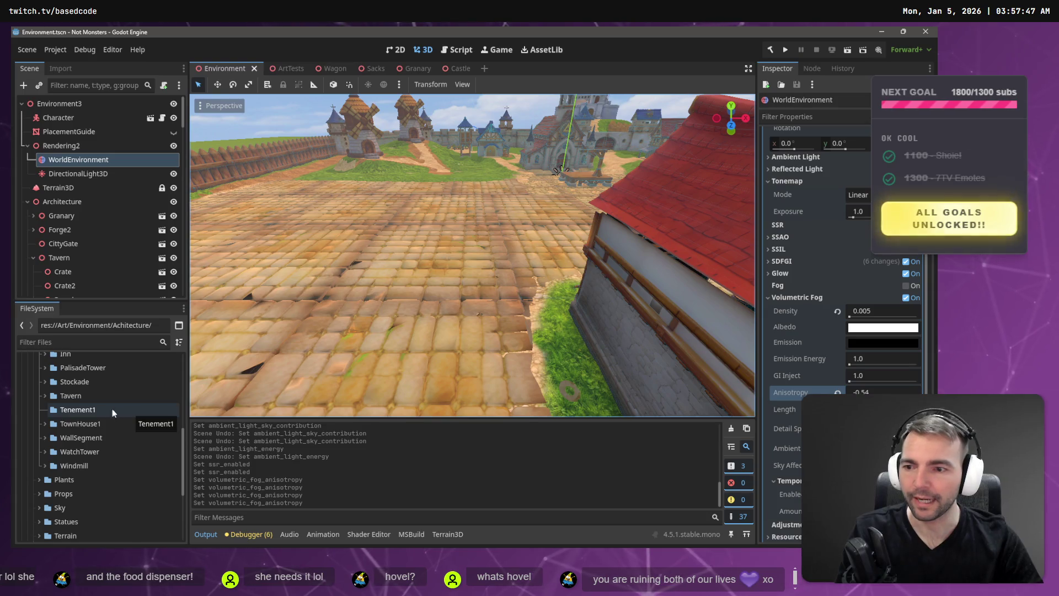
left_click(101, 410)
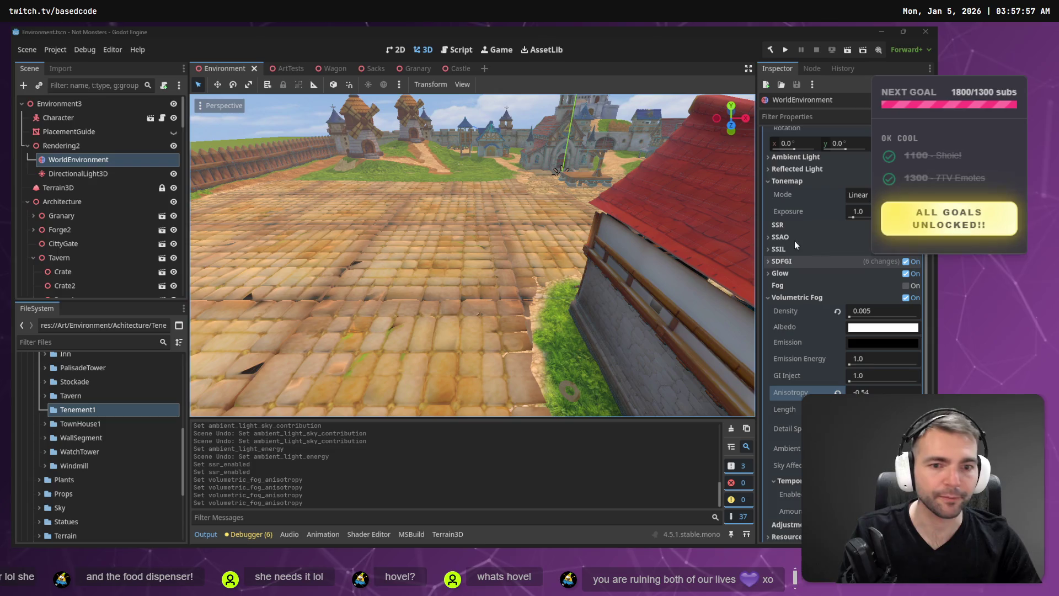
left_click(71, 414)
key("F2")
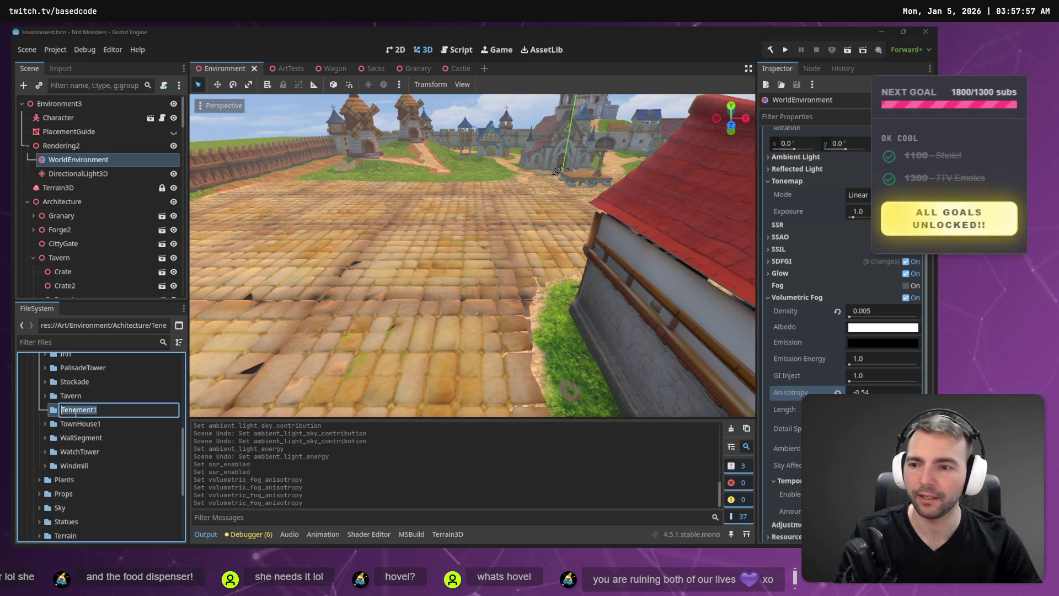
Cancel the rename so the folder keeps the name Tenement1
key("Escape")
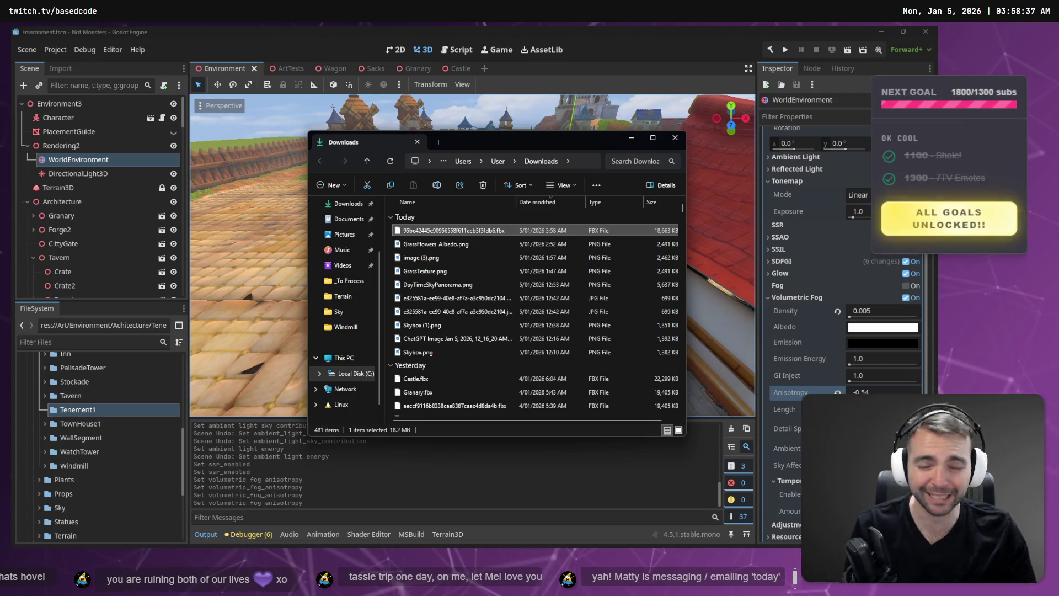
Rename the downloaded FBX to Tenement1.fbx and move it into a new folder in _To Process
key("F2")
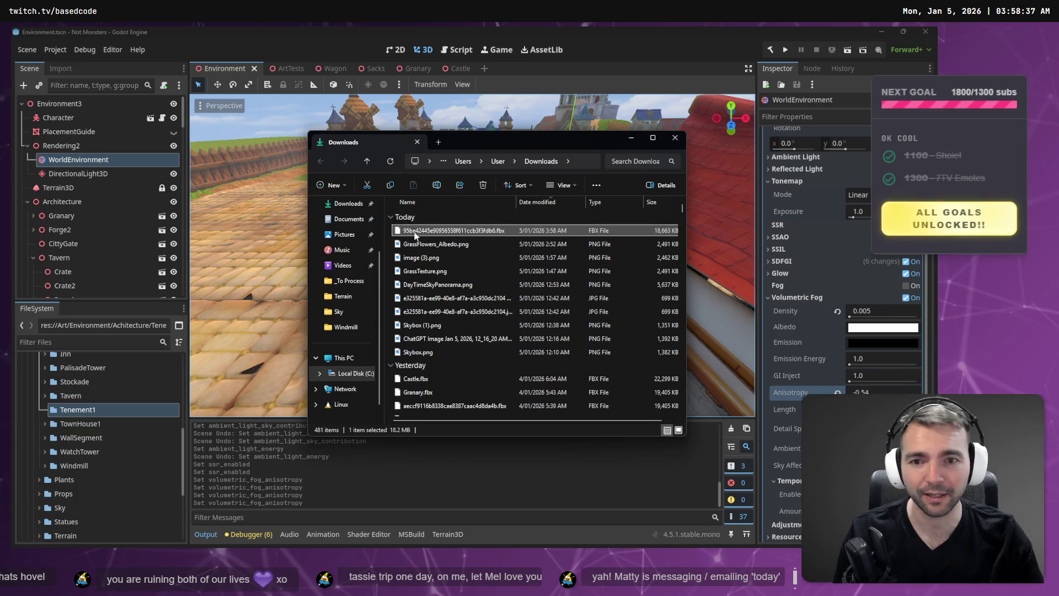
type("Tenement1")
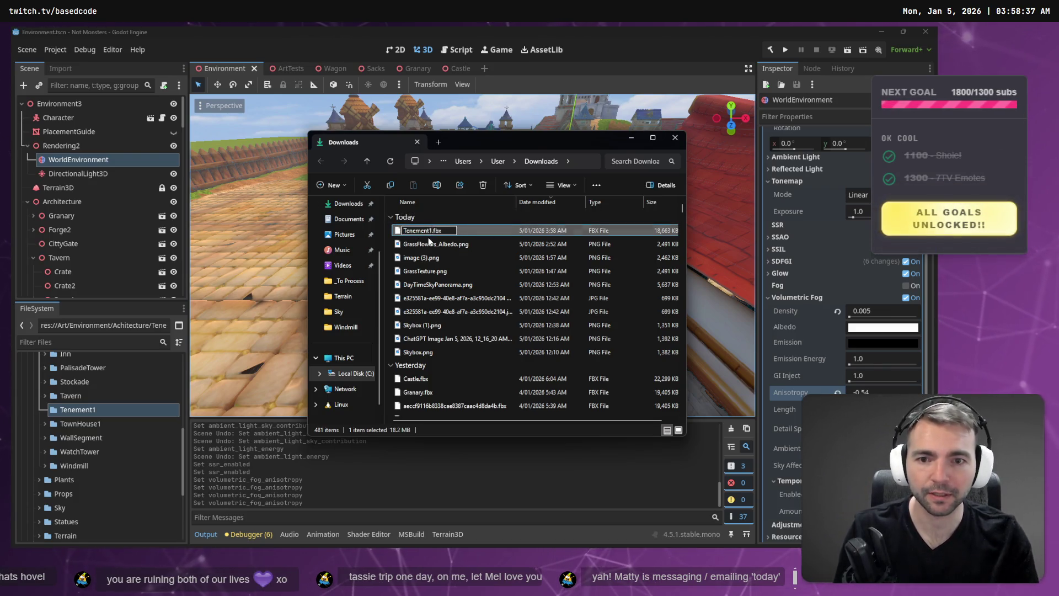
key("Return")
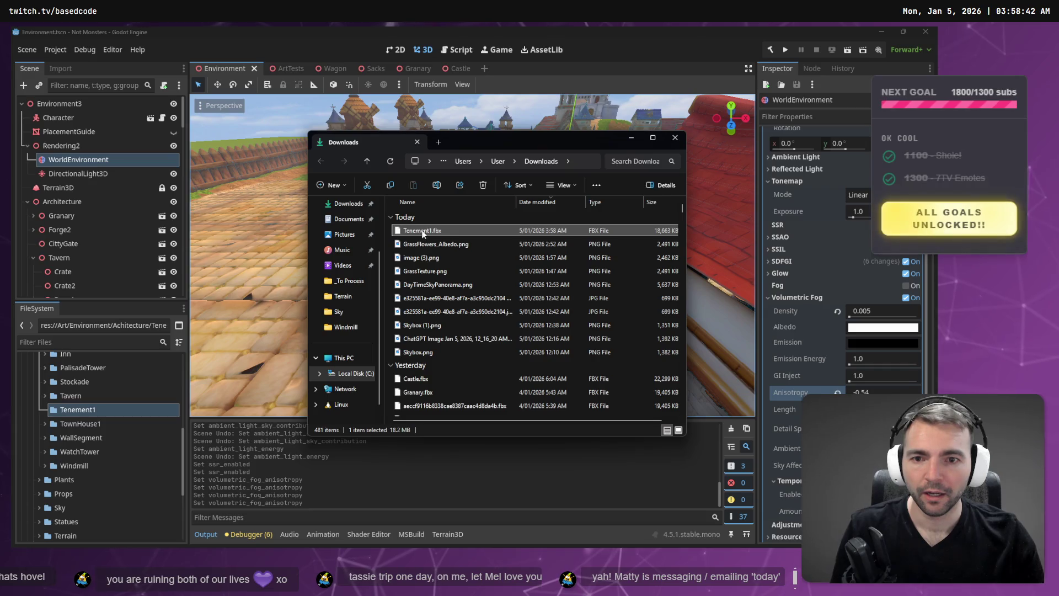
key("ctrl+x")
left_click(352, 282)
key("ctrl+shift+n")
type("Tenament1")
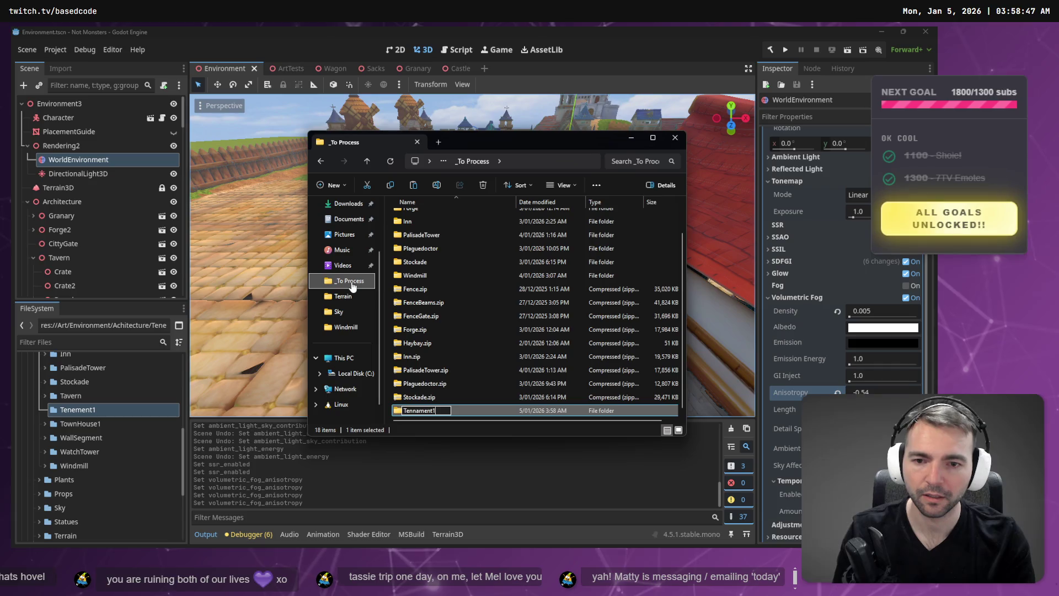
key("Return")
key("Return")
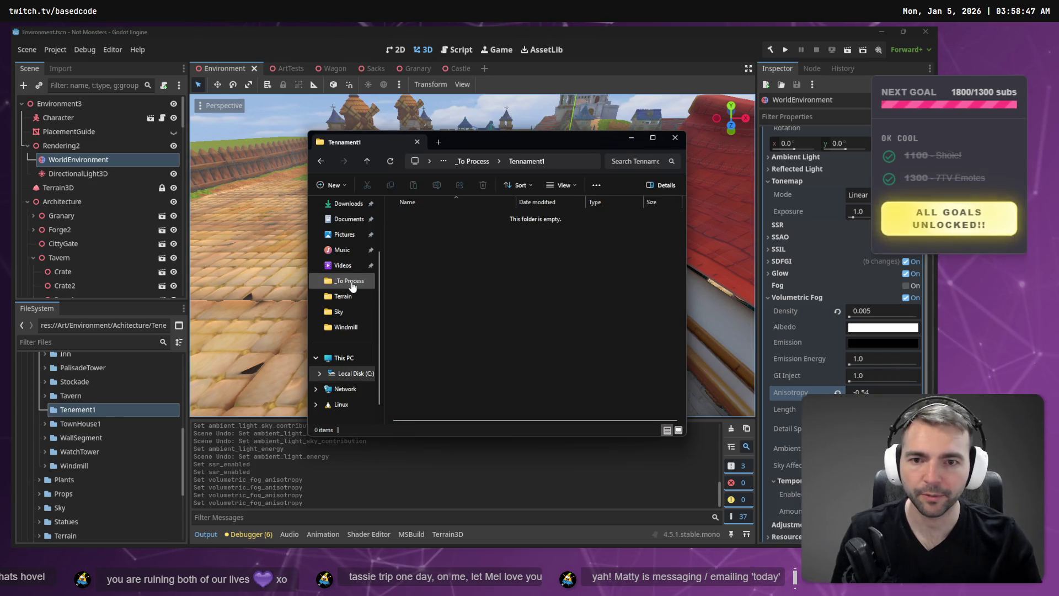
key("ctrl+v")
Name the new _To Process folder Tenement1 and open it
key("F2")
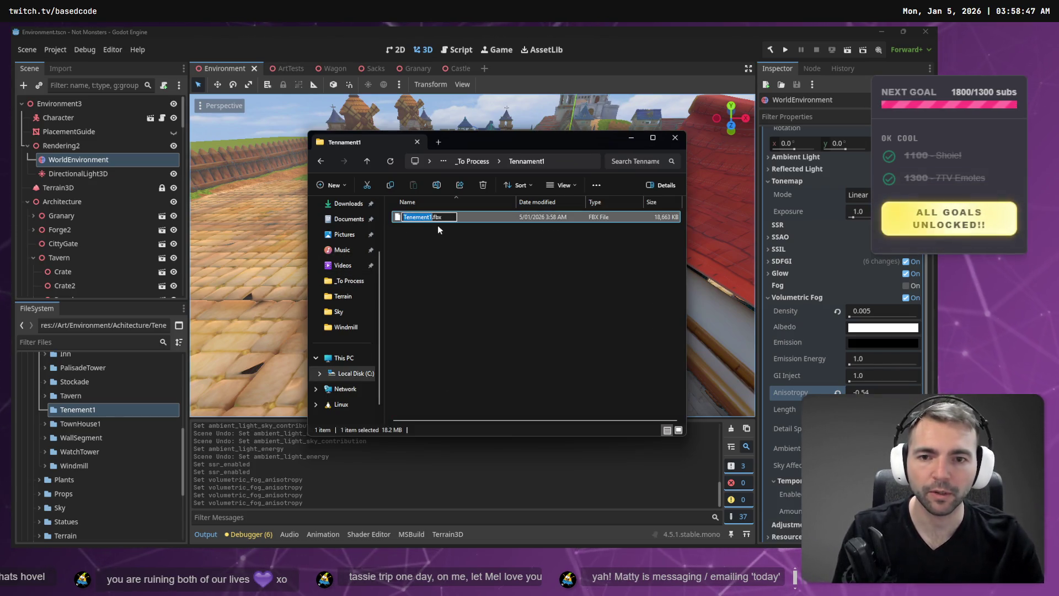
key("Escape")
key("alt+Up")
key("F2")
type("Tenement1")
key("Return")
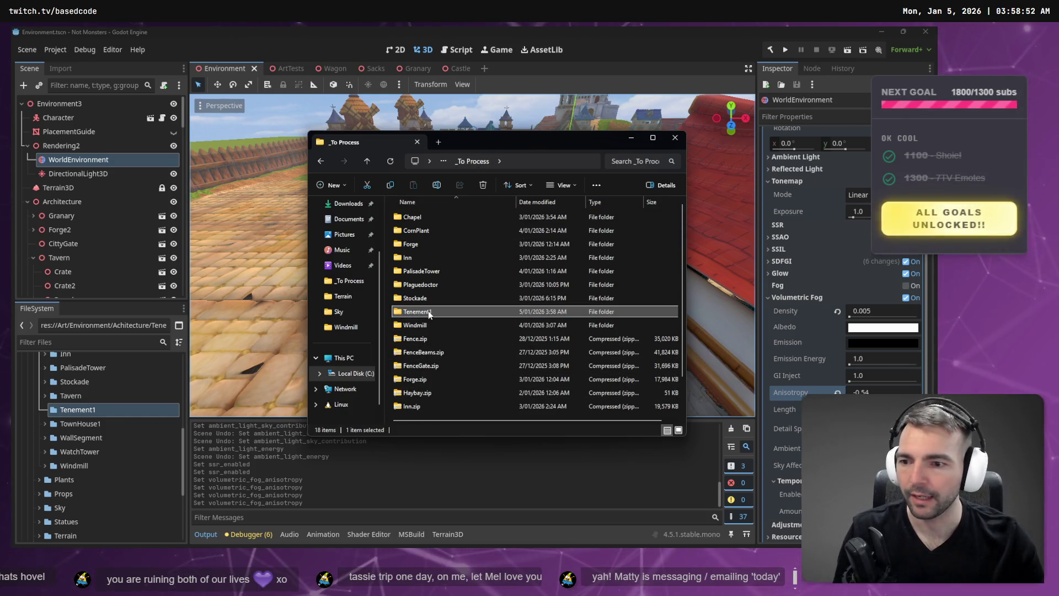
double_click(428, 310)
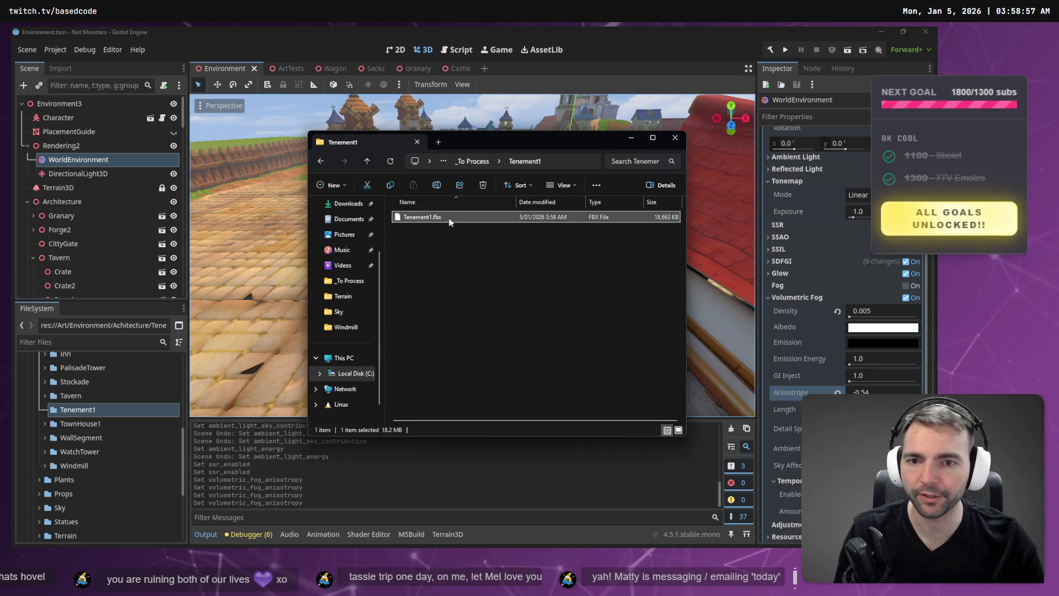
Copy Tenement1.fbx into Godot's Tenement1 folder and return to the editor
left_click_drag(504, 219, 68, 409)
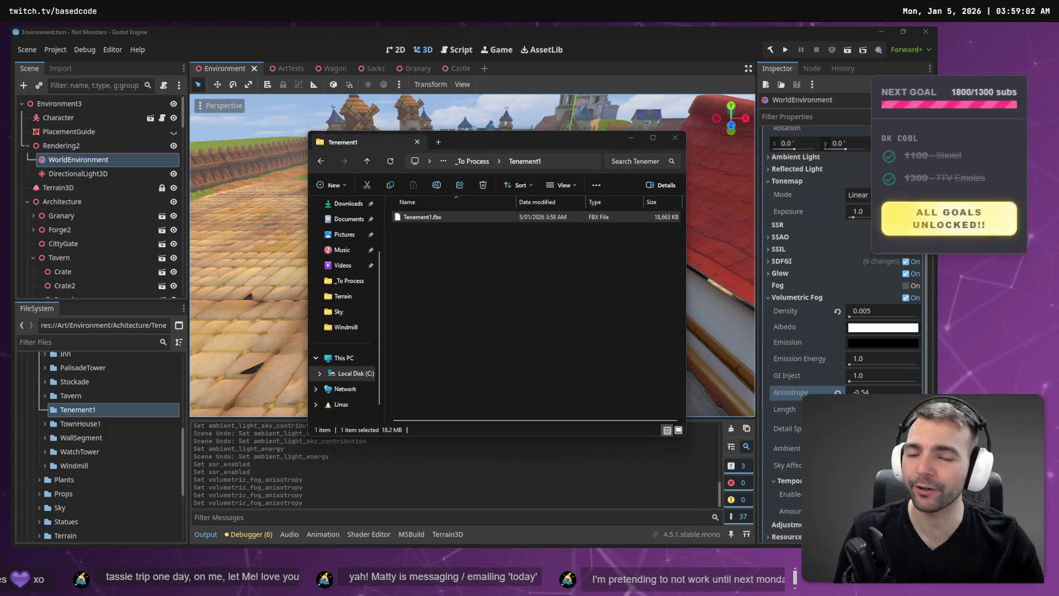
left_click(477, 322)
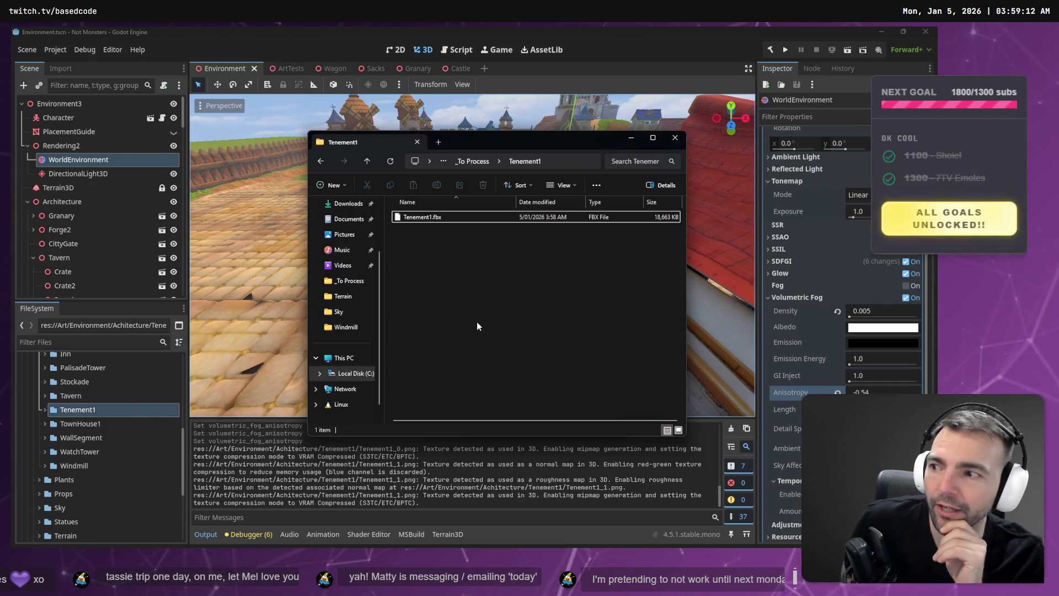
left_click(78, 413)
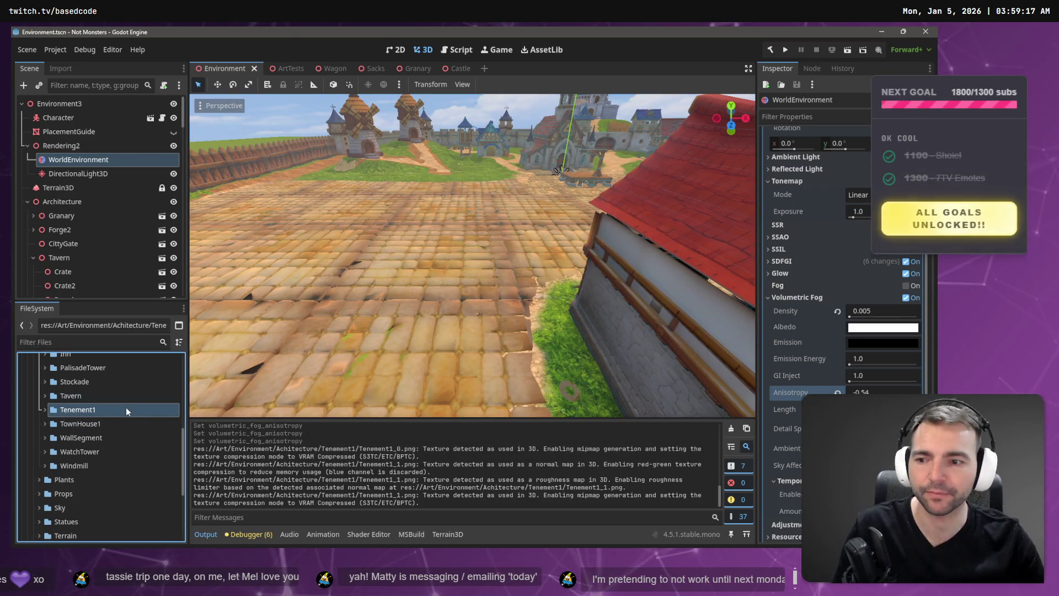
Expand Tenement1 to show the imported FBX and textures, then open ArtTests in a wide view
key("alt+Tab")
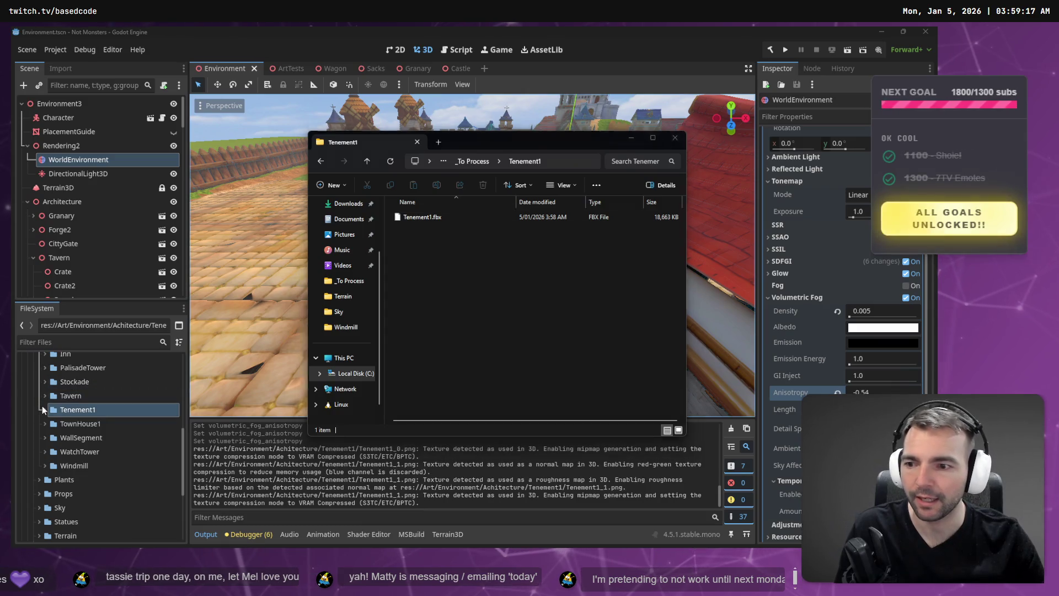
left_click(44, 409)
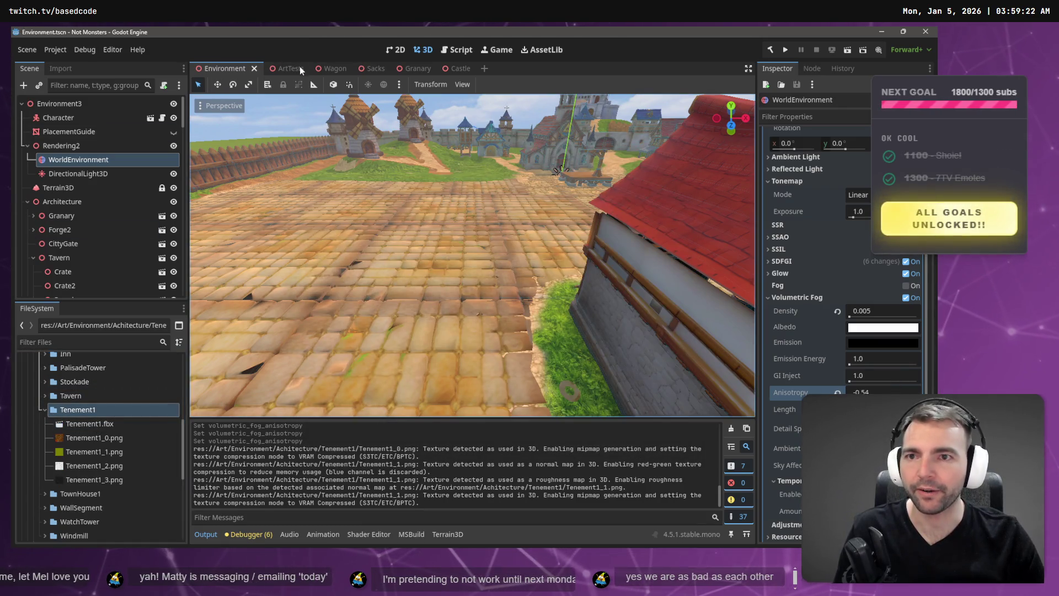
left_click(279, 69)
mouse_move(312, 98)
left_mouse_down()
mouse_move(430, 130)
mouse_move(593, 199)
mouse_move(239, 197)
left_mouse_up()
scroll(472, 255, "up", 2)
scroll(473, 255, "up", 10)
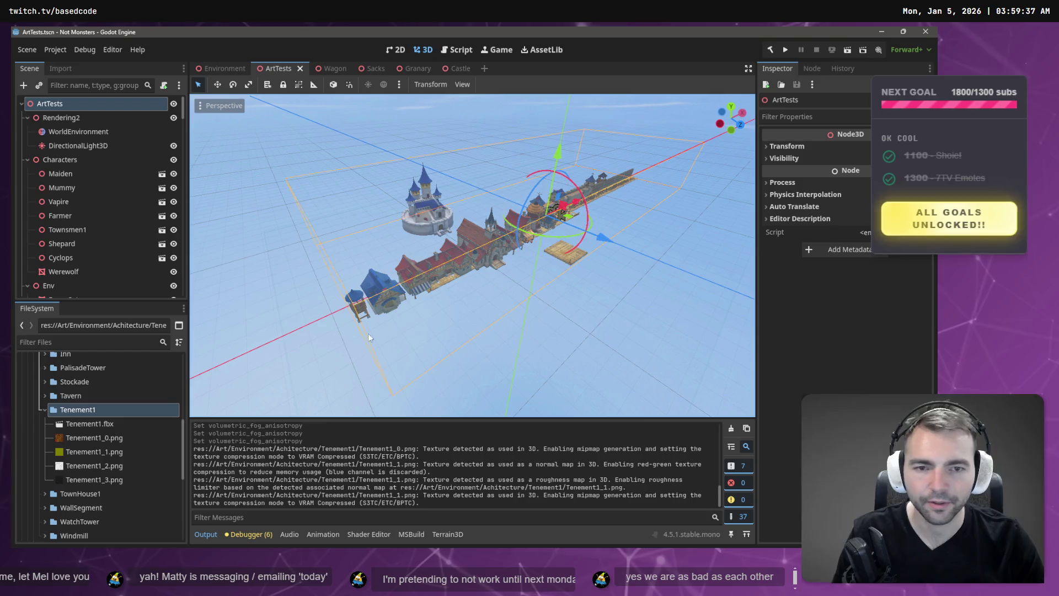
Place Tenement1.fbx into ArtTests and reimport it at root scale 9
left_click_drag(106, 428, 393, 329)
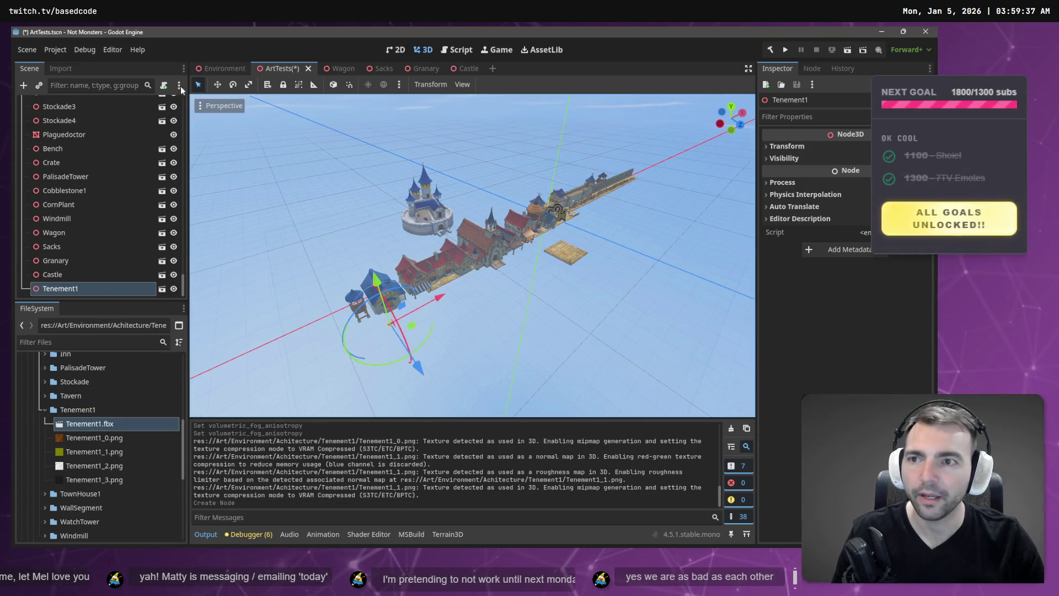
left_click(62, 68)
left_click(121, 214)
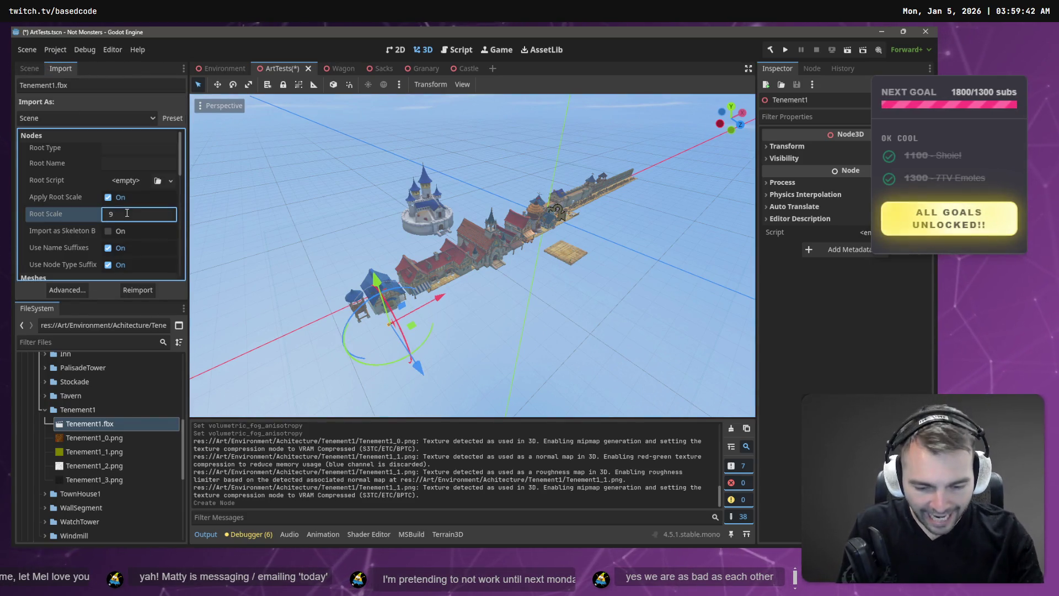
key("Return")
left_click(136, 290)
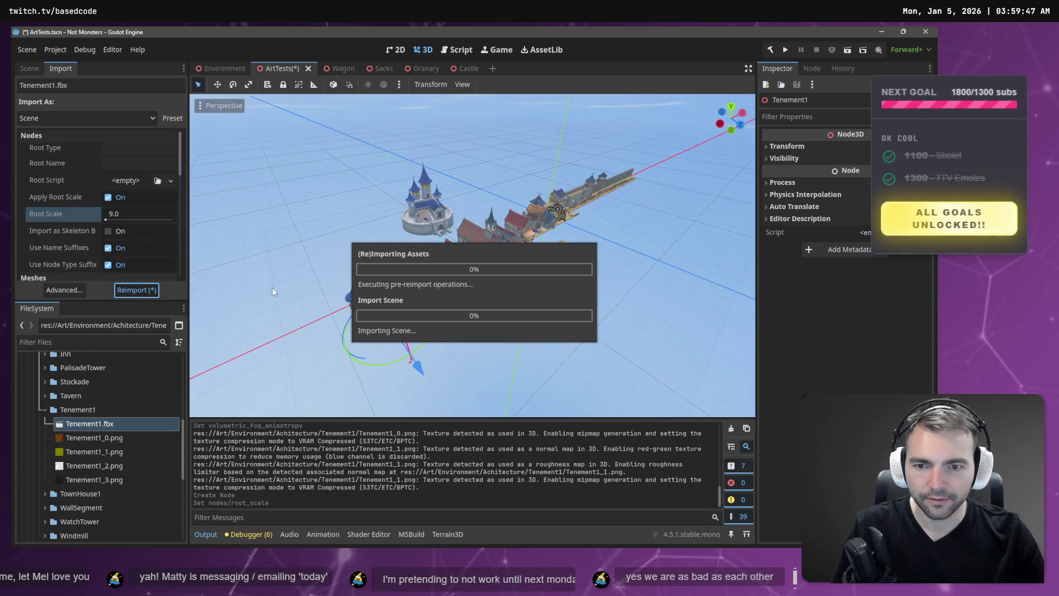
Reimport Tenement1 at root scale 10.0 and move it to a new position
left_click(128, 213)
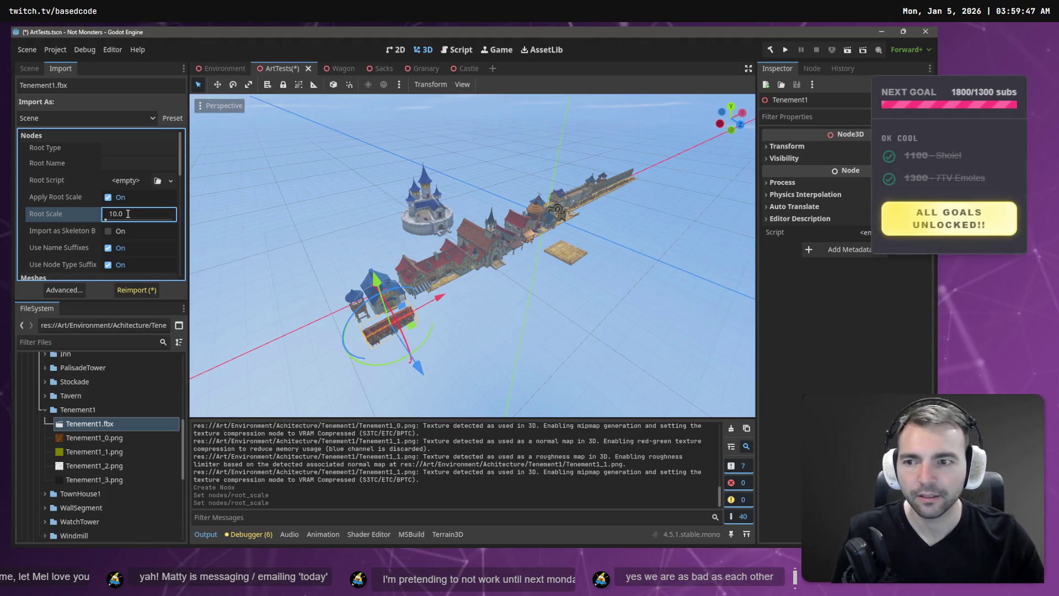
key("Return")
left_click(133, 295)
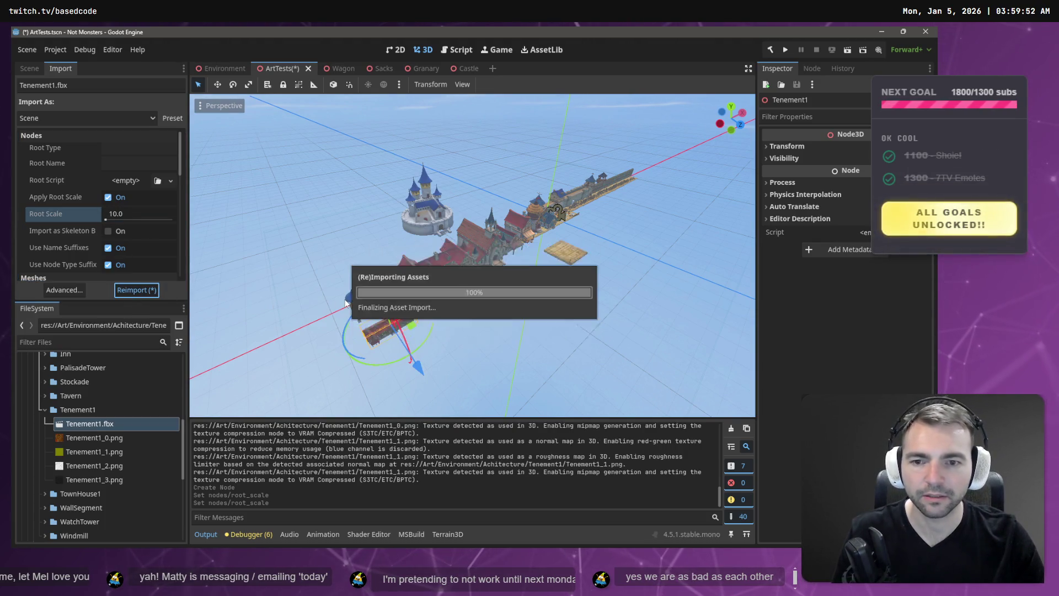
left_click_drag(648, 226, 447, 297)
left_click_drag(435, 184, 435, 122)
Fly around the tenement to check it against the church plaza, windmill, castle and neighbouring houses
key("f")
key("w")
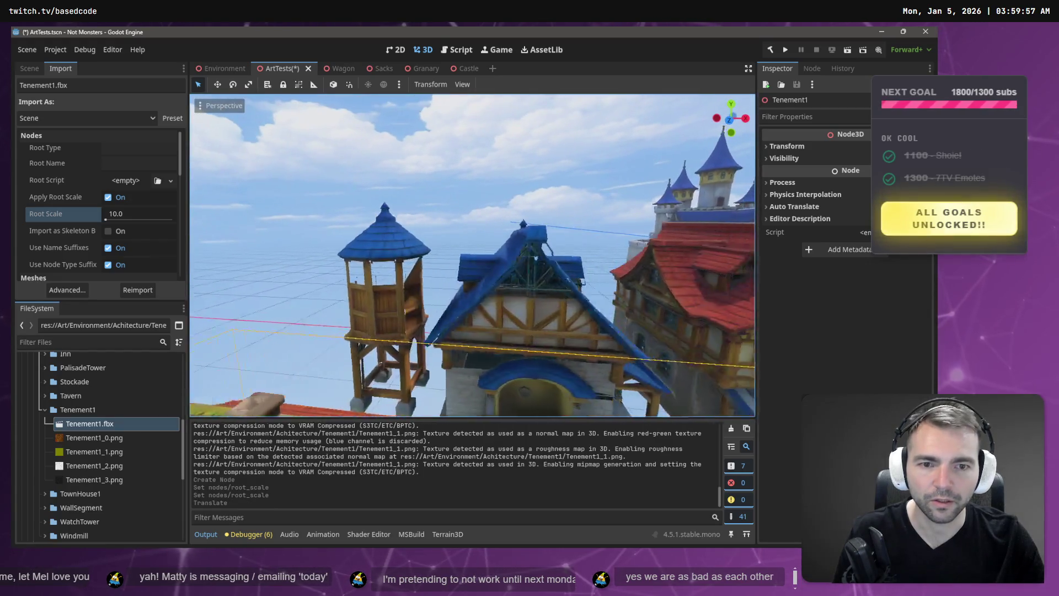
key("s")
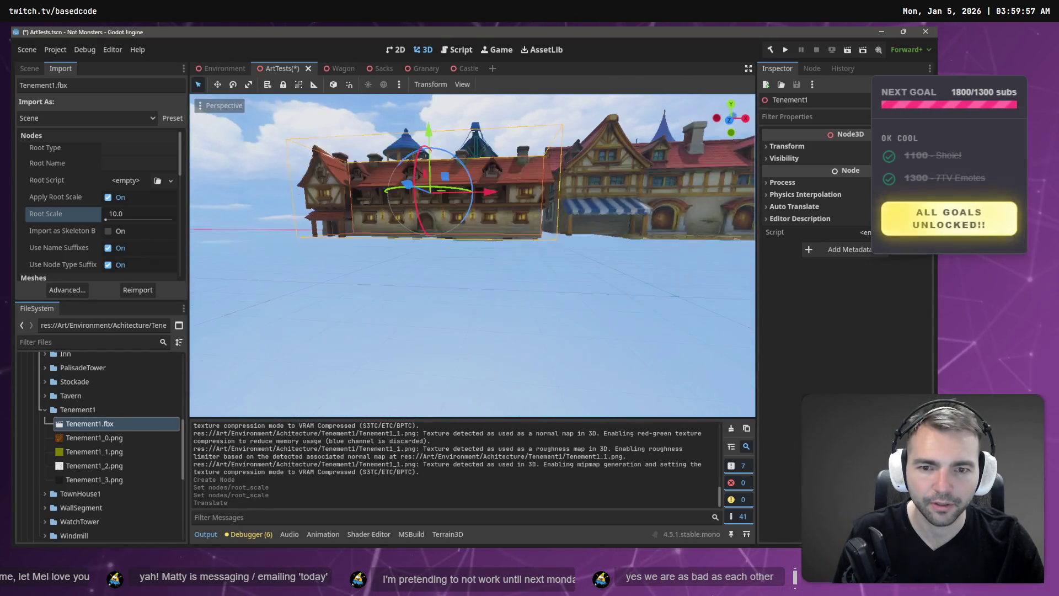
key("w")
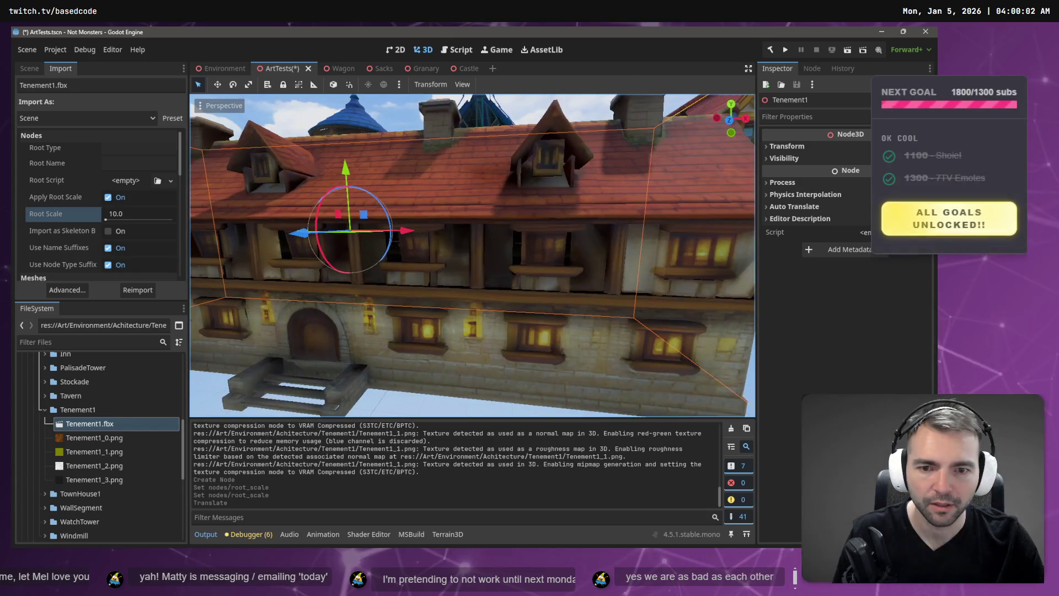
key("s")
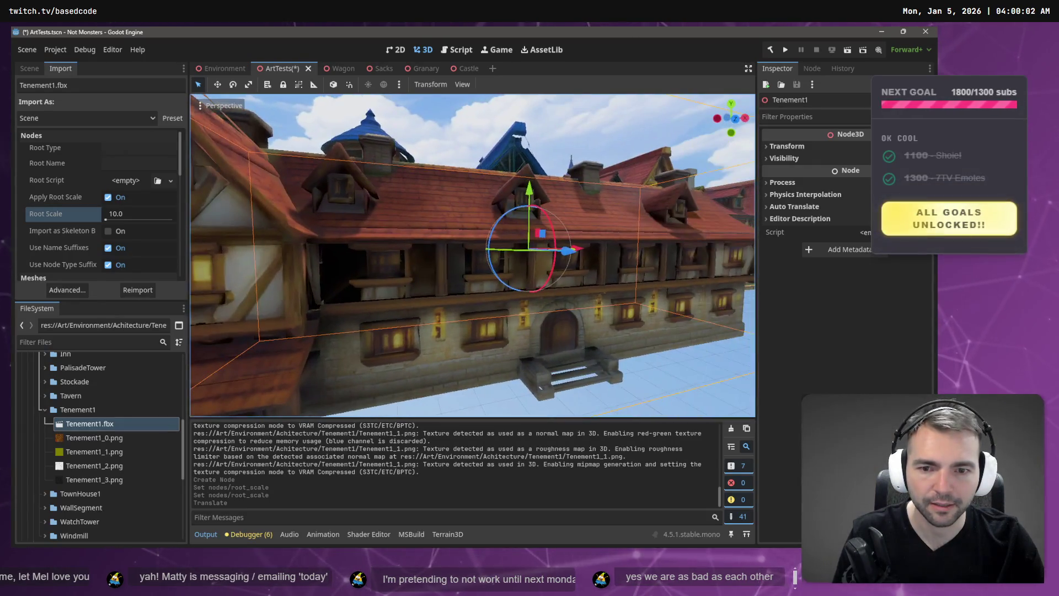
key("d")
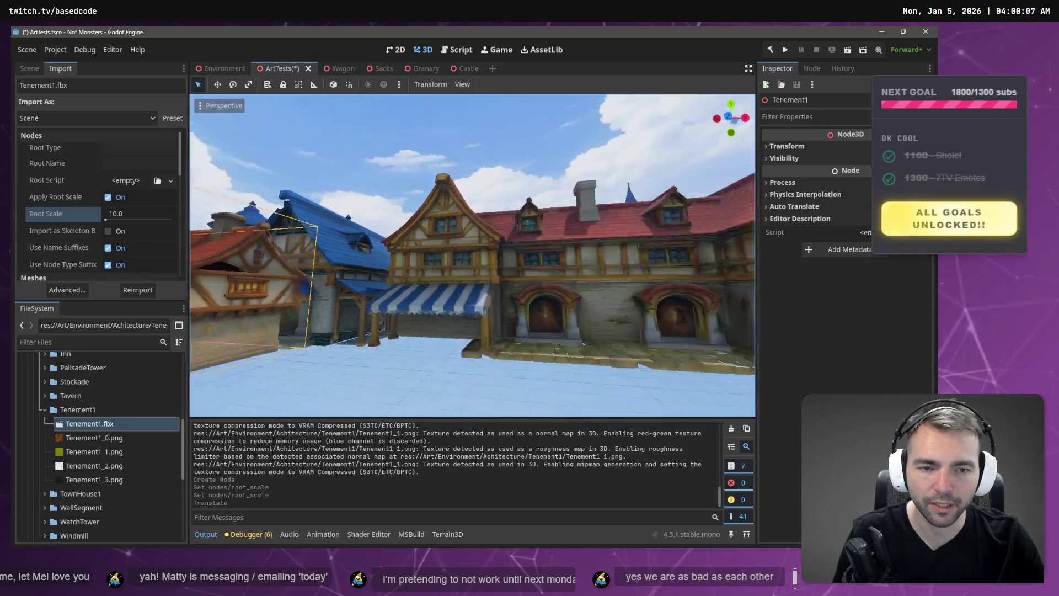
key("d")
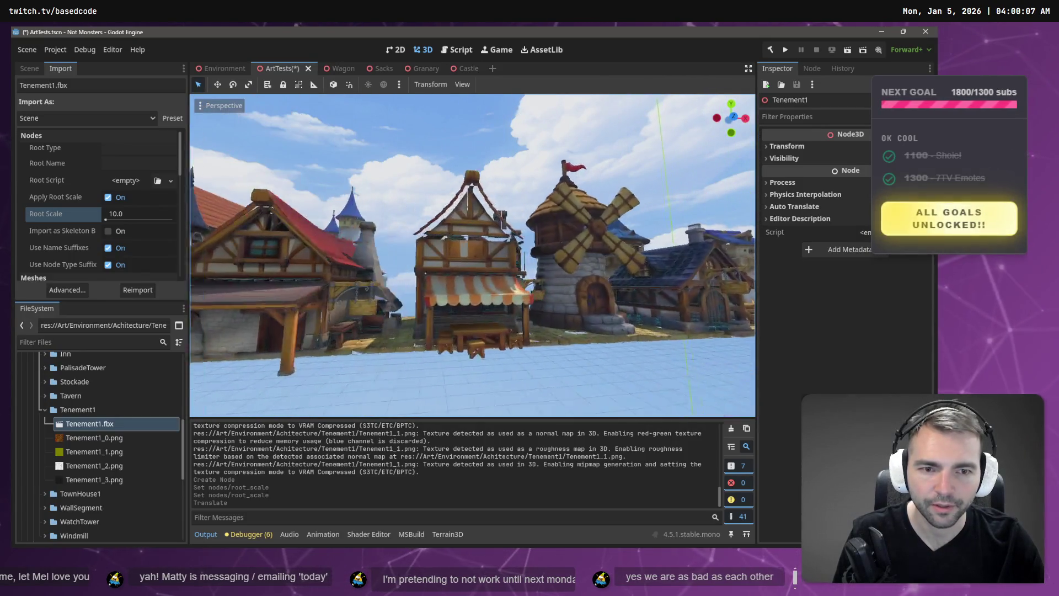
key("a")
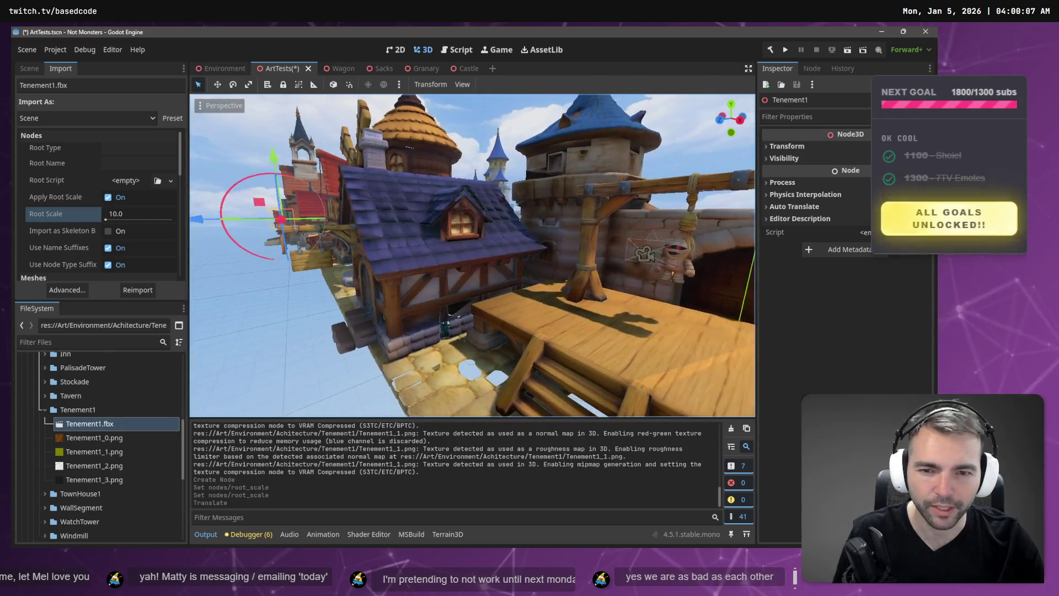
key("s")
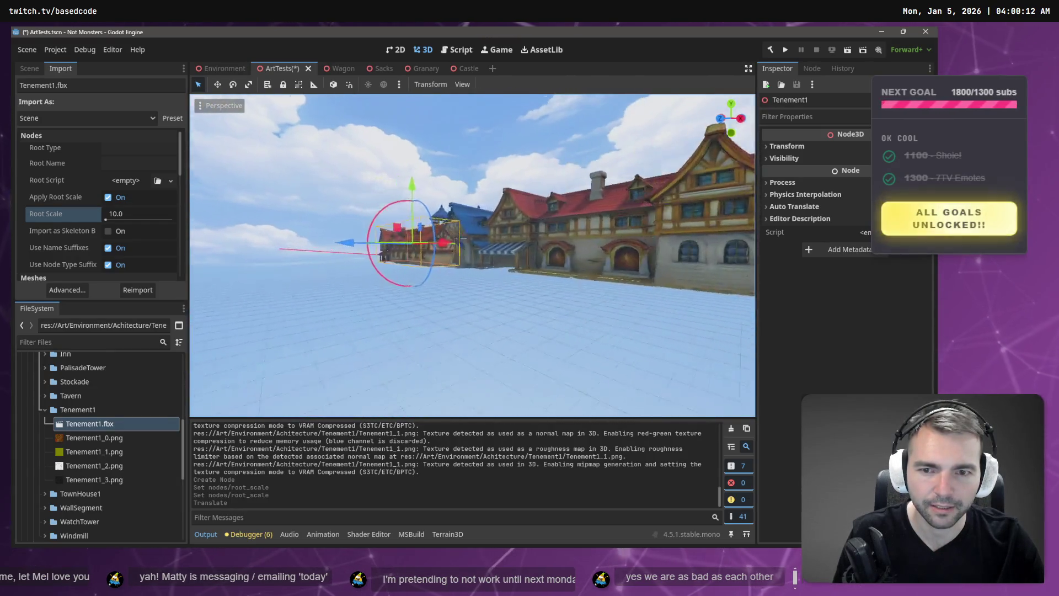
key("d")
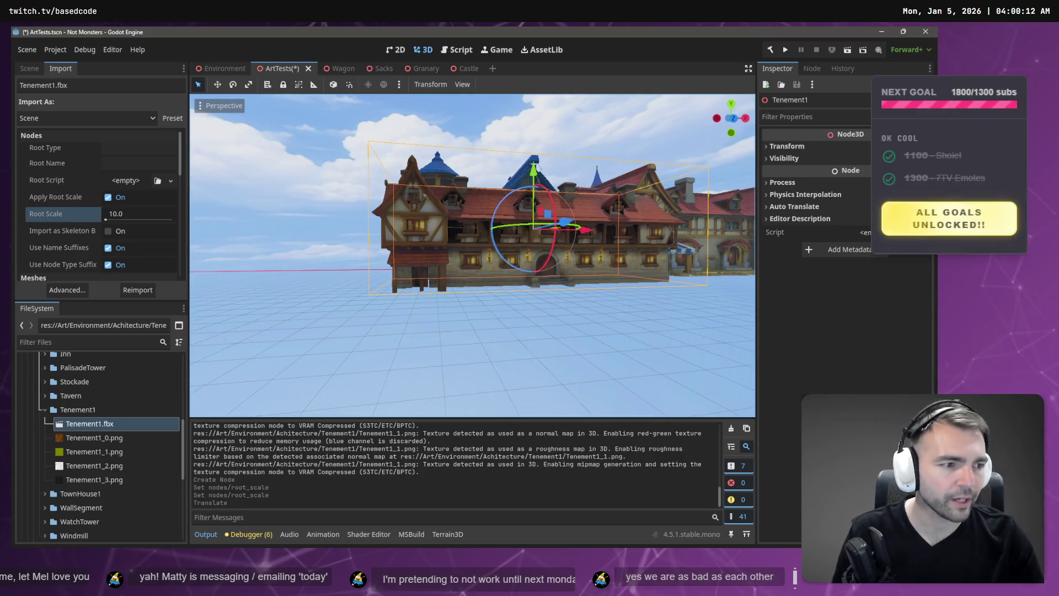
key("s")
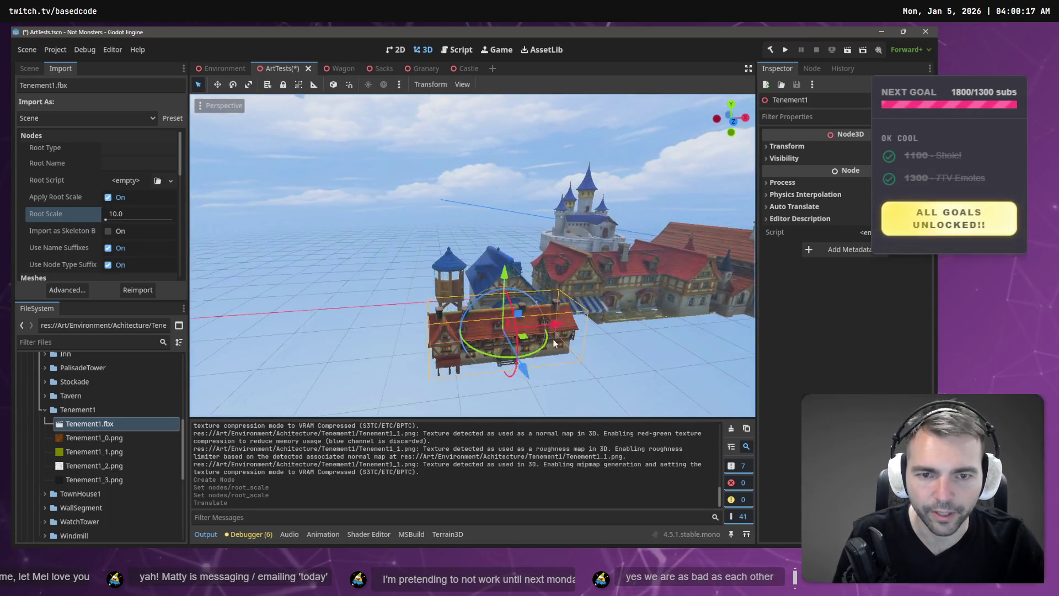
key("w")
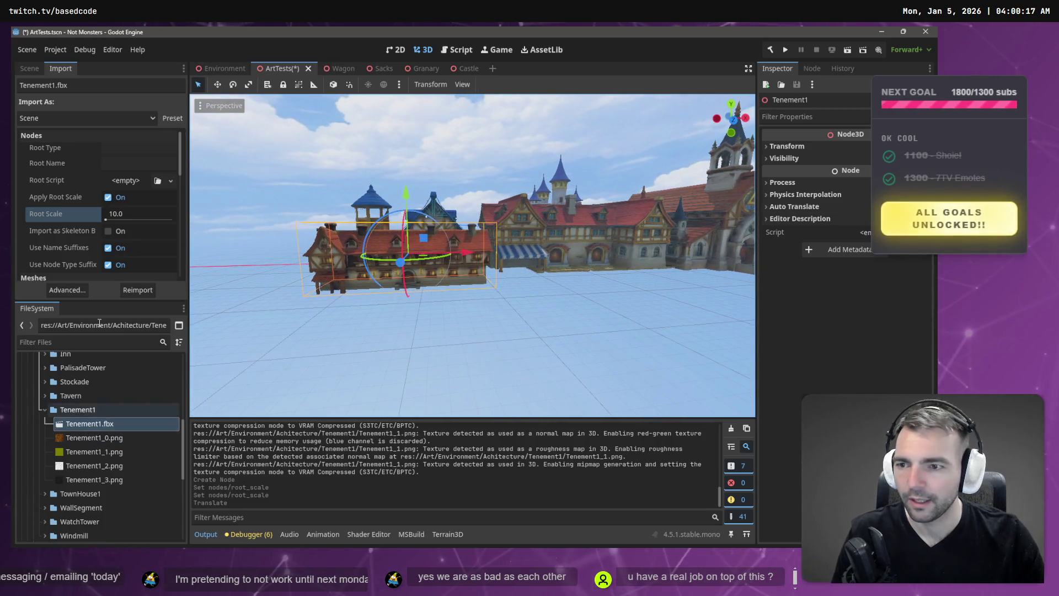
left_click(128, 215)
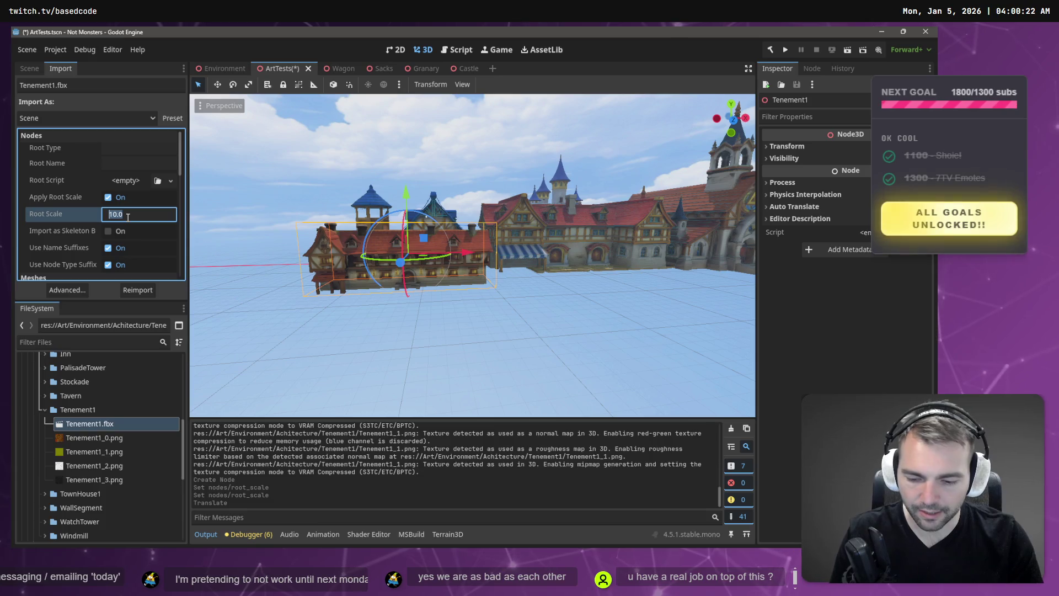
Reimport Tenement1 at root scale 15.0 and raise it upward
type("15")
key("Return")
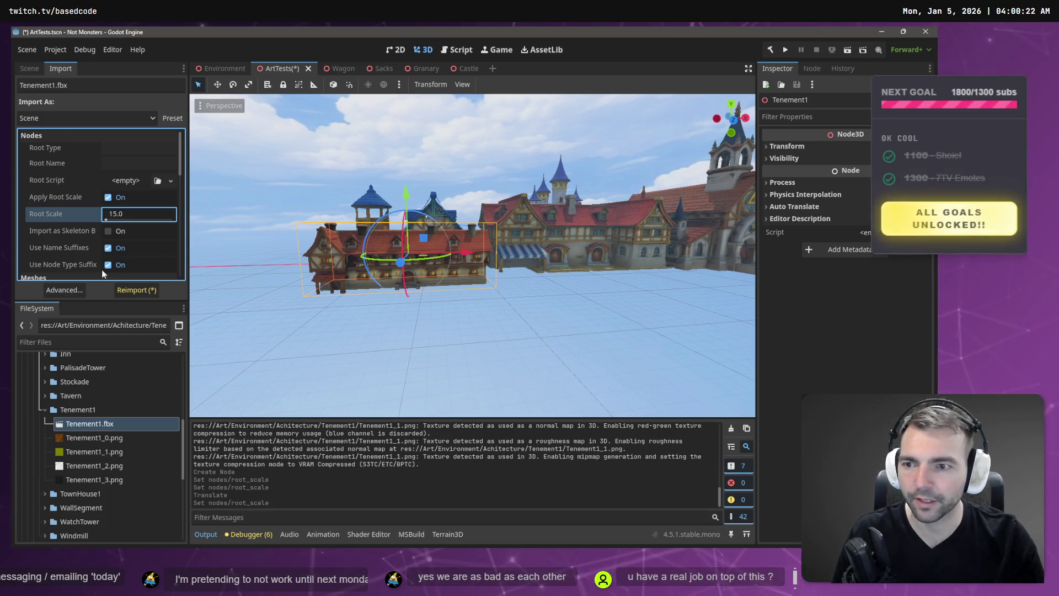
left_click(137, 291)
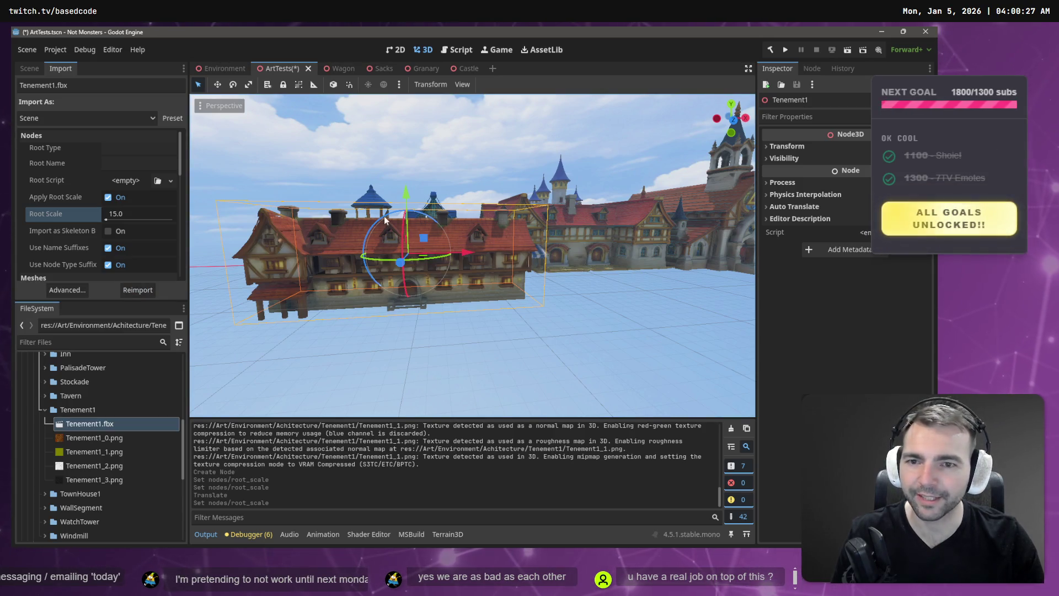
left_click_drag(406, 194, 407, 181)
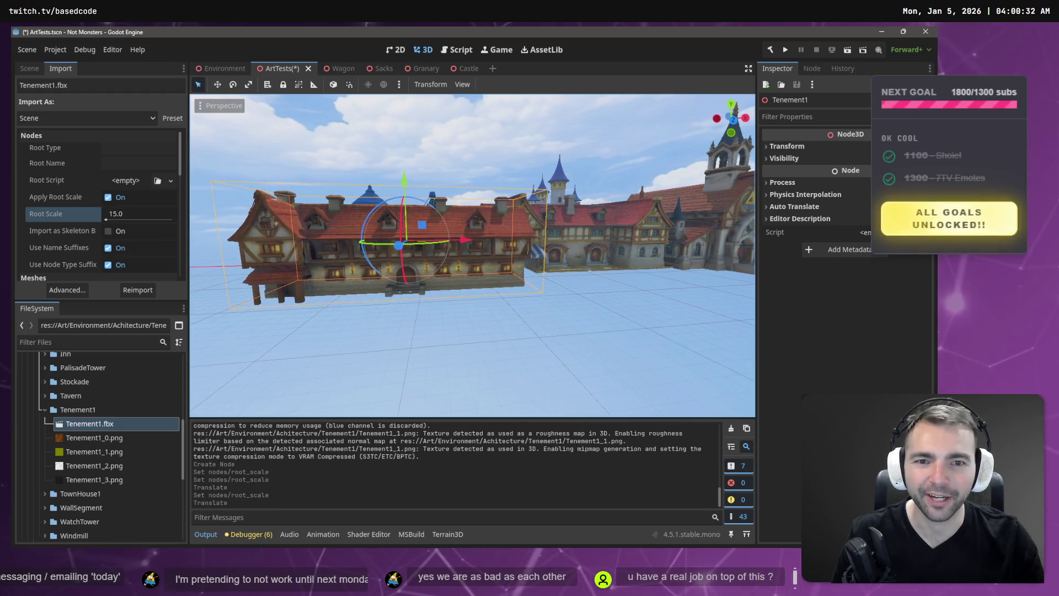
left_click_drag(641, 234, 640, 231)
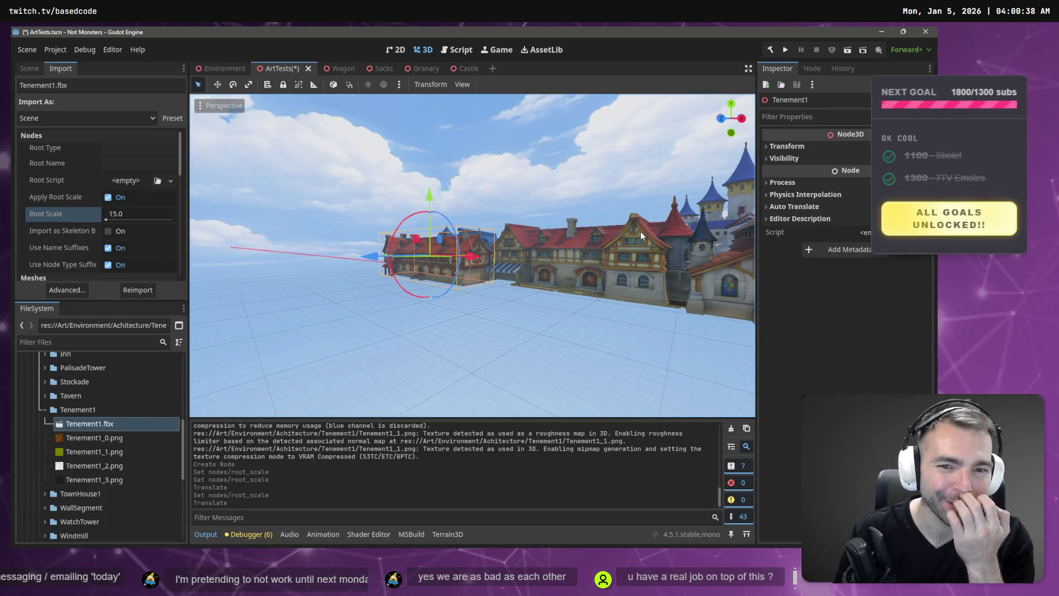
Slide the tenement along X into line with the neighbouring medieval houses
left_click_drag(476, 257, 602, 283)
key("s")
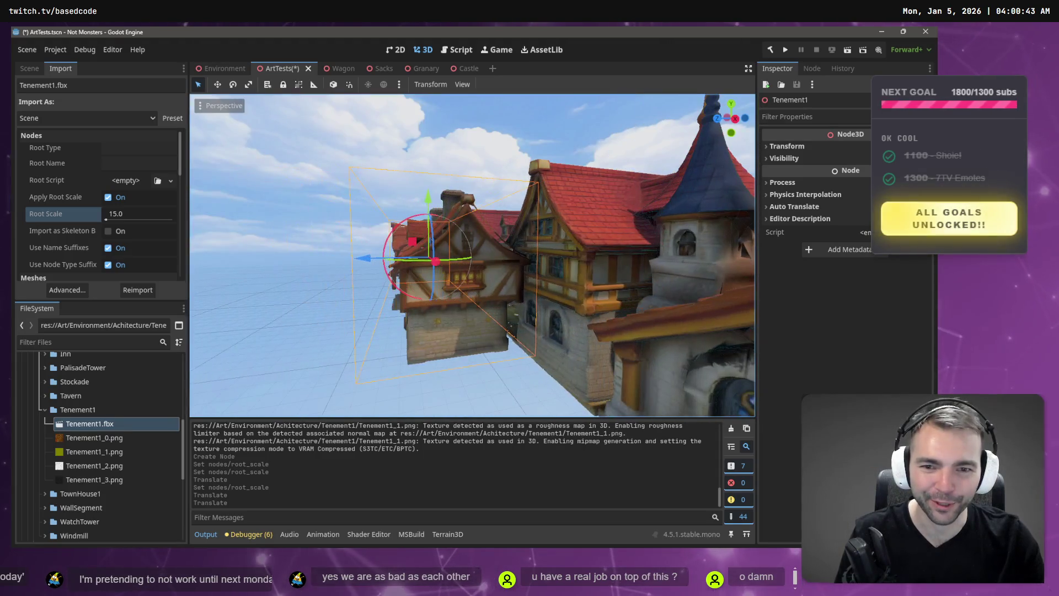
left_click_drag(362, 261, 342, 260)
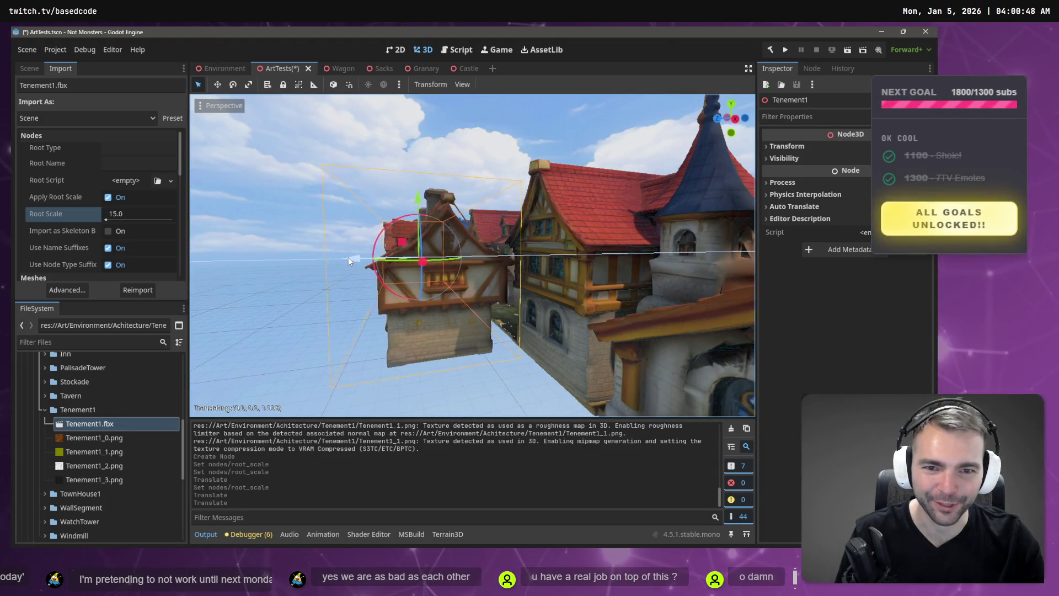
key("a")
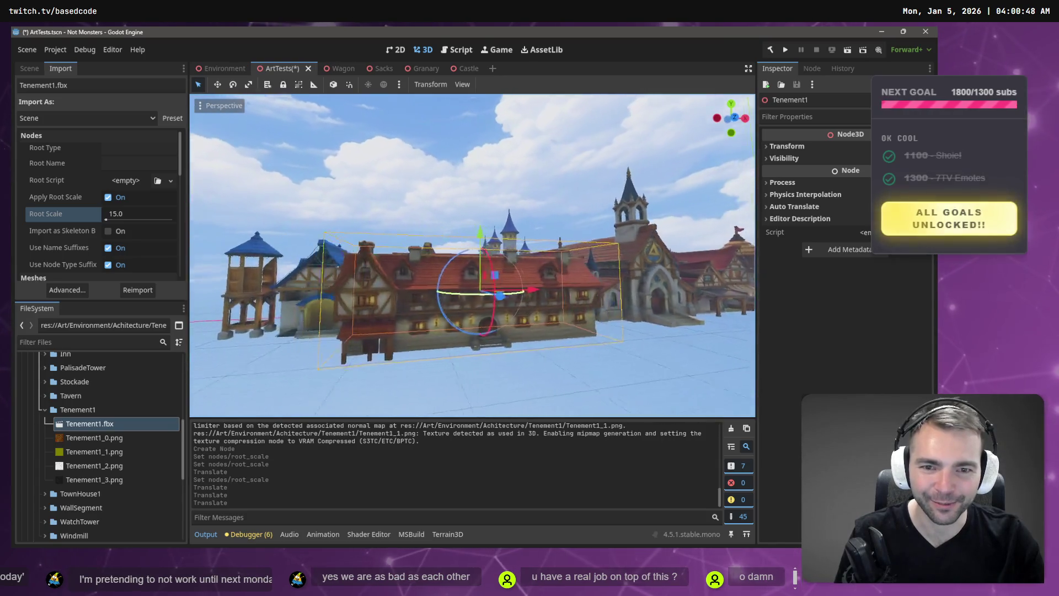
key("w")
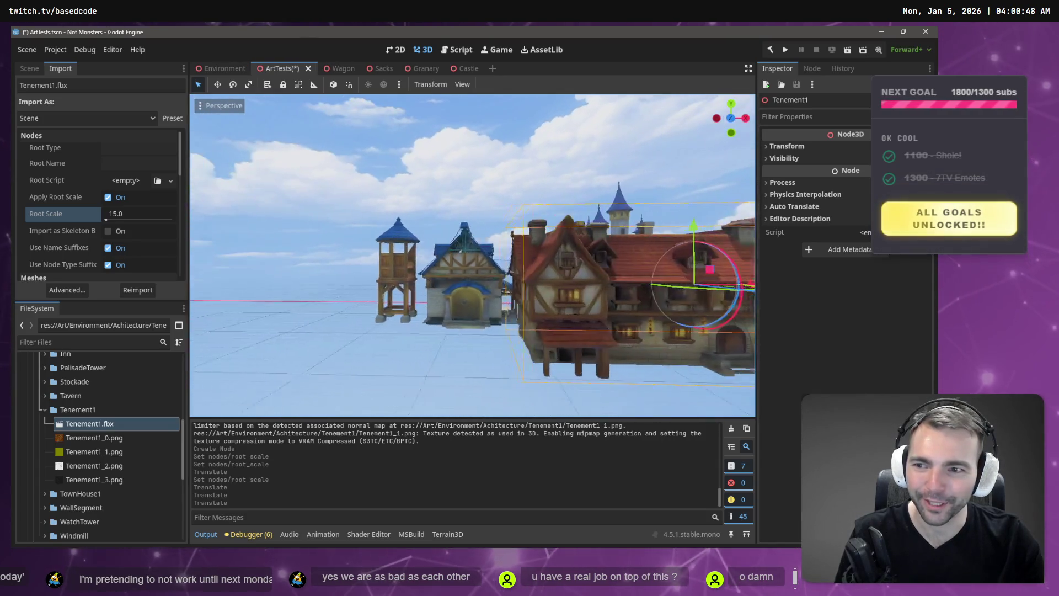
left_click(121, 214)
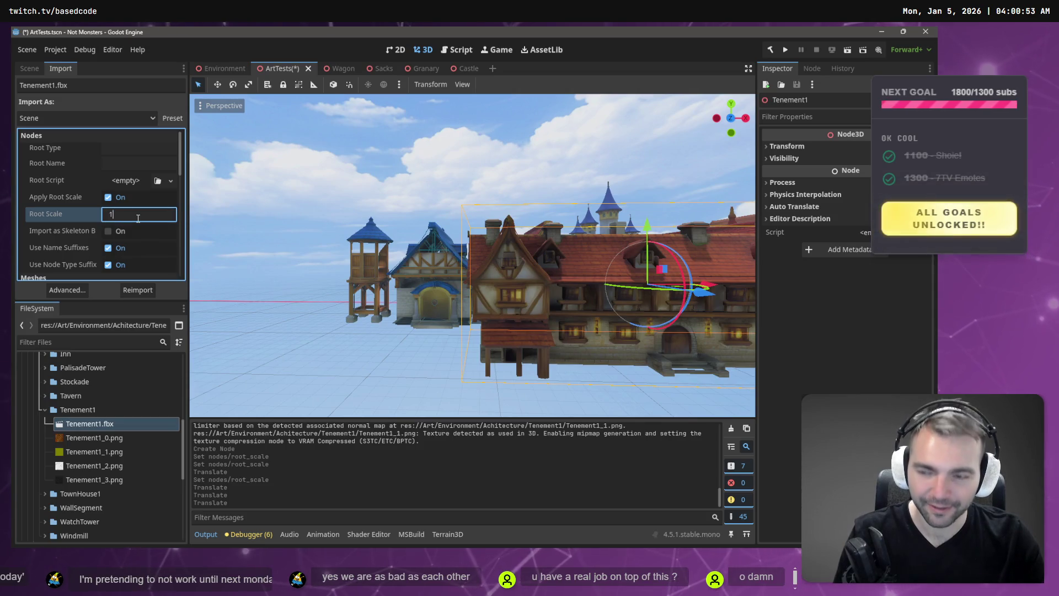
Reimport Tenement1 at root scale 16.0 and raise it slightly
type("6")
key("Return")
left_click(124, 292)
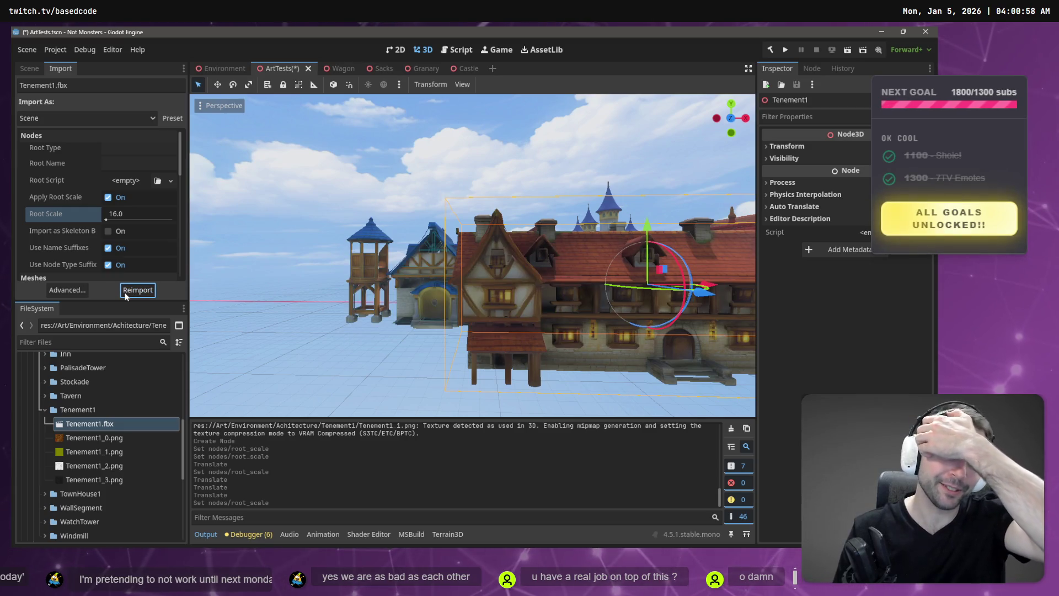
key("w")
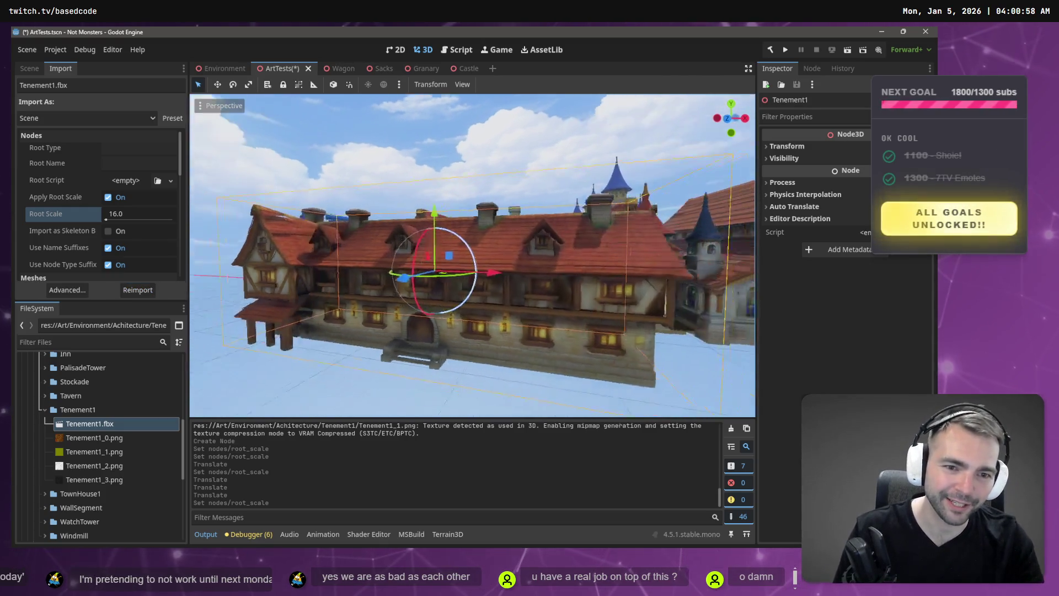
left_click_drag(324, 200, 325, 194)
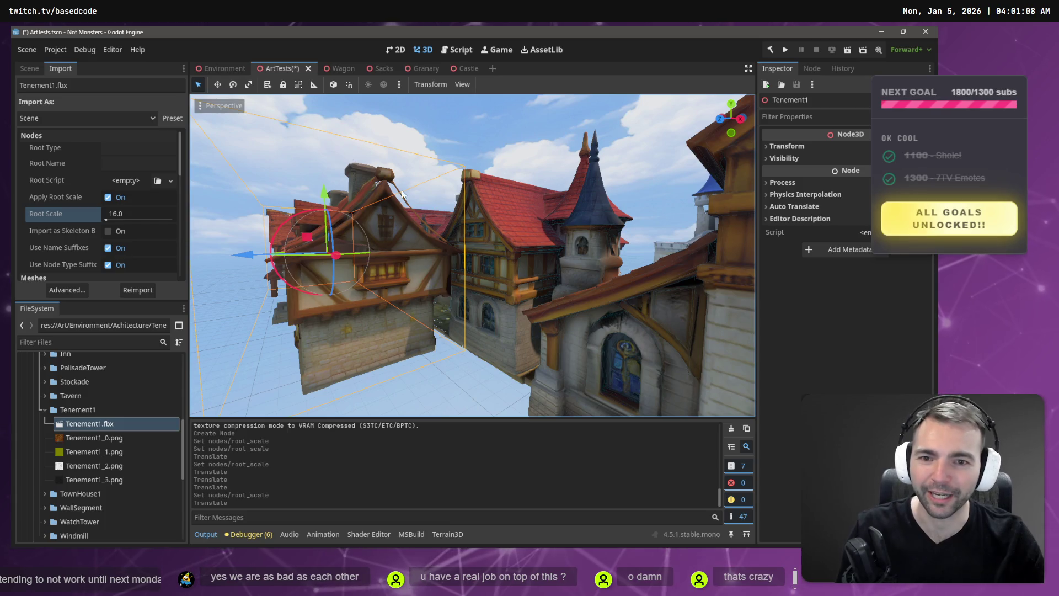
Fly around the town inspecting the tenement, then save the scene and run the game
key("s")
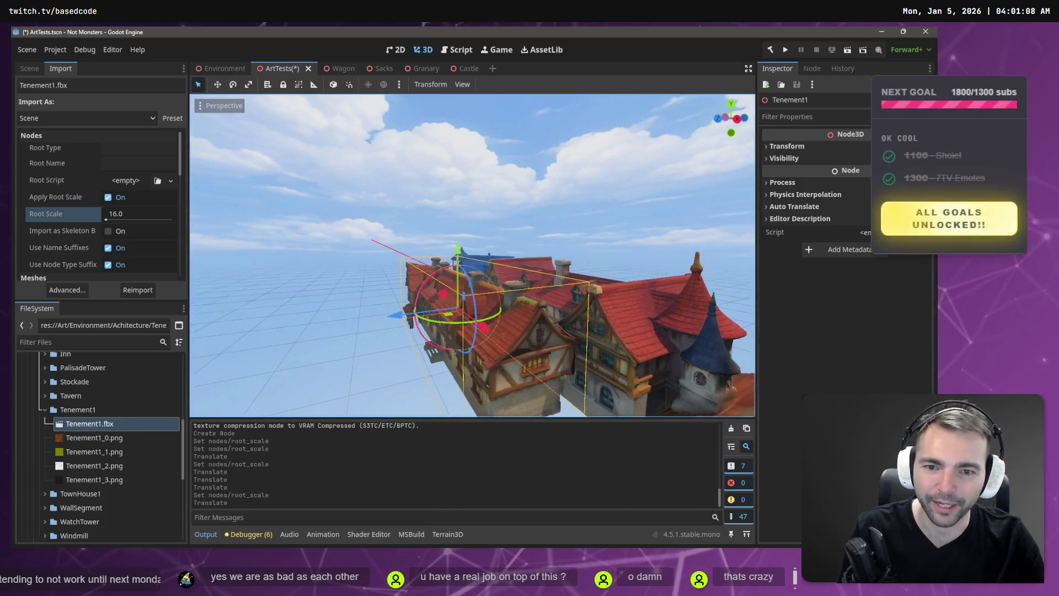
key("d")
key("w")
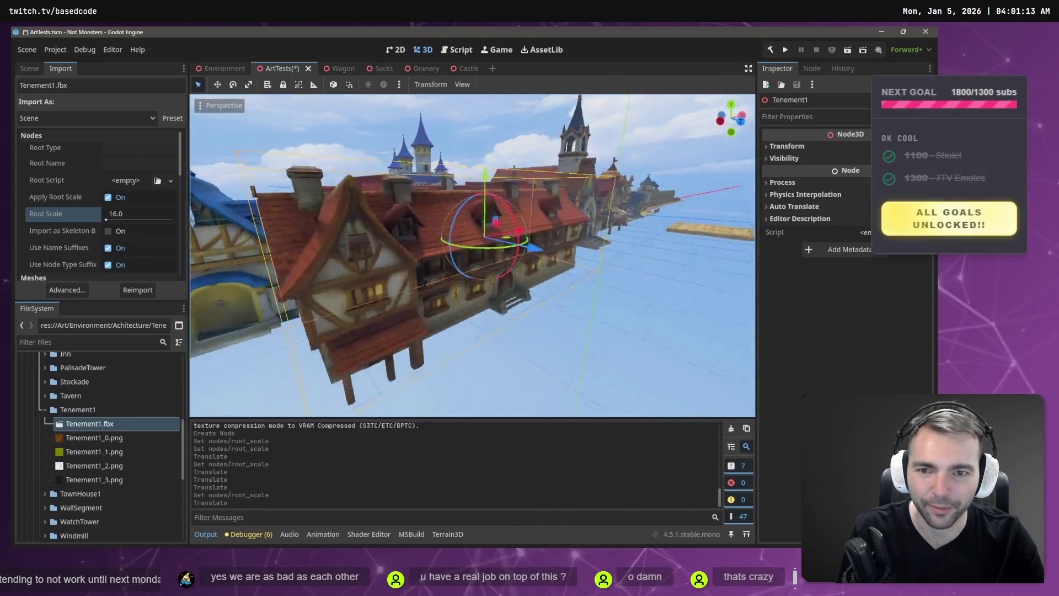
key("w")
key("s")
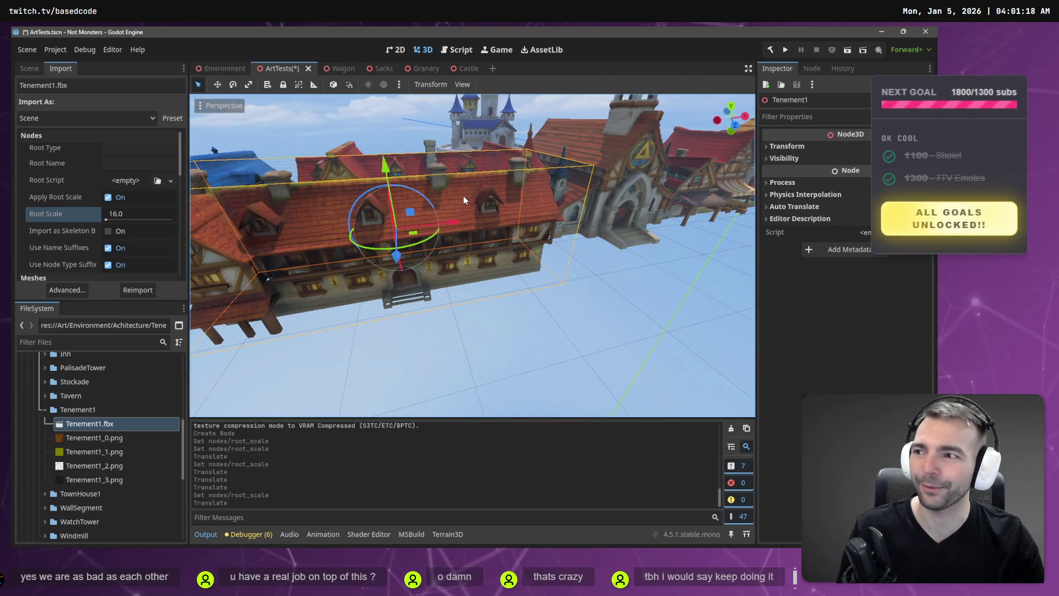
key("s")
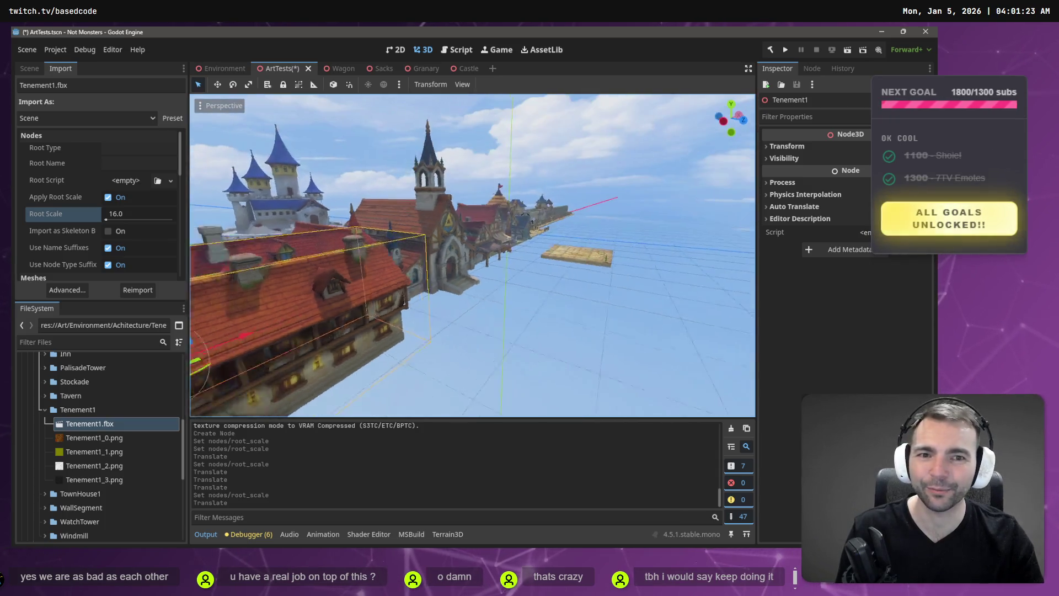
key("w")
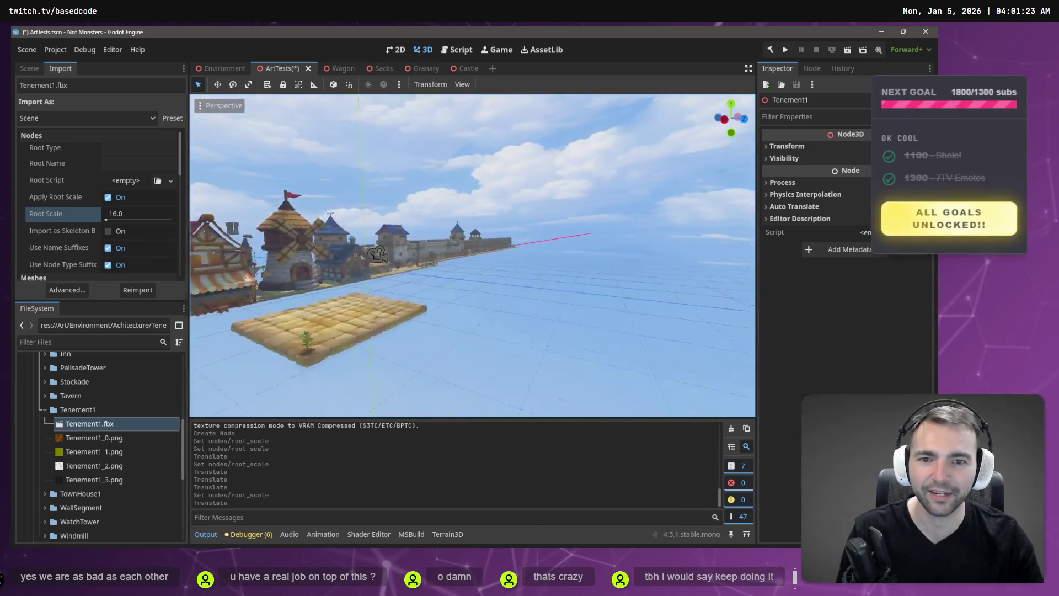
key("s")
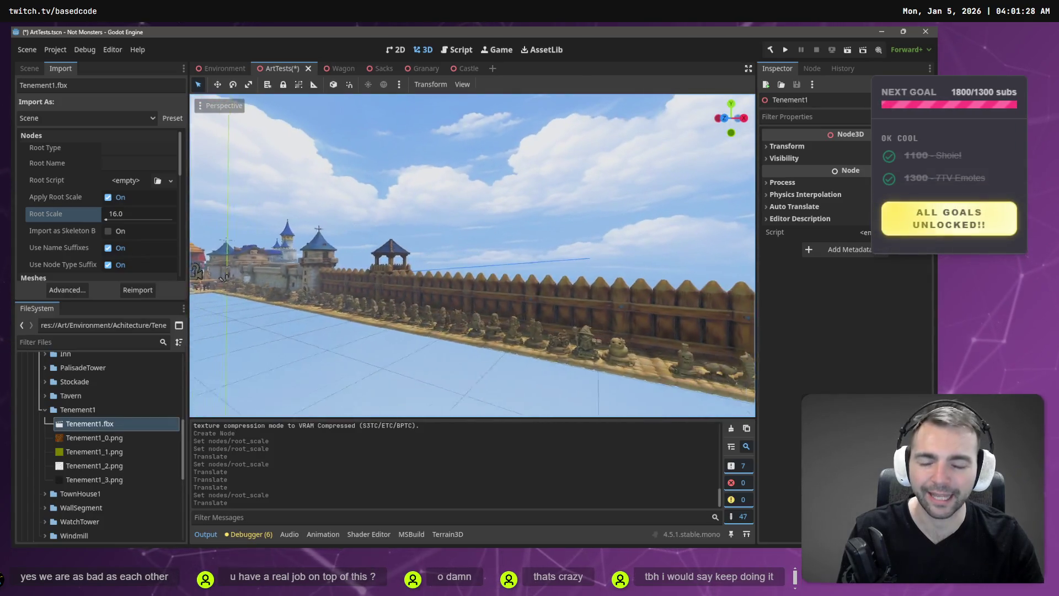
key("s")
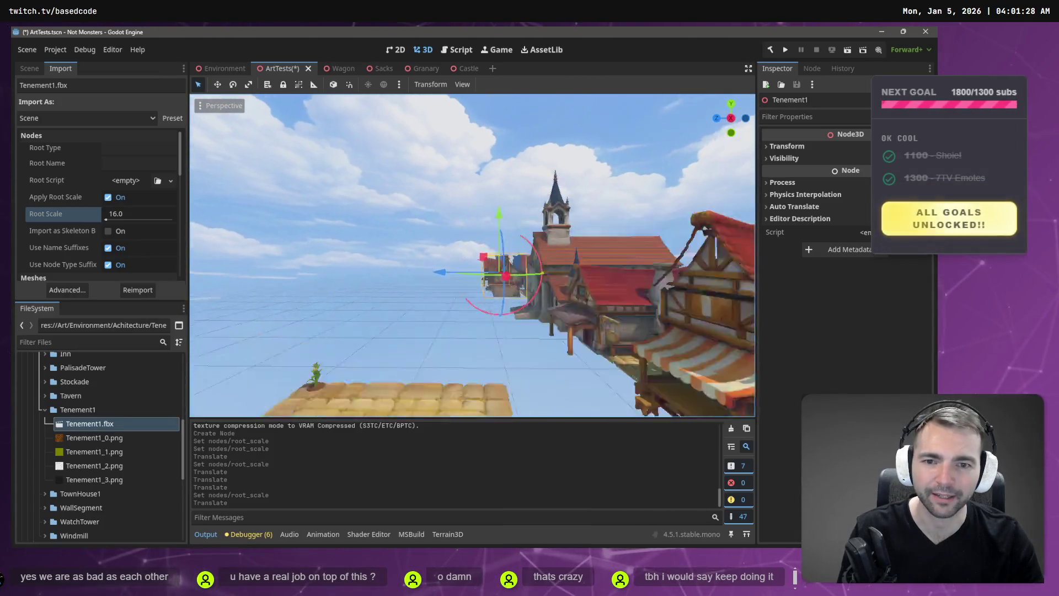
key("w")
key("d")
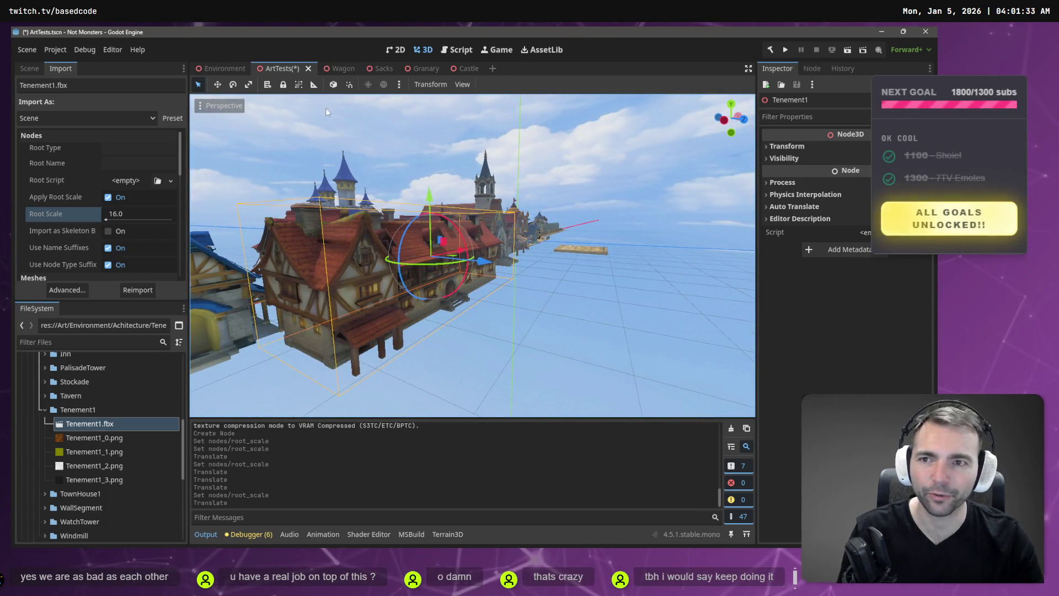
key("F5")
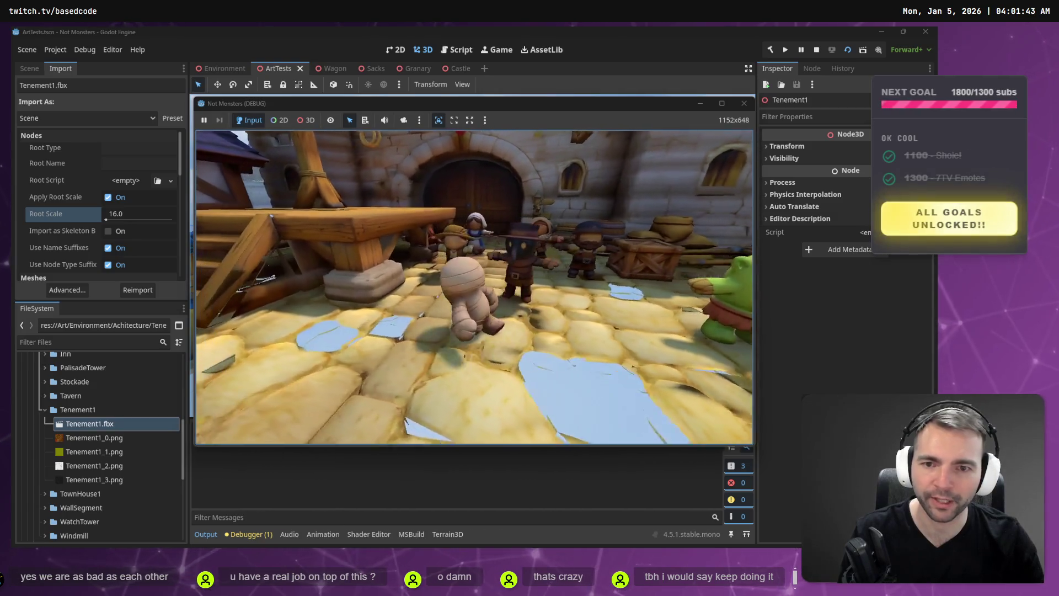
Stop the running Not Monsters game with F8 to return to the ArtTests editor
key("F8")
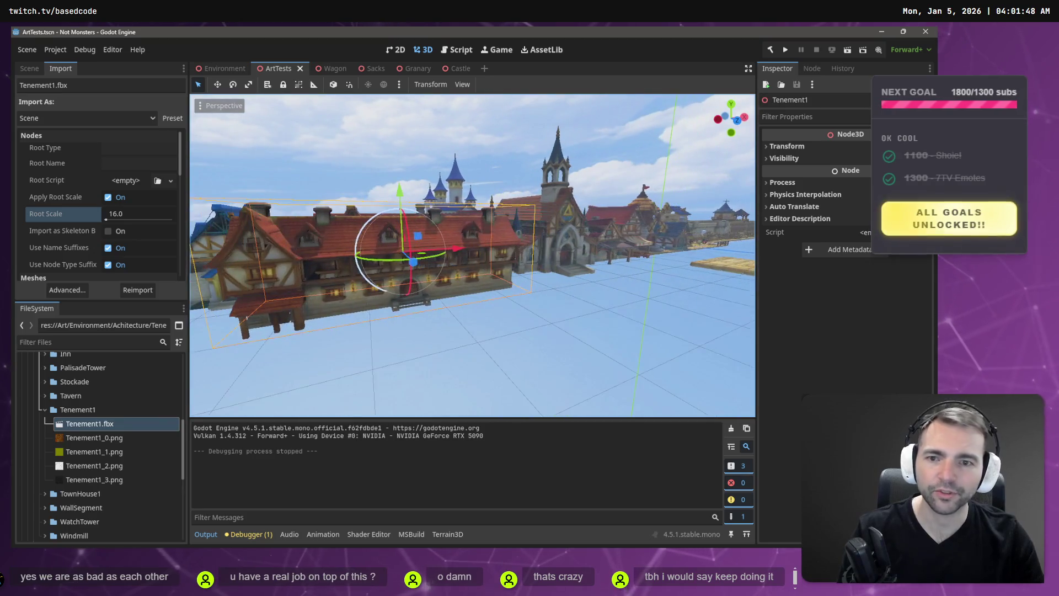
Create a new scene with a 3D Scene root named Tenement1 in the Tenement1 folder
right_click(78, 415)
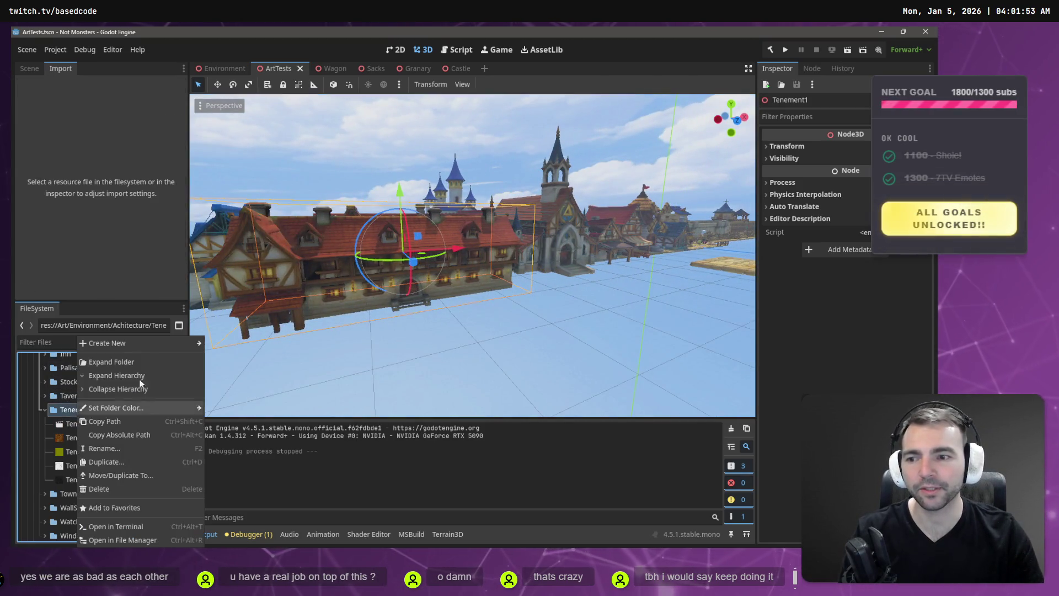
mouse_move(154, 339)
left_click(243, 359)
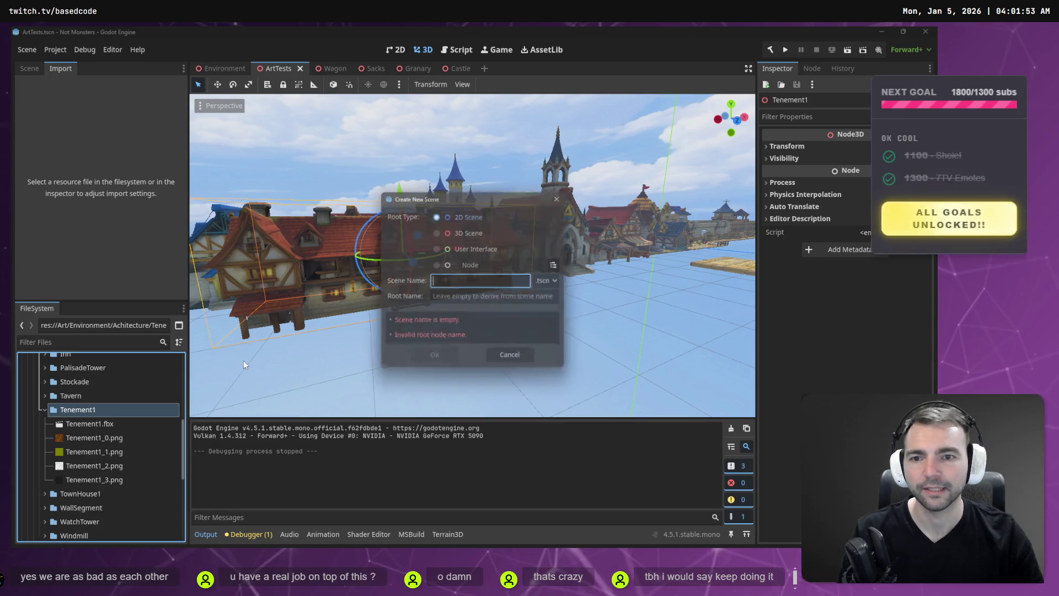
left_click(470, 231)
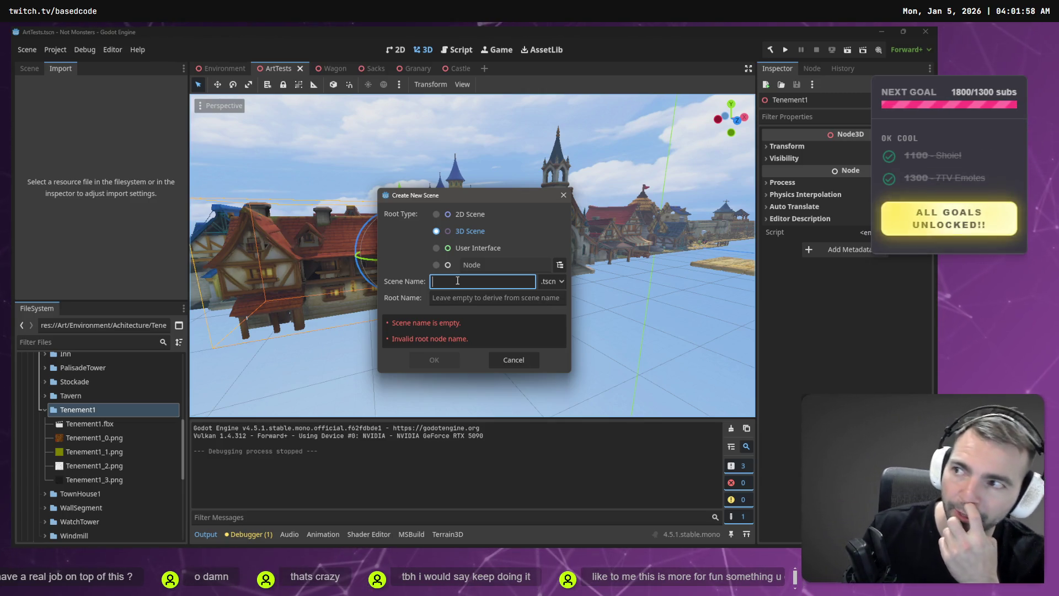
type("Te")
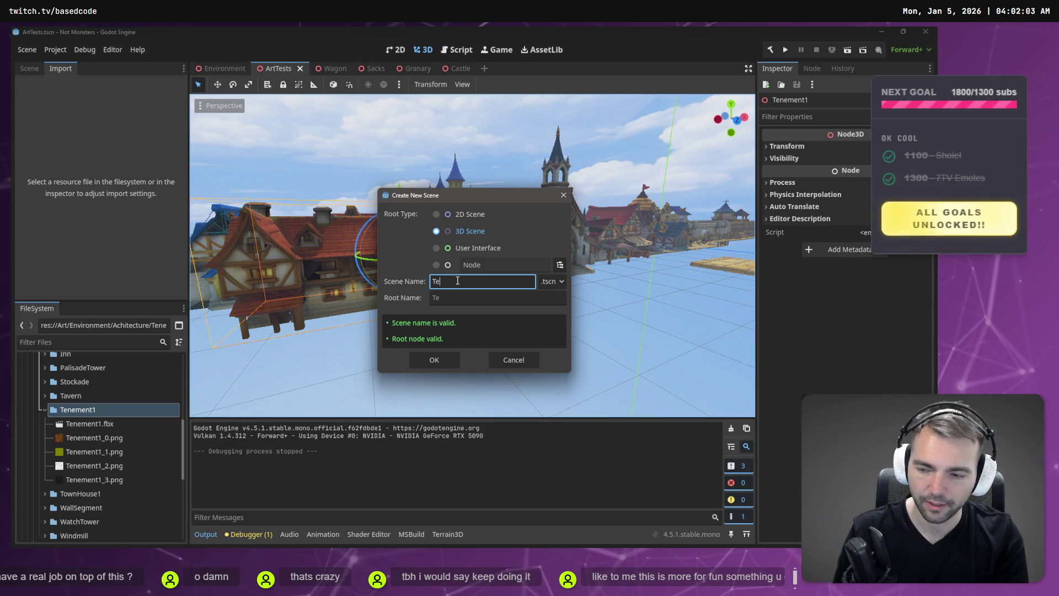
type("nement1")
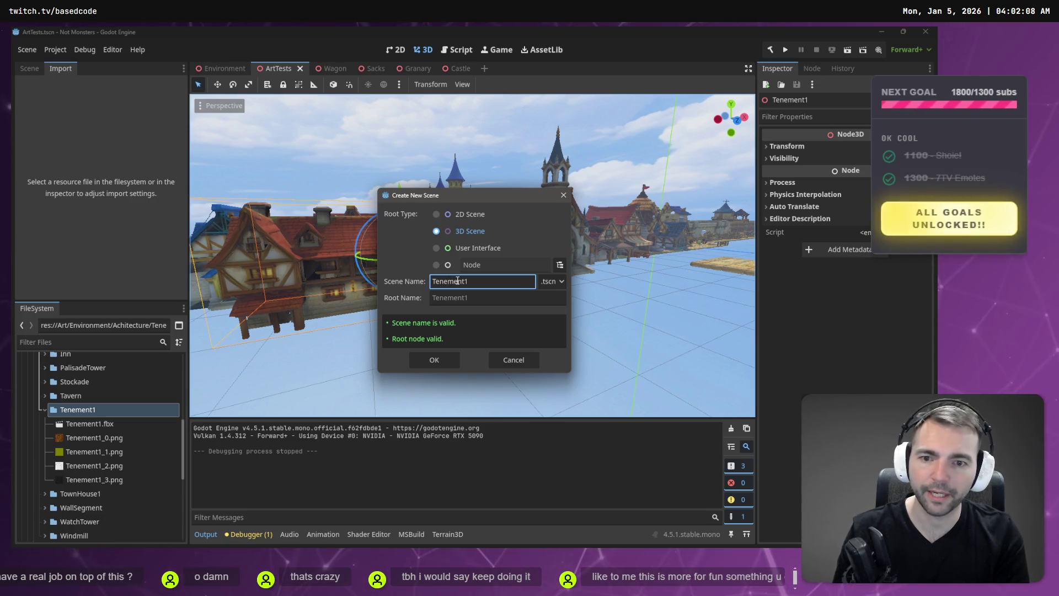
key("Return")
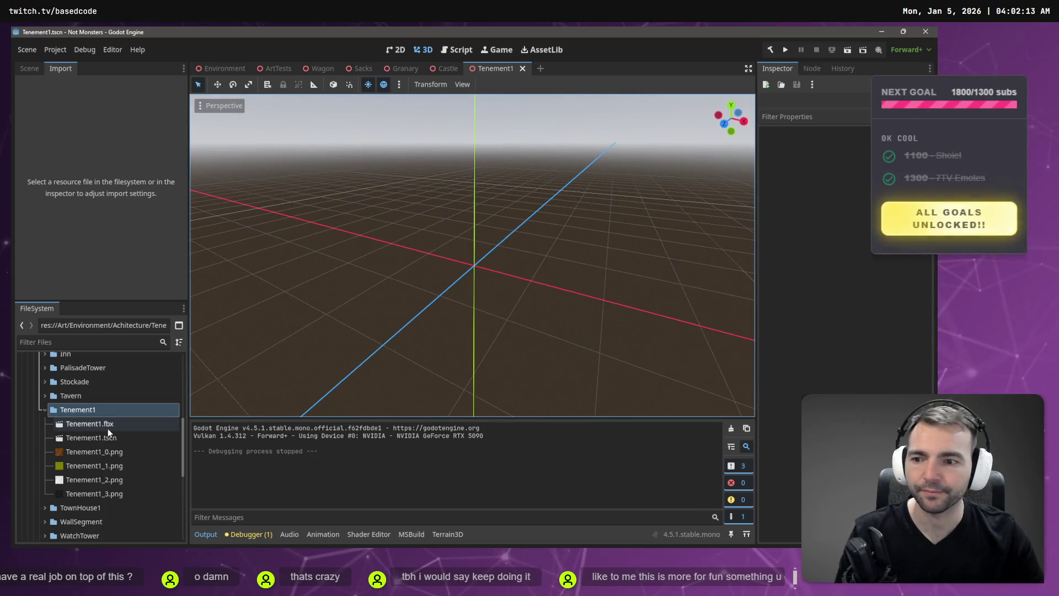
Add the Tenement1.fbx model to the scene at x 0 and raise it to y 5.392
mouse_move(108, 428)
left_mouse_down()
mouse_move(468, 304)
mouse_move(486, 221)
left_mouse_up()
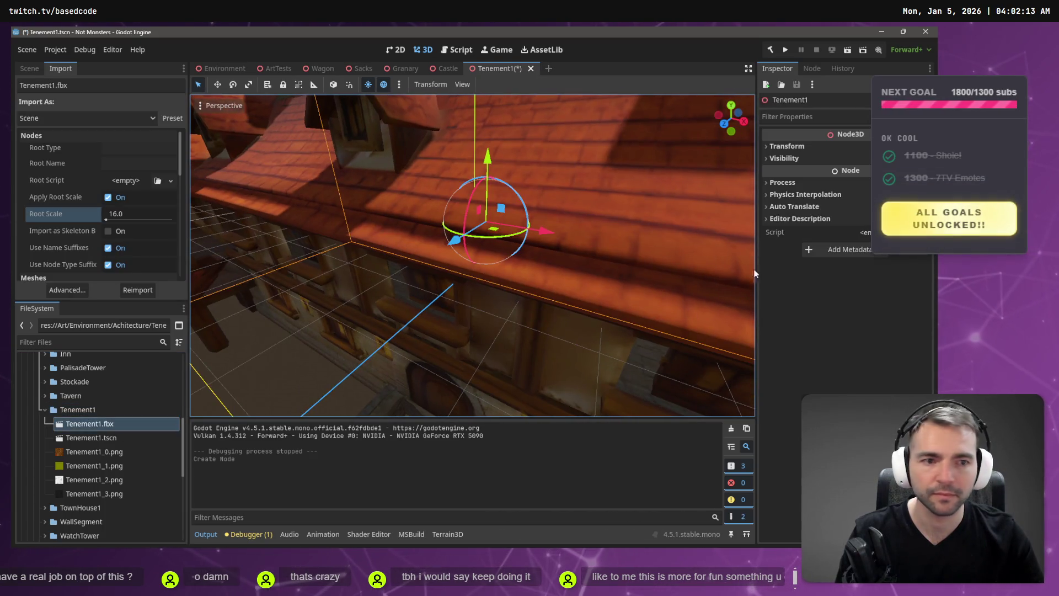
left_click(813, 146)
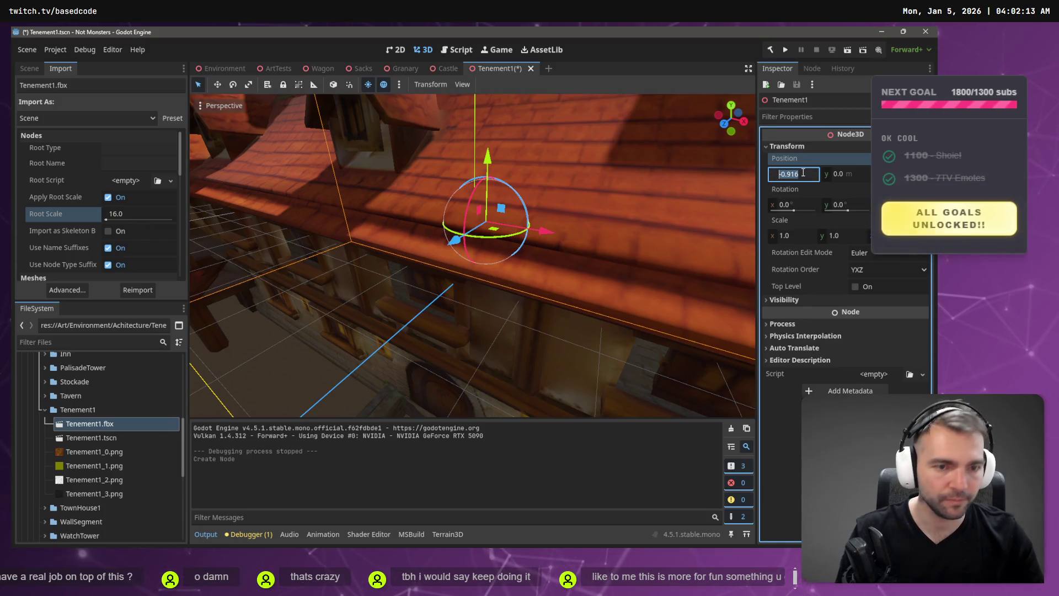
type("0")
key("Return")
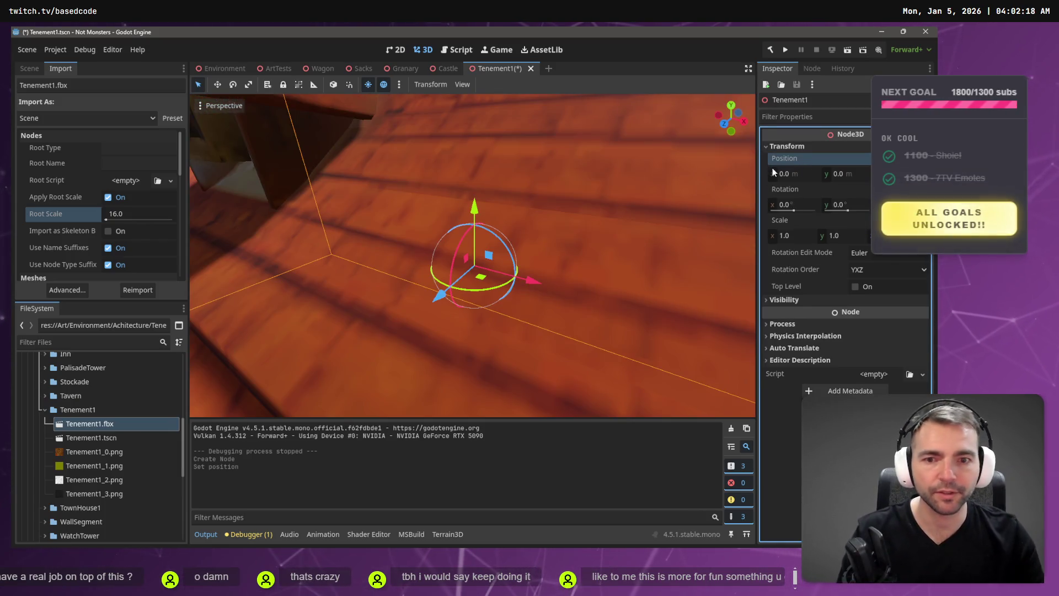
key("f")
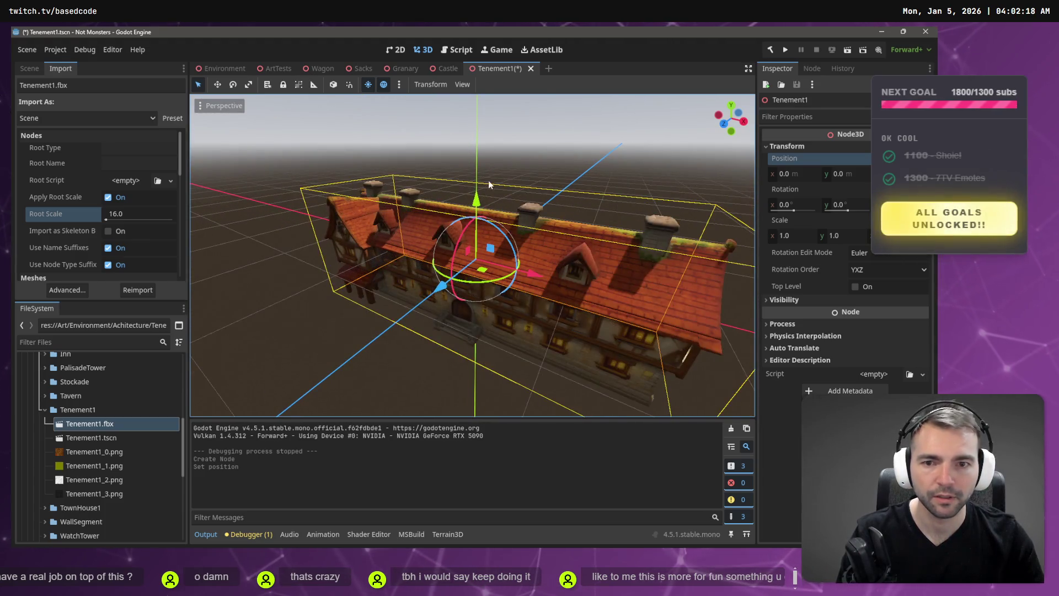
left_click_drag(477, 198, 478, 116)
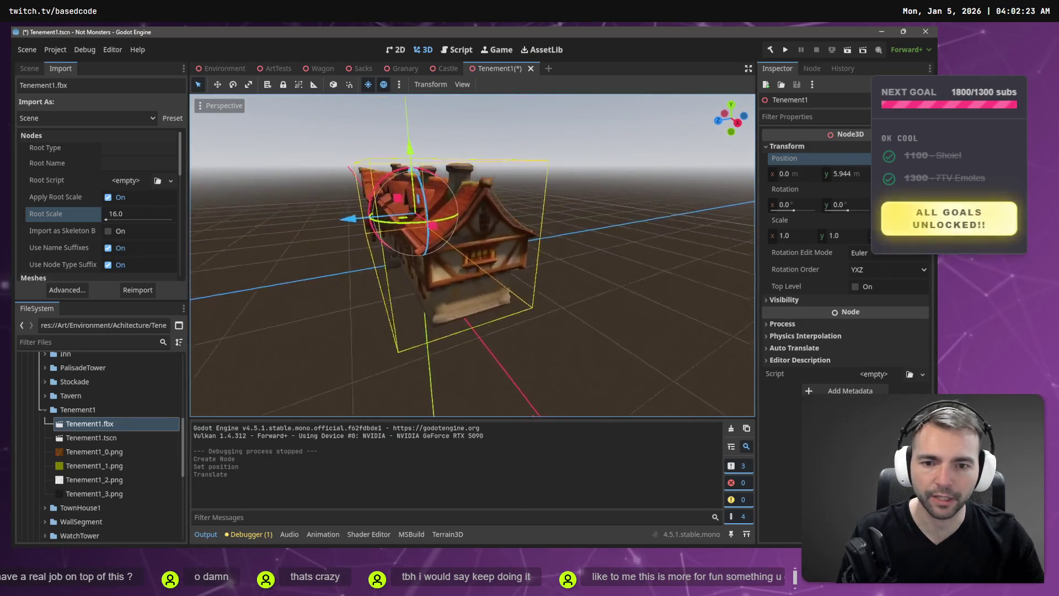
scroll(466, 143, "up", 3)
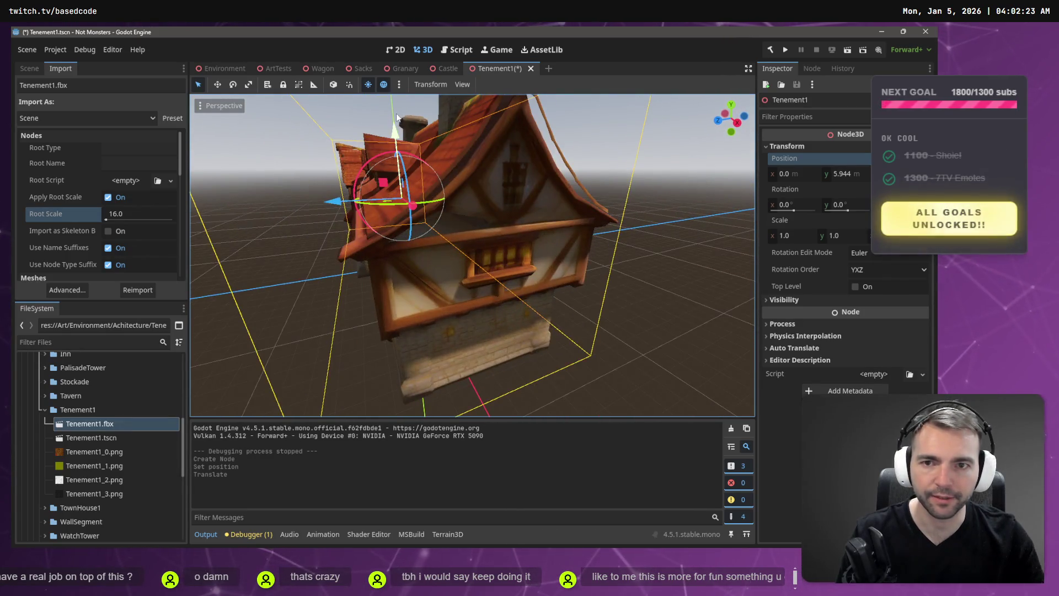
left_click_drag(396, 117, 396, 139)
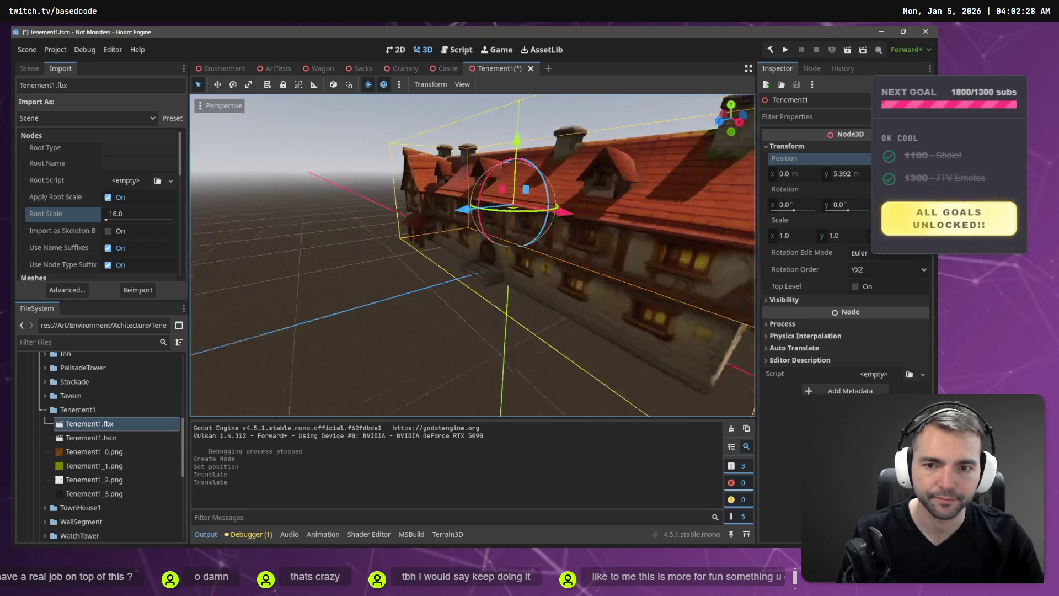
Orbit around the building to check it, then begin renaming the Tenement1 child node
mouse_move(475, 254)
left_mouse_down()
mouse_move(496, 255)
mouse_move(485, 255)
left_mouse_up()
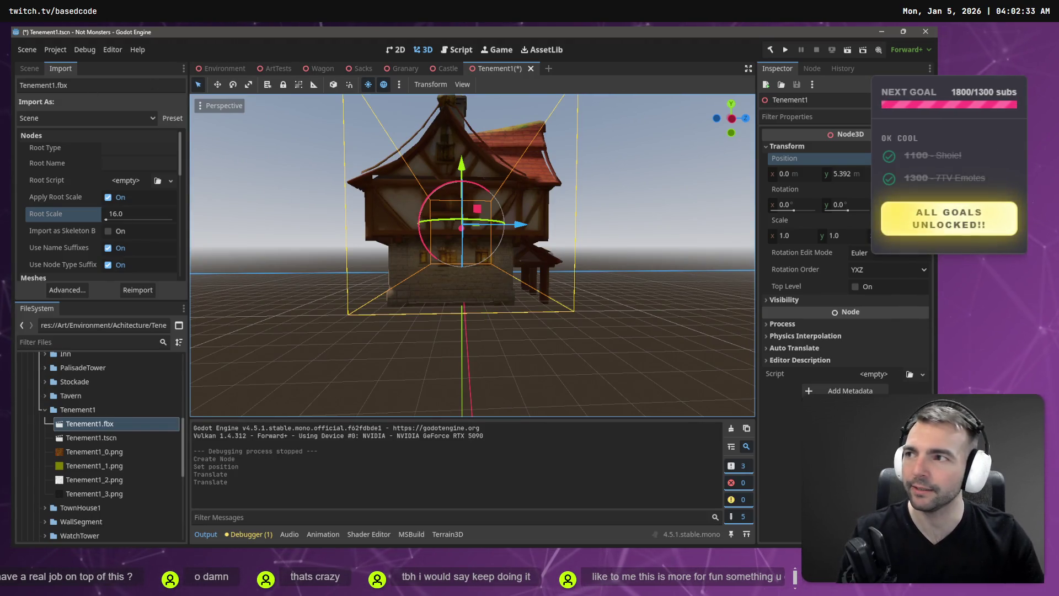
key("alt+Tab")
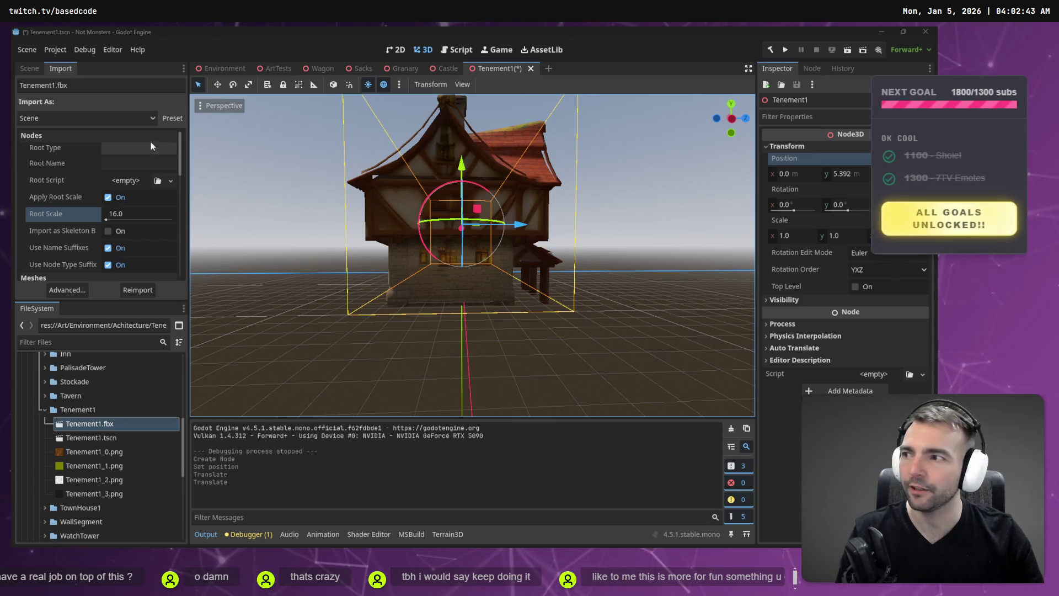
mouse_move(368, 135)
left_mouse_down()
mouse_move(425, 144)
mouse_move(186, 118)
left_mouse_up()
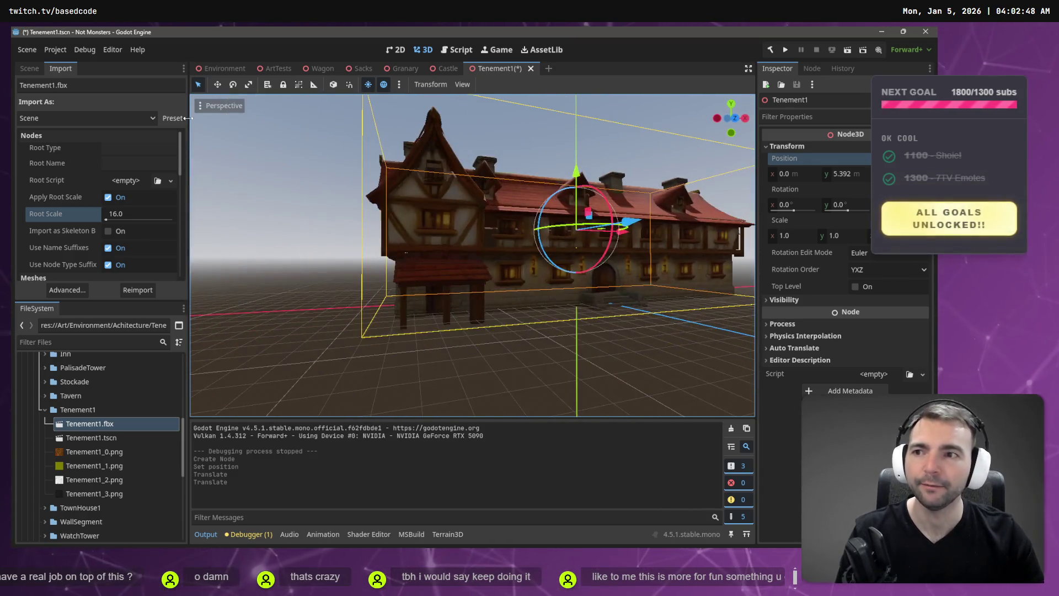
left_click(22, 68)
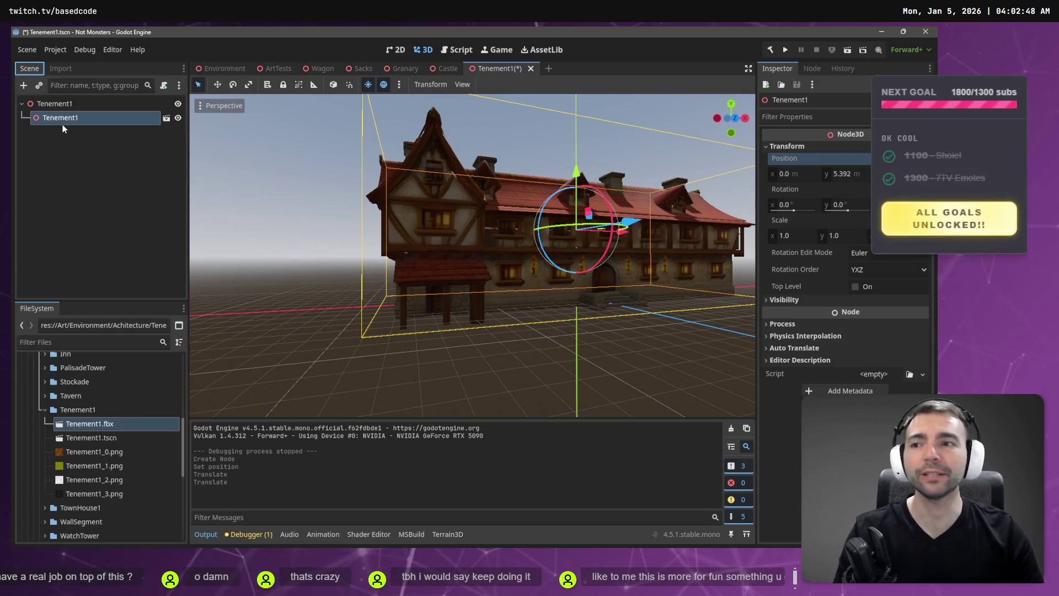
double_click(63, 123)
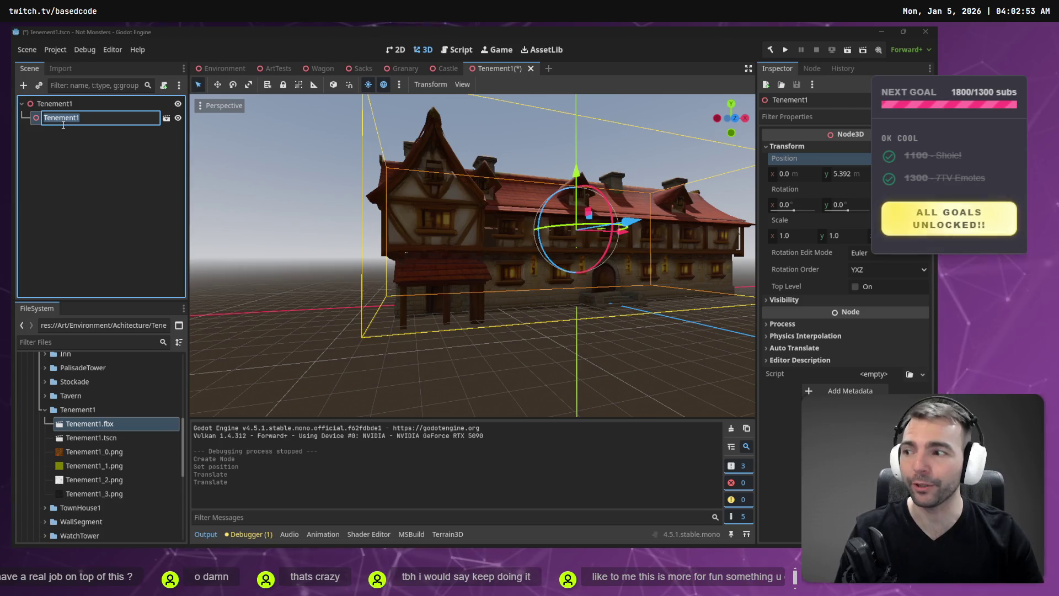
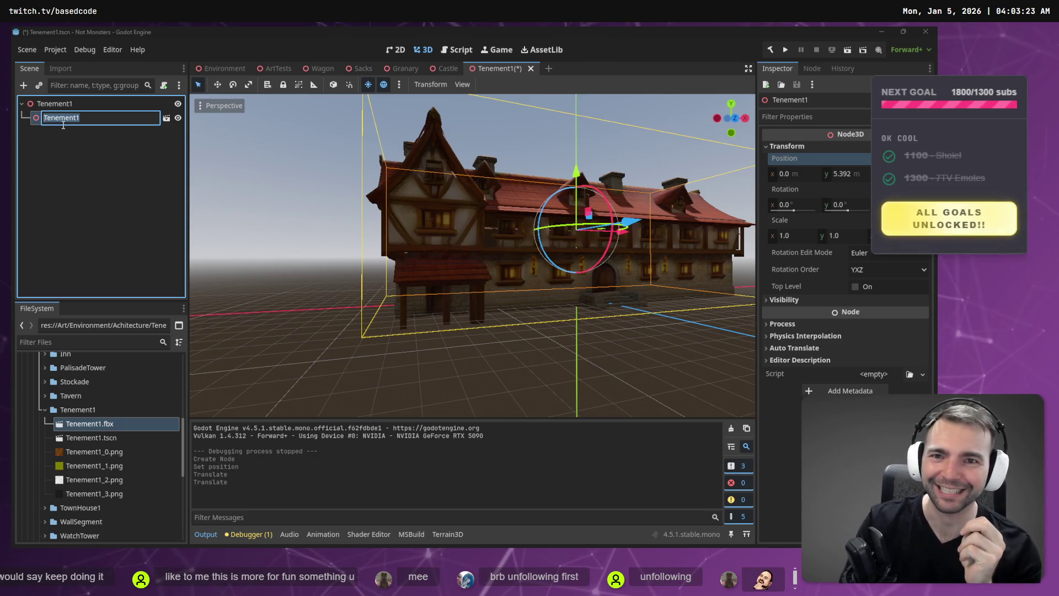
Rename the child node to Mesh and add a StaticBody3D child under Tenement1
type("Mesh")
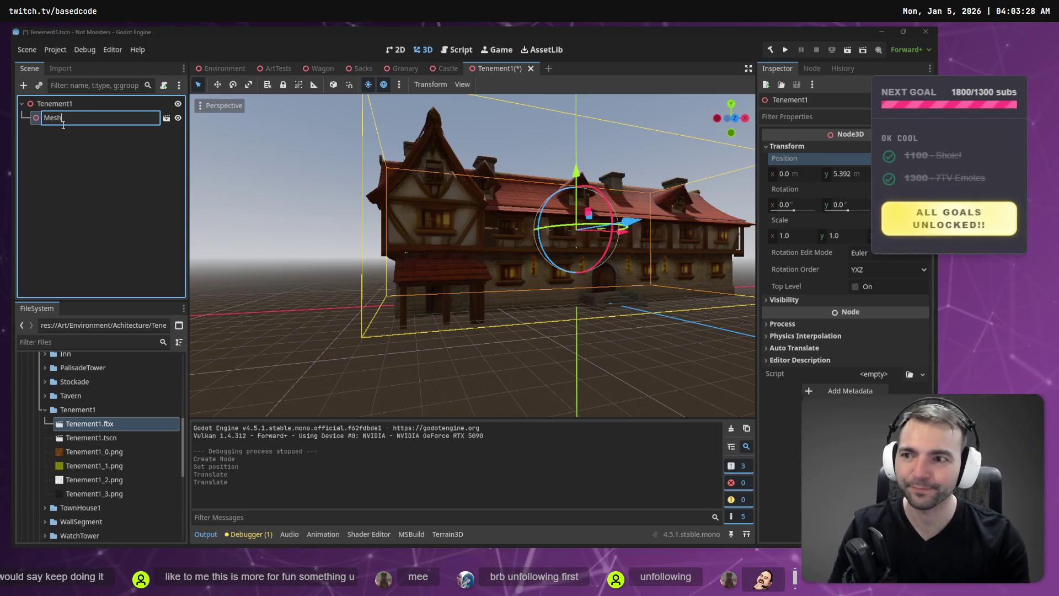
key("Return")
right_click(71, 105)
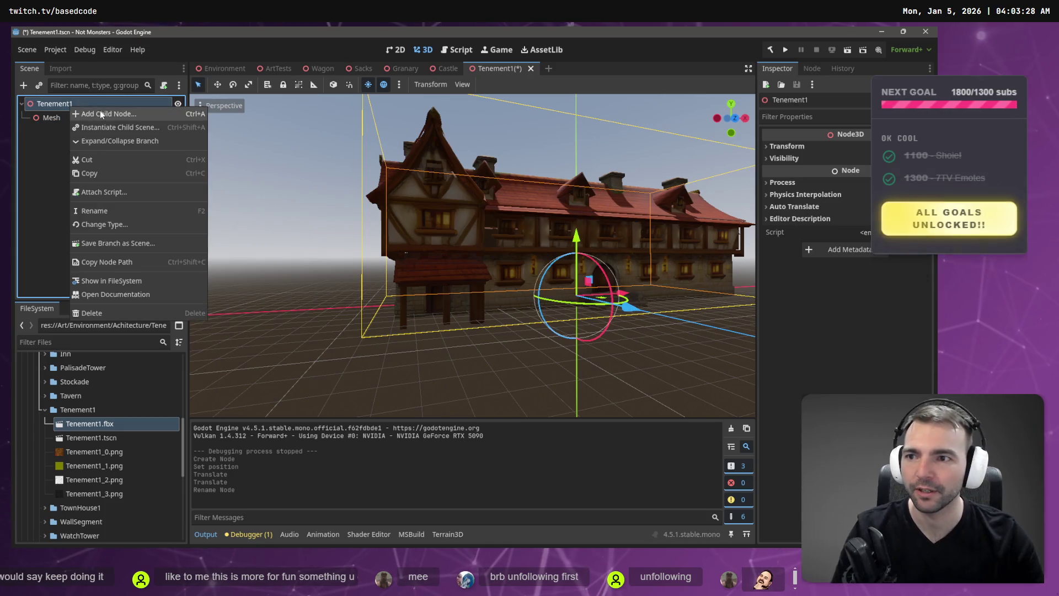
left_click(100, 111)
type("static")
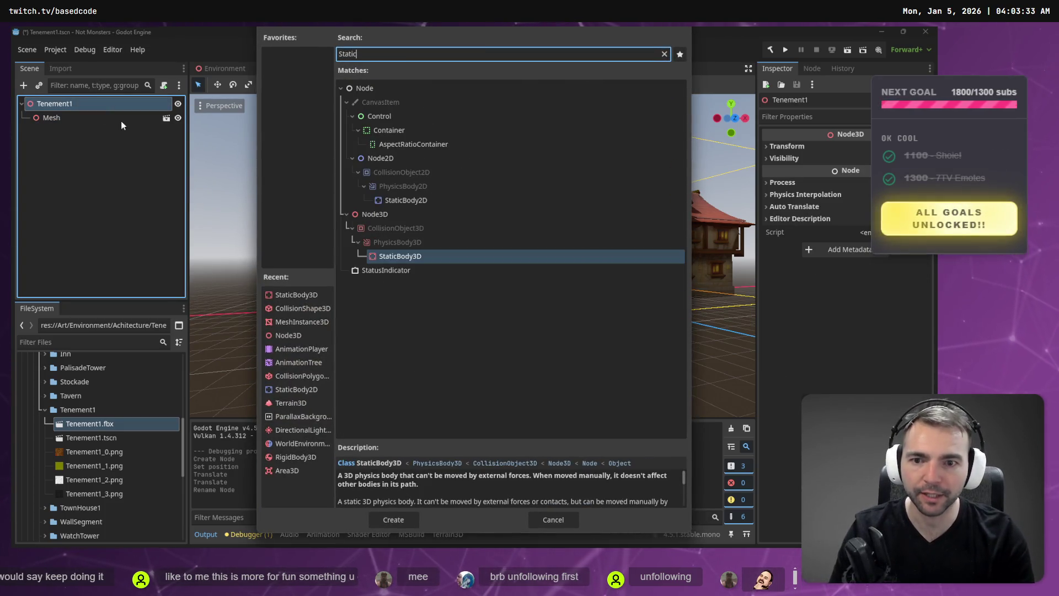
key("Return")
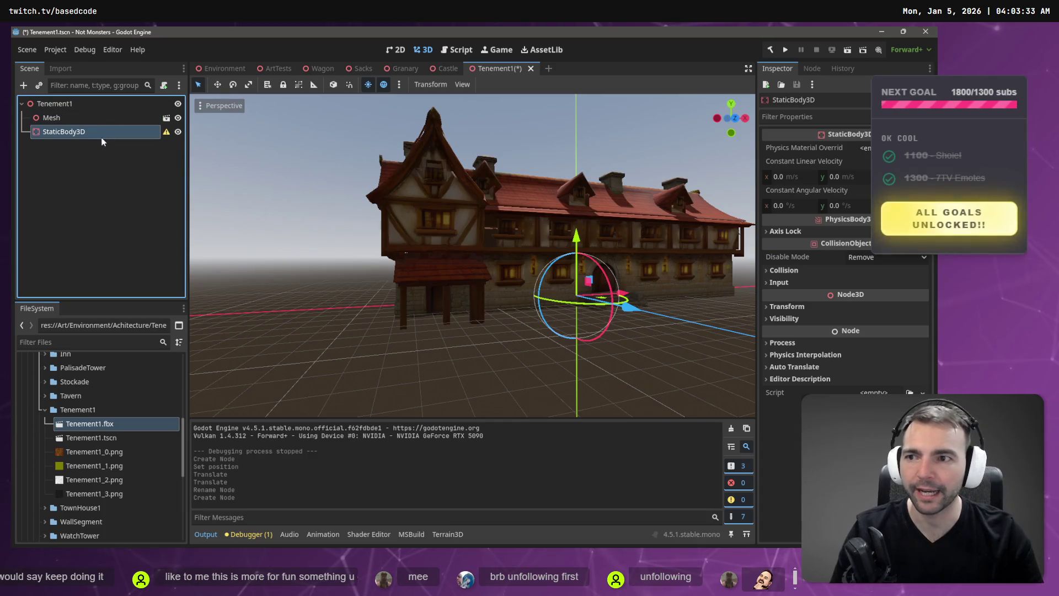
Cancel adding a node under StaticBody3D and open the Mesh node's source scene
right_click(81, 134)
left_click(127, 145)
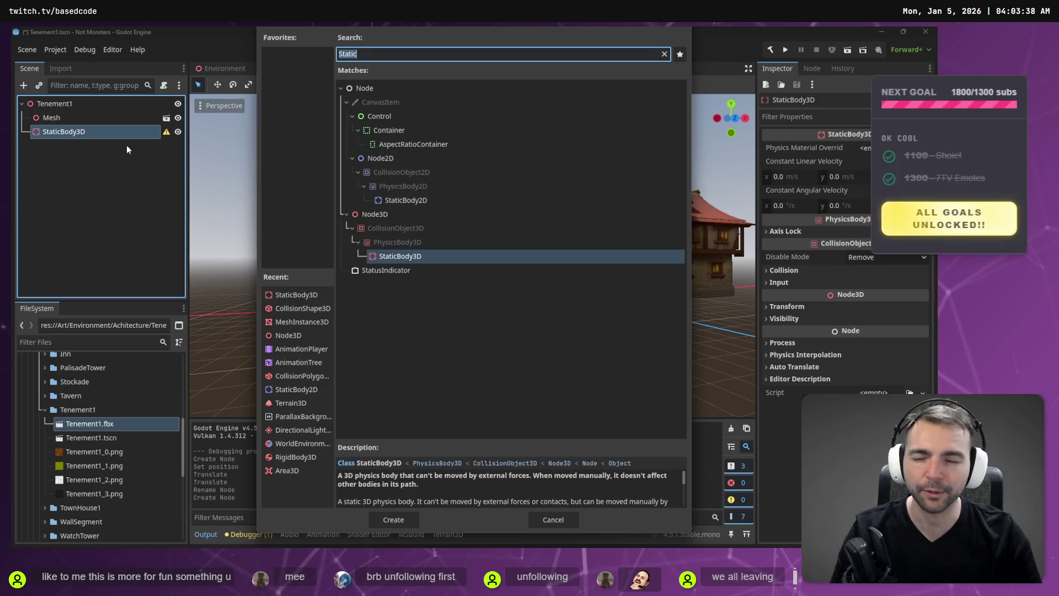
key("Escape")
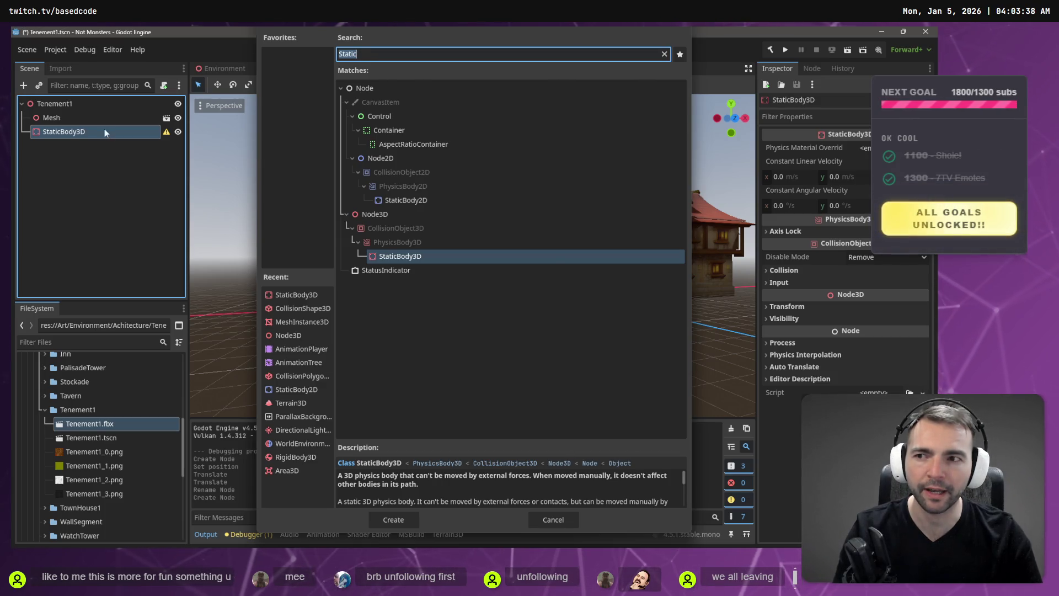
left_click(66, 118)
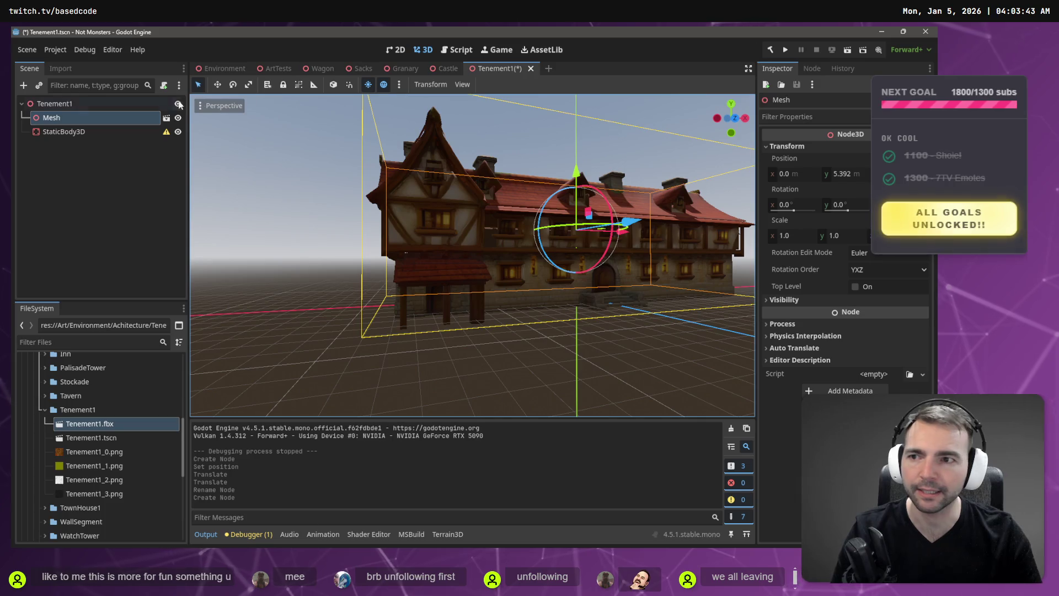
left_click(166, 120)
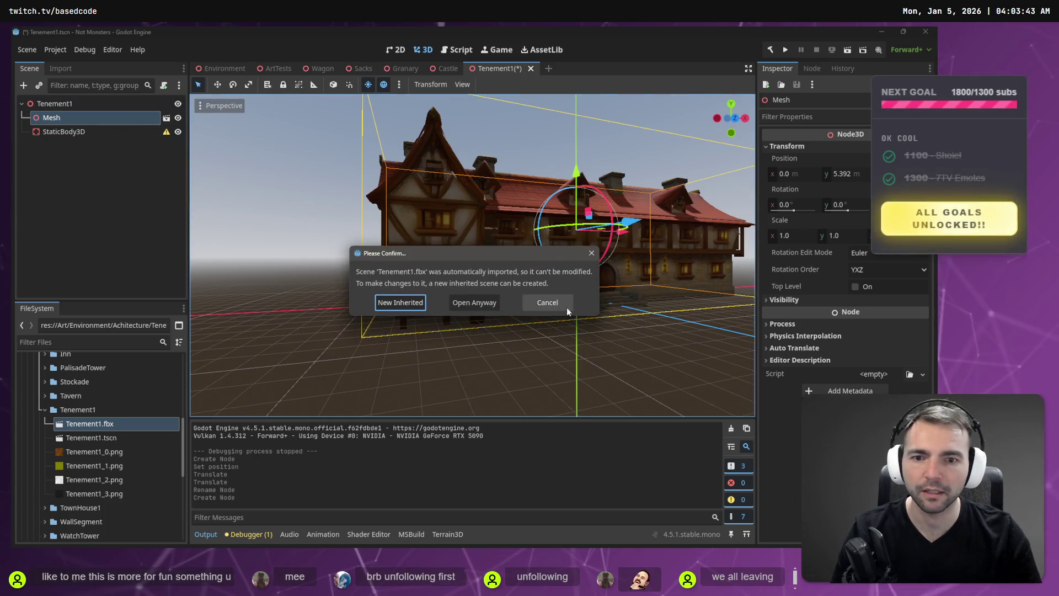
Copy the mesh node from Tenement1.fbx, paste it under Tenement1, and delete the old Mesh
left_click(489, 301)
left_click(77, 118)
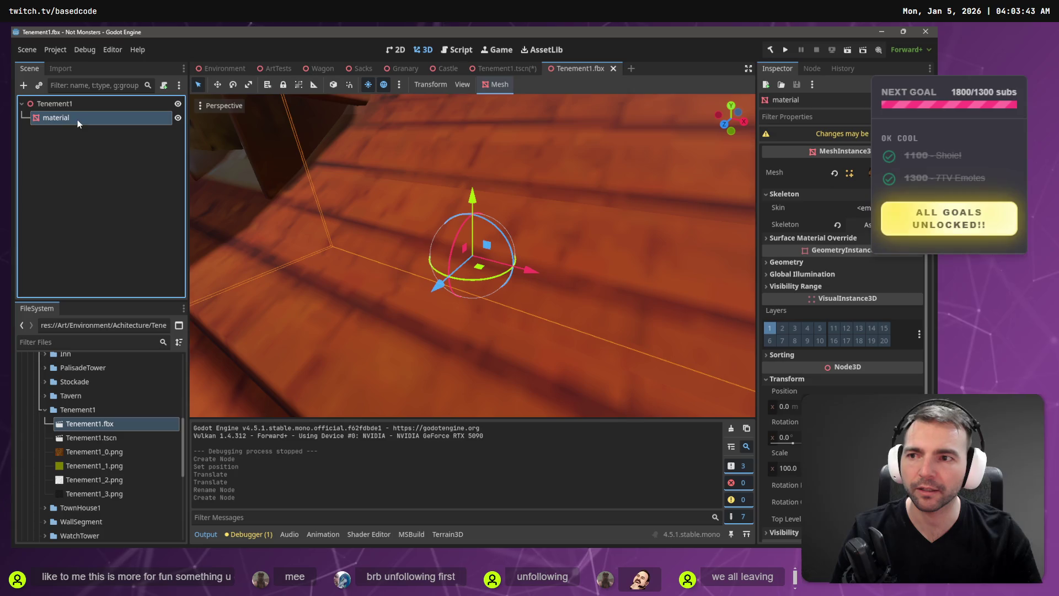
left_click(507, 69)
left_click(59, 177)
key("ctrl+v")
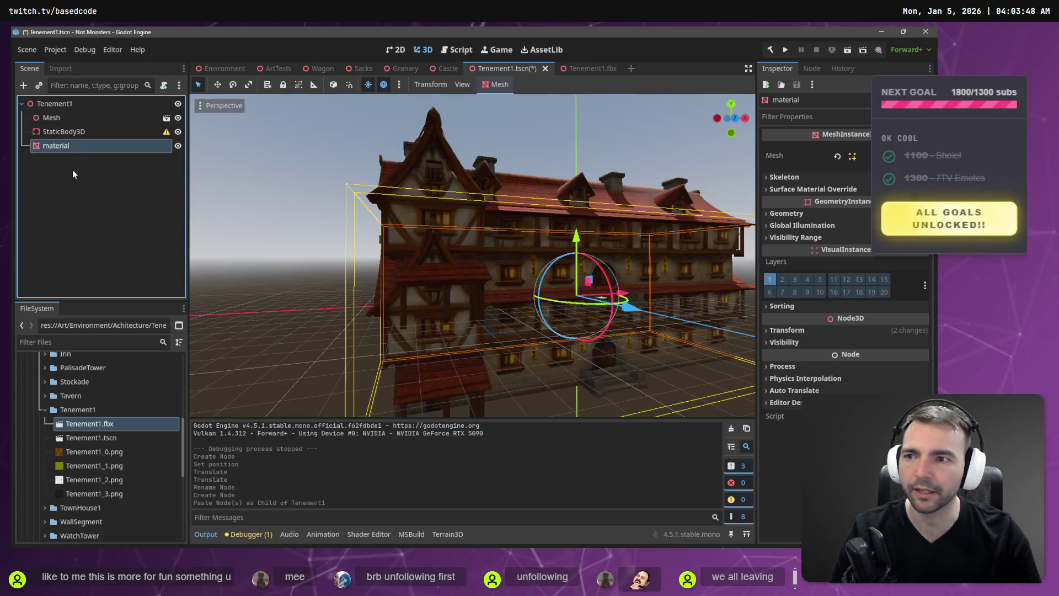
left_click(67, 119)
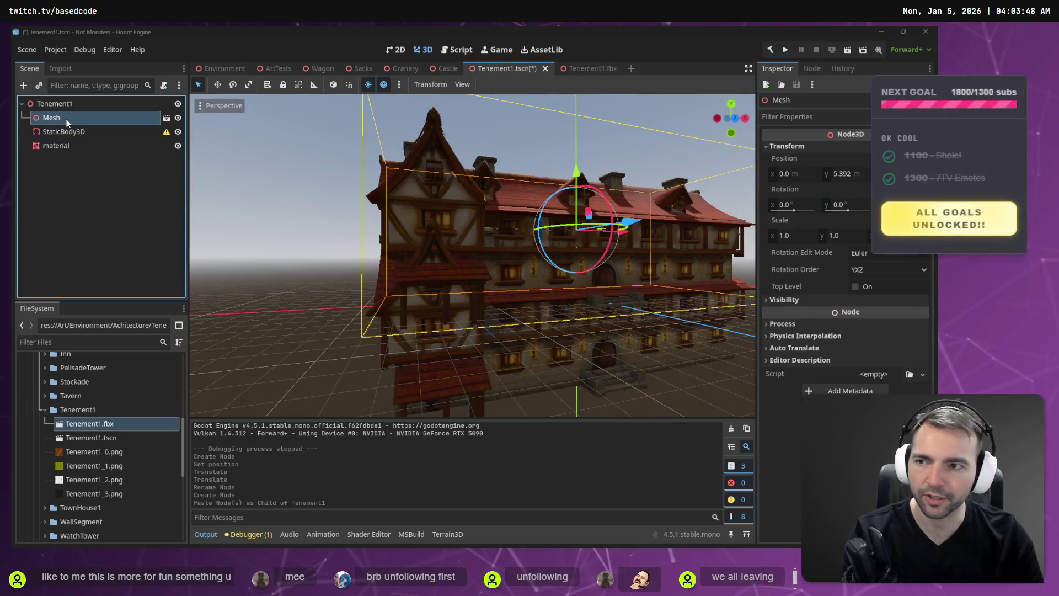
key("Delete")
left_click(457, 297)
Generate a trimesh collision shape from the pasted mesh node
left_click(52, 132)
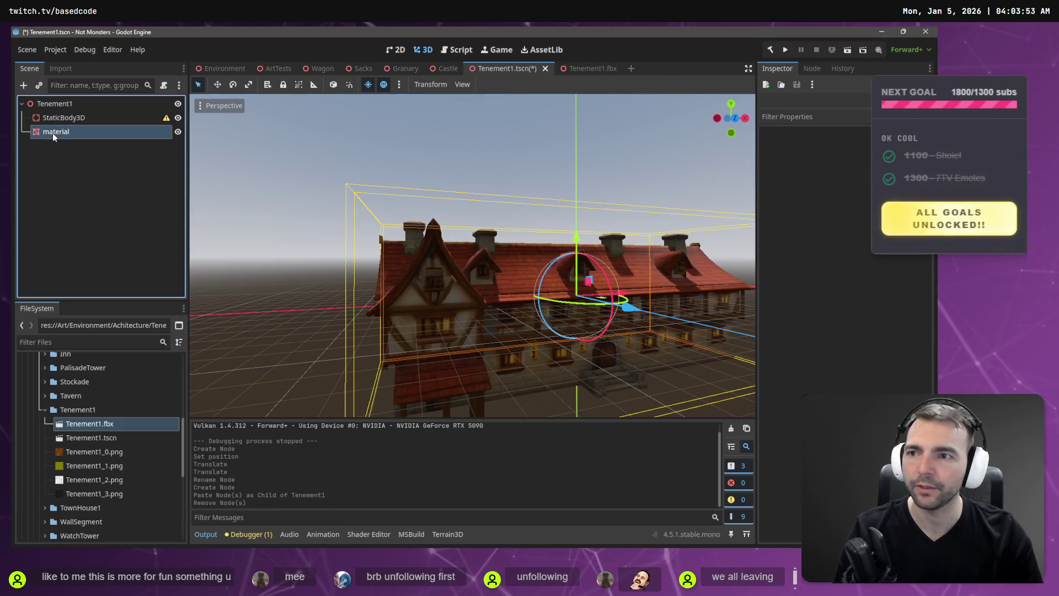
left_click(495, 85)
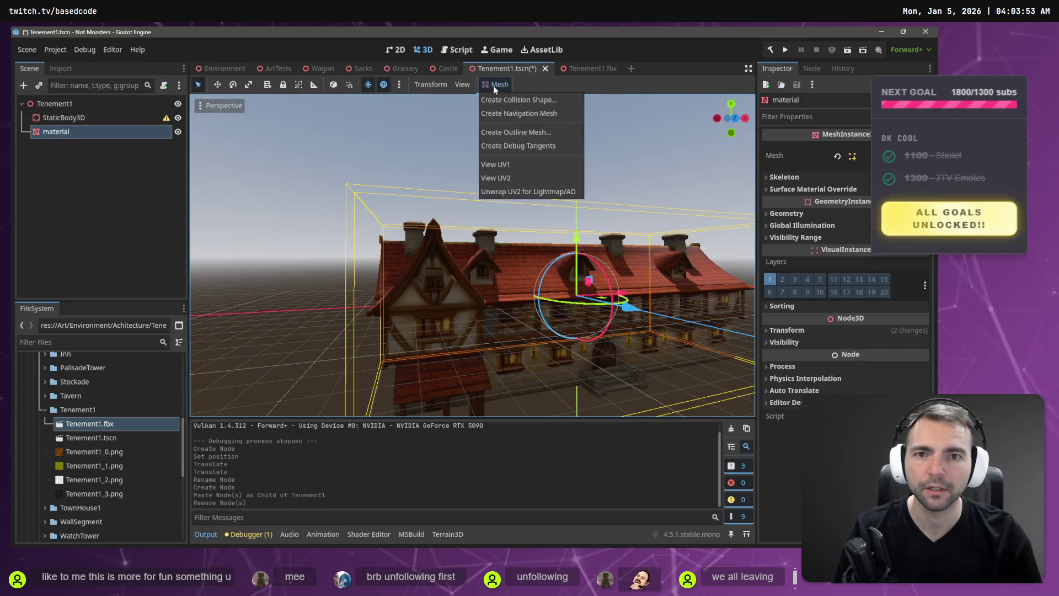
left_click(522, 99)
left_click(458, 321)
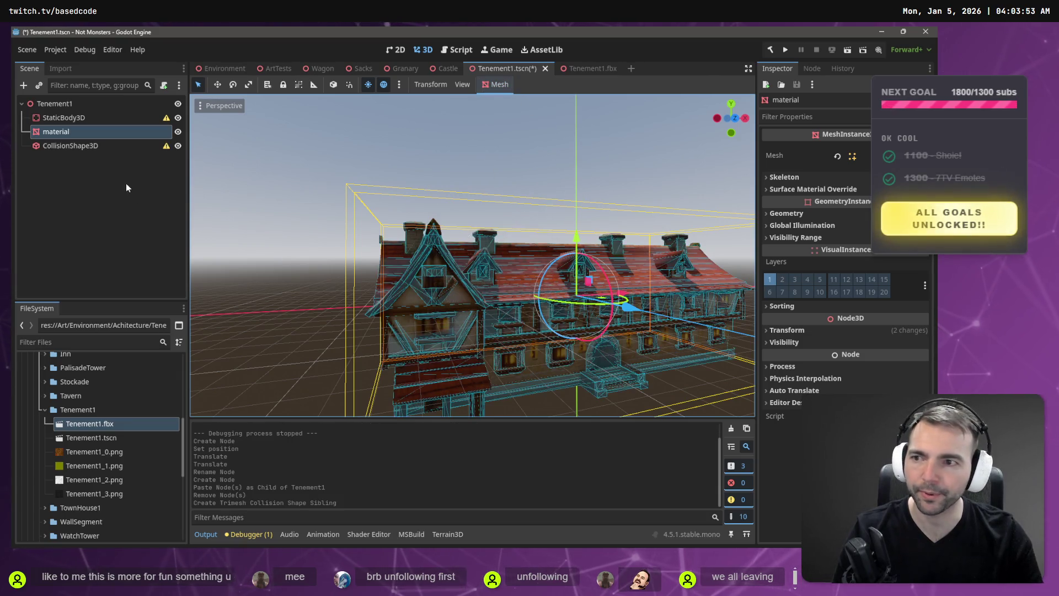
Rename the mesh node to Model, move CollisionShape3D under StaticBody3D, and save the scene
left_click_drag(79, 131, 79, 116)
double_click(65, 117)
type("Mesh")
key("Return")
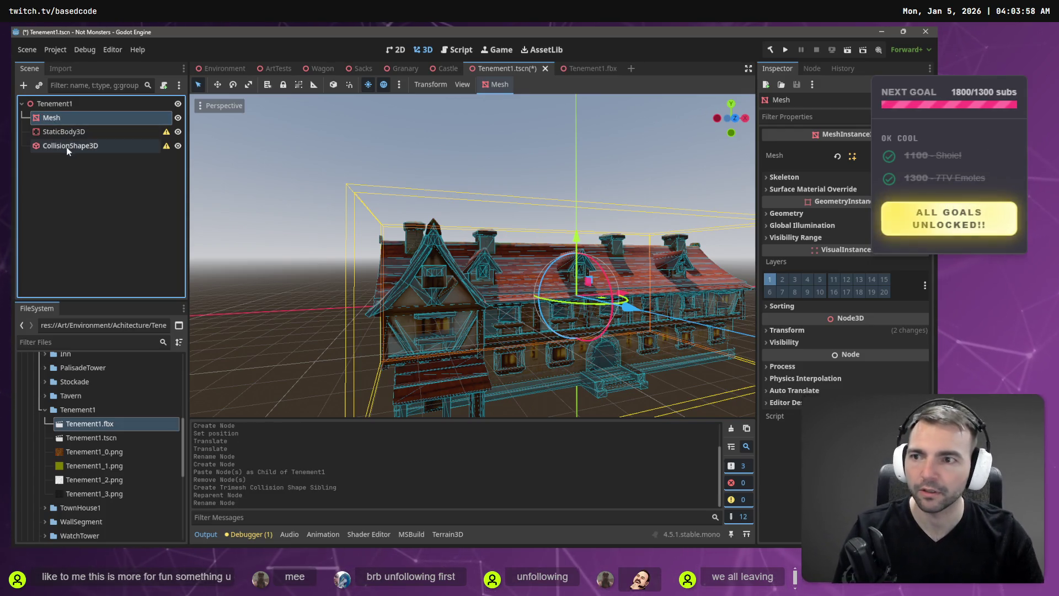
double_click(69, 121)
type("Model")
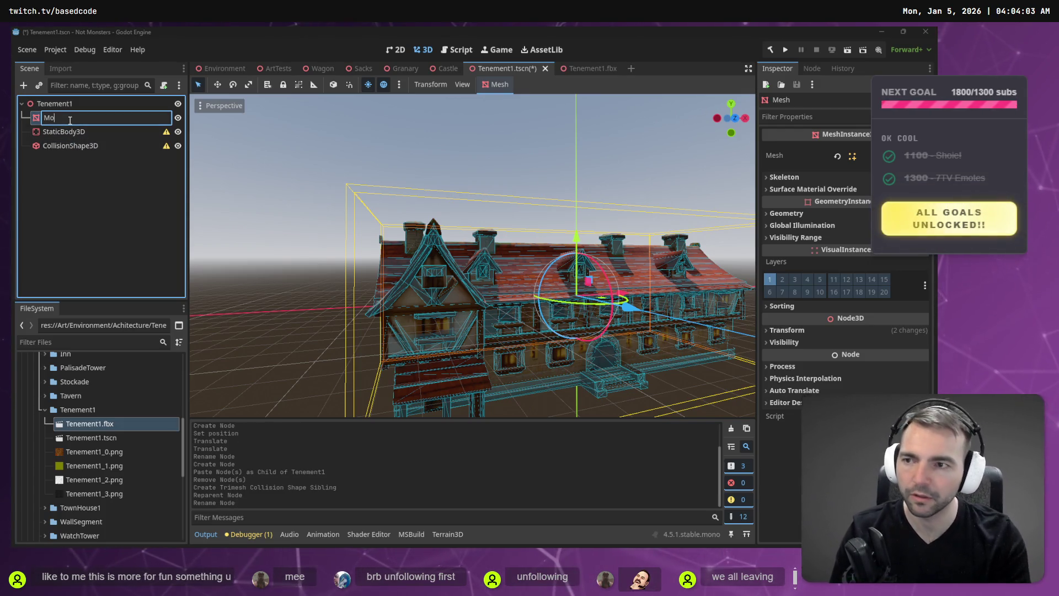
key("Return")
left_click(69, 145)
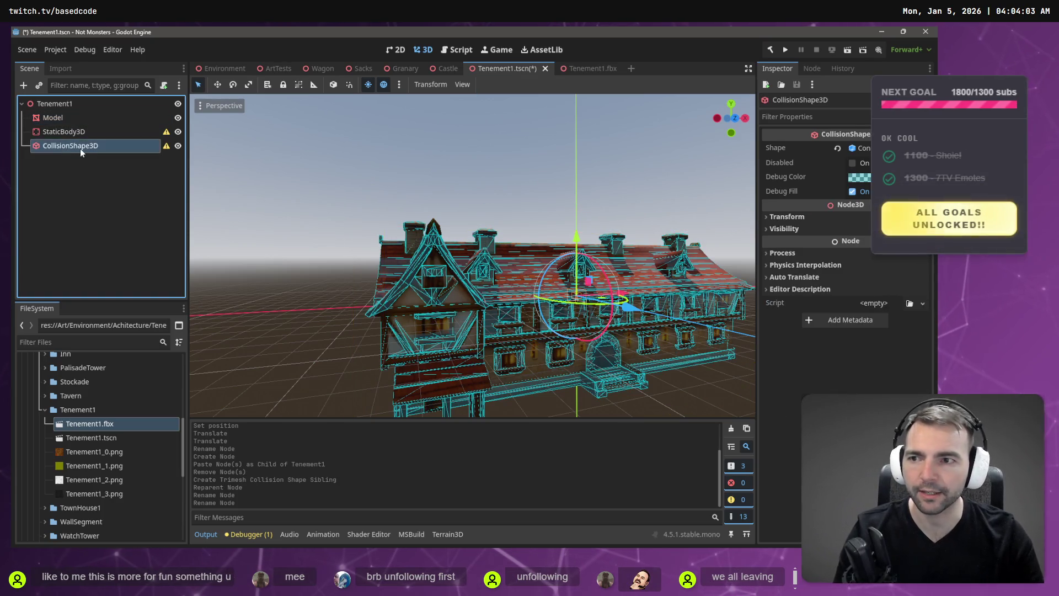
left_click_drag(83, 134, 83, 134)
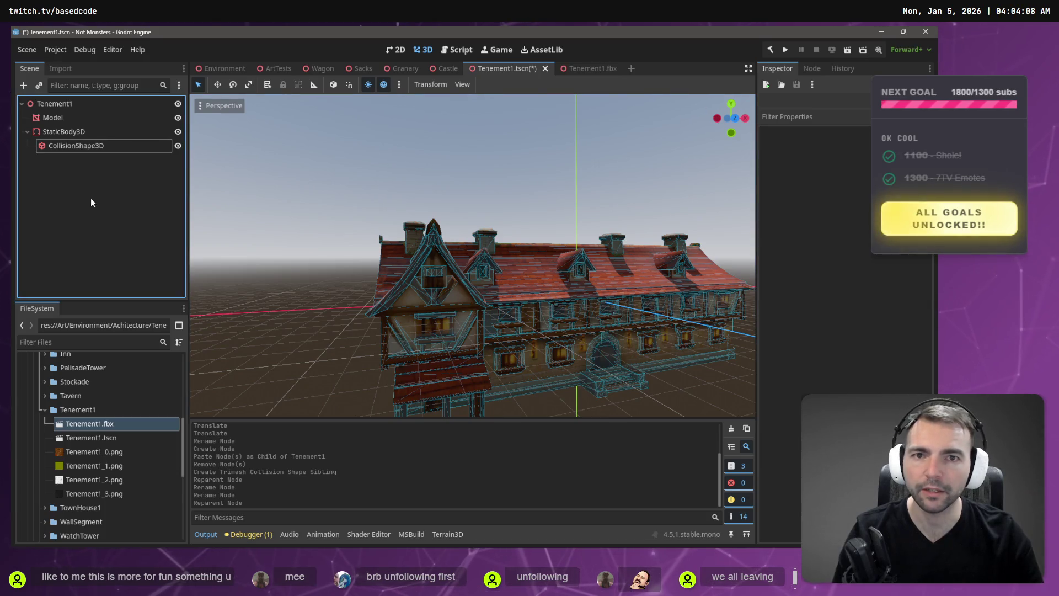
key("ctrl+s")
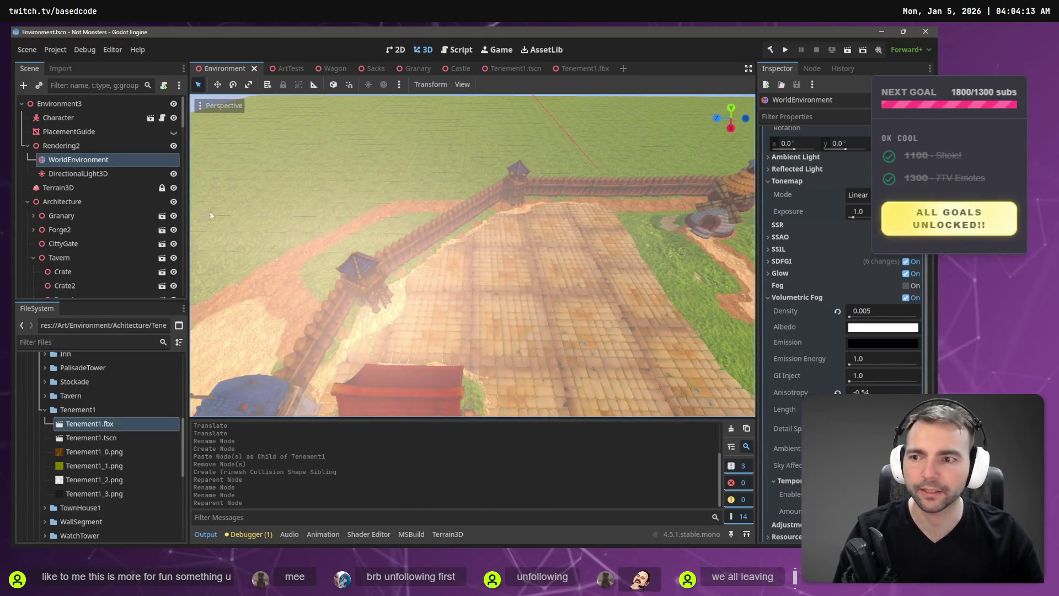
Drop a Tenement1.tscn instance into the town and frame the view on it
scroll(102, 246, "down", 3)
scroll(101, 246, "down", 5)
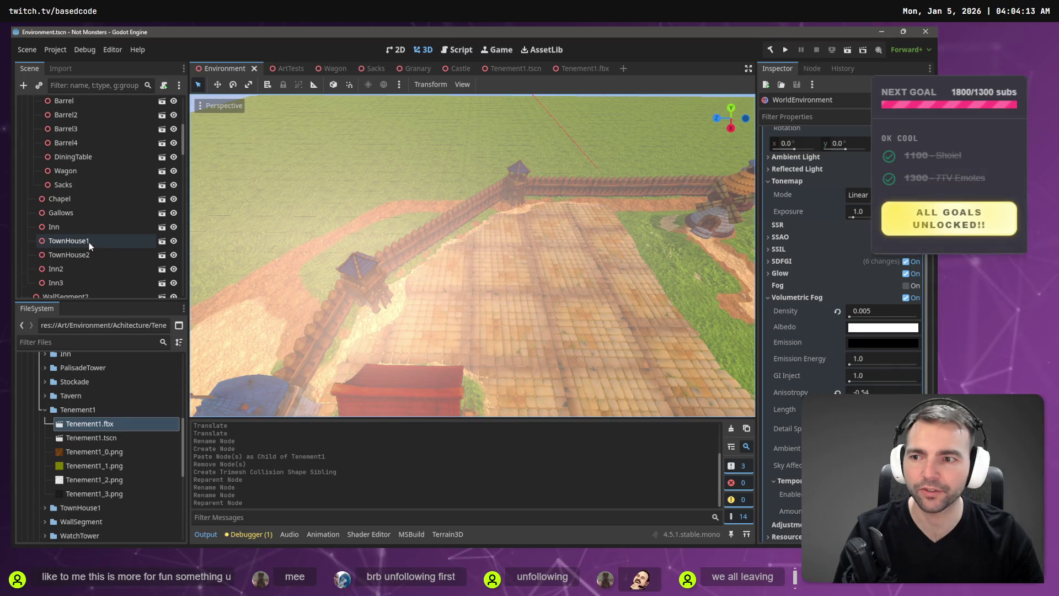
scroll(88, 243, "down", 5)
left_click(88, 438)
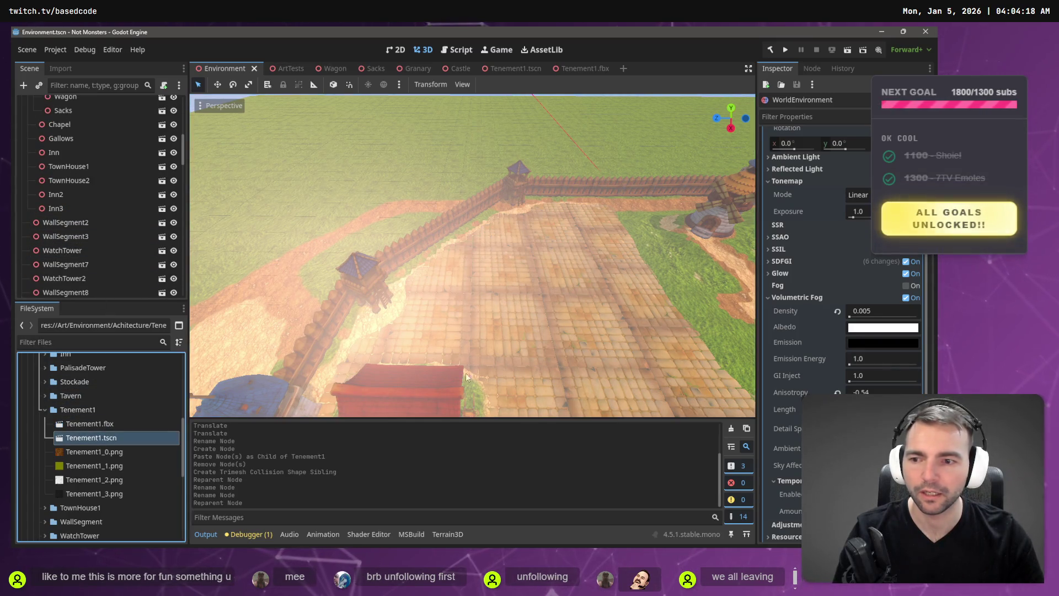
mouse_move(504, 337)
left_mouse_down()
mouse_move(486, 330)
mouse_move(510, 347)
mouse_move(528, 336)
left_mouse_up()
scroll(527, 335, "down", 5)
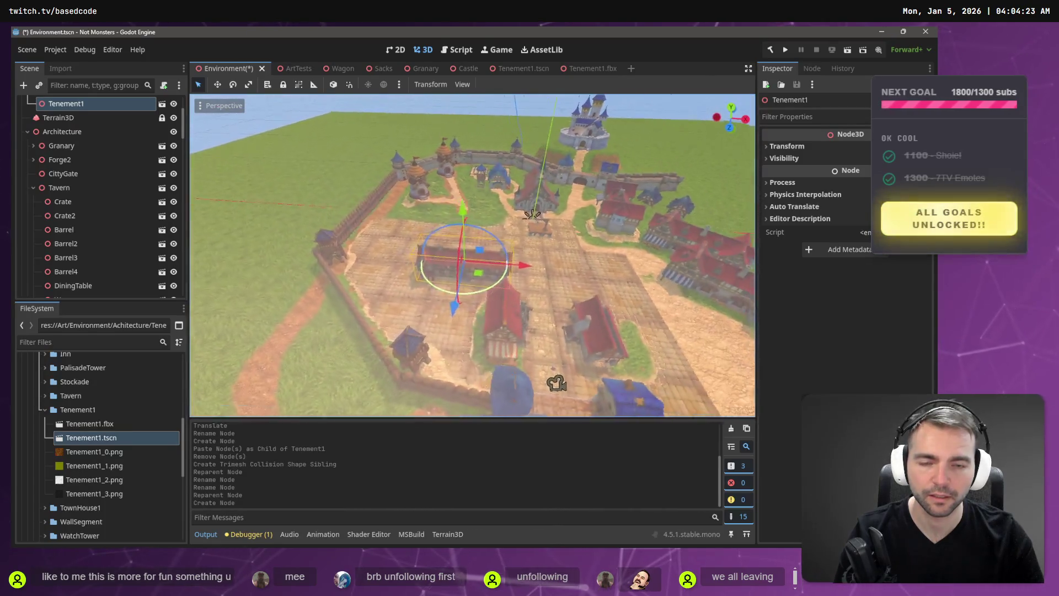
key("f")
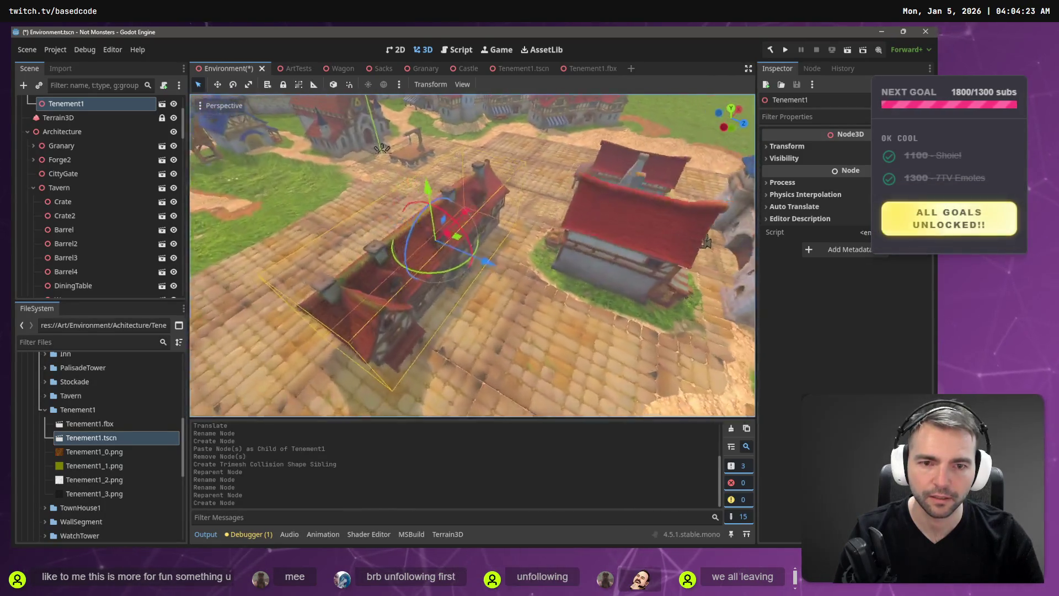
Lower Tenement1 into the ground, shift it along X and about 2.55 along Z, save, and run the game
left_click_drag(475, 309, 496, 325)
mouse_move(419, 180)
left_mouse_down()
mouse_move(420, 143)
mouse_move(364, 147)
left_mouse_up()
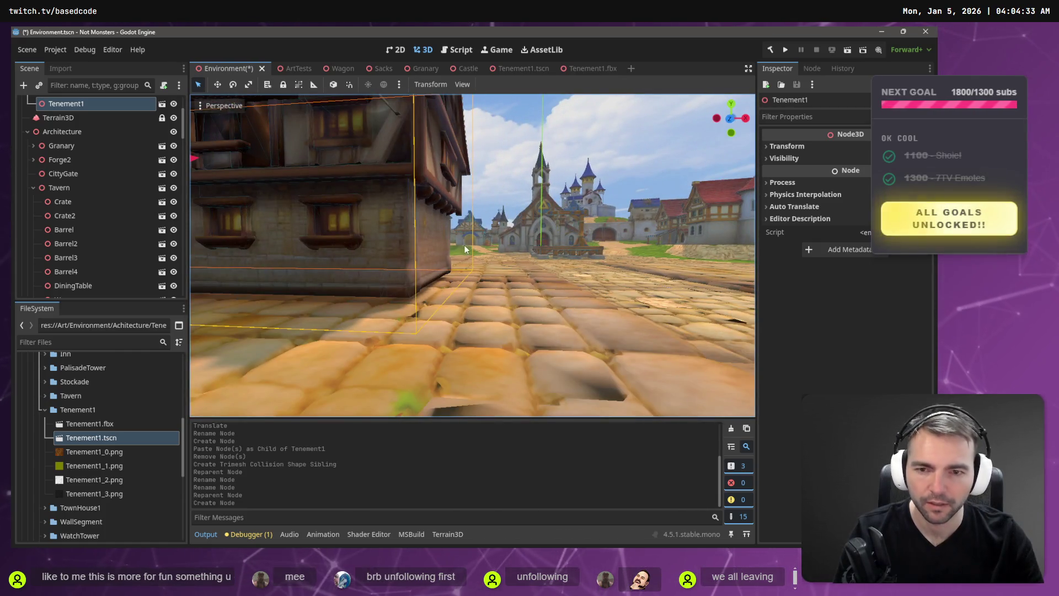
left_click_drag(465, 249, 481, 215)
left_click_drag(321, 134, 347, 142)
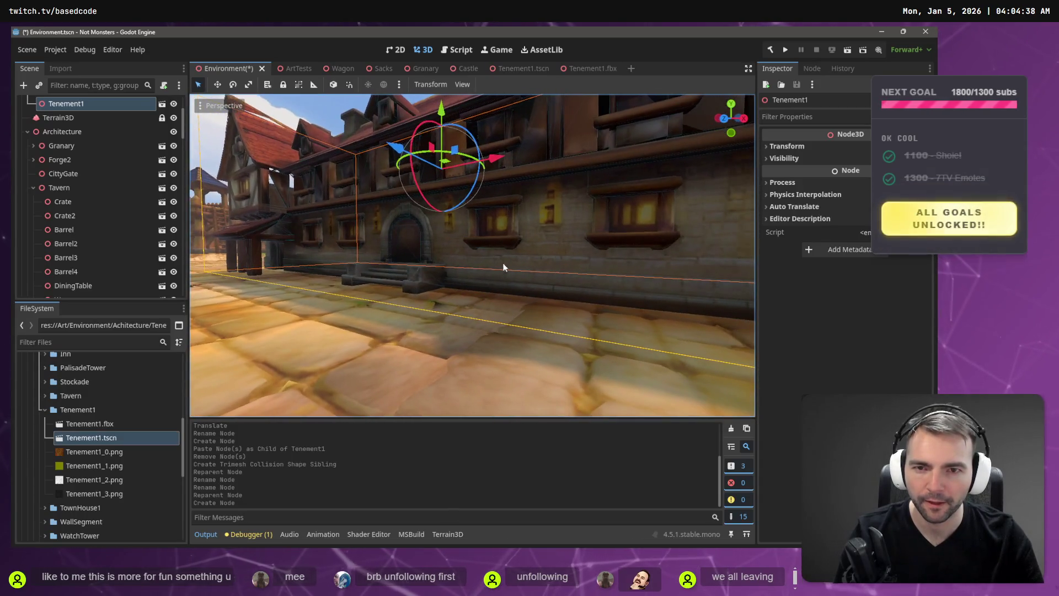
left_click_drag(442, 110, 447, 122)
key("s")
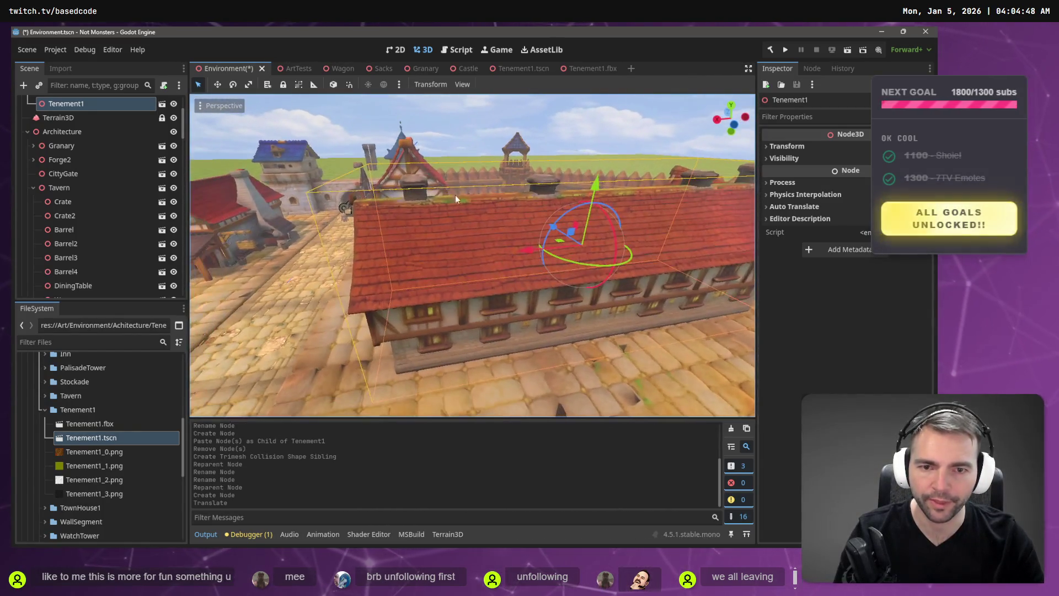
left_click_drag(541, 253, 491, 254)
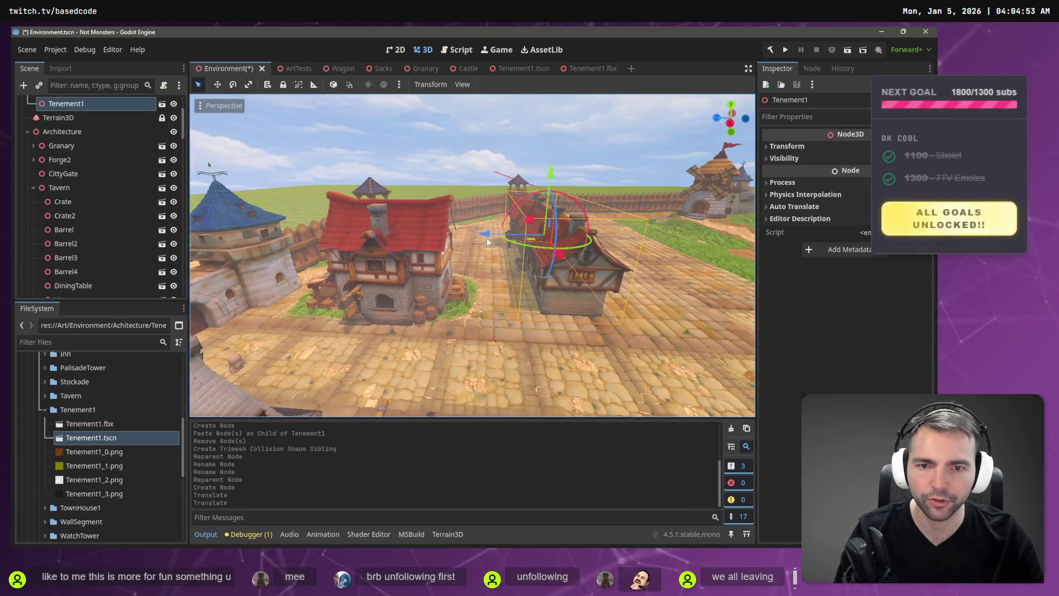
left_click_drag(481, 230, 466, 236)
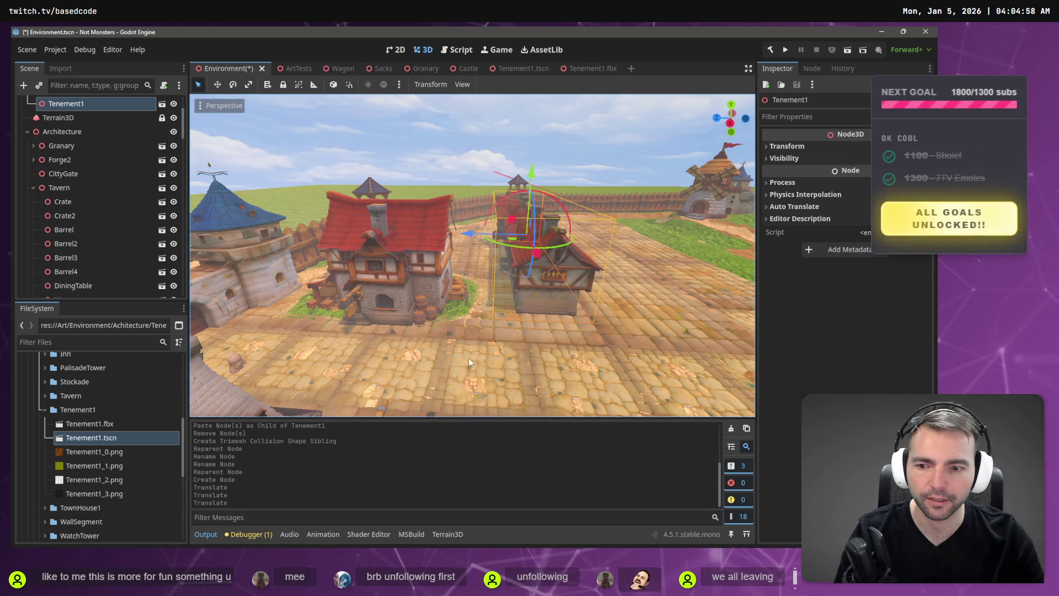
key("ctrl+s")
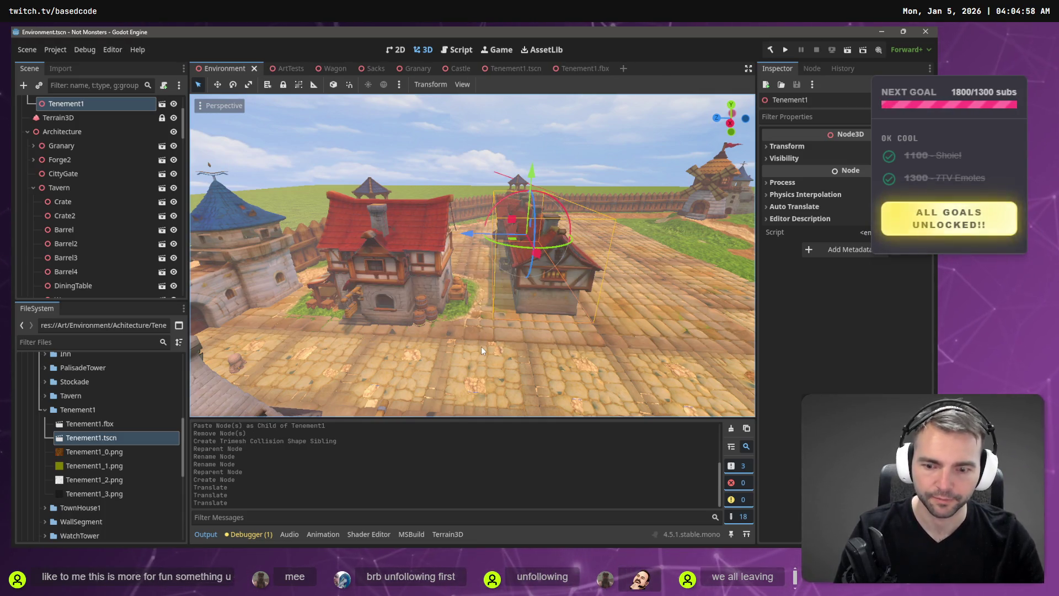
key("F5")
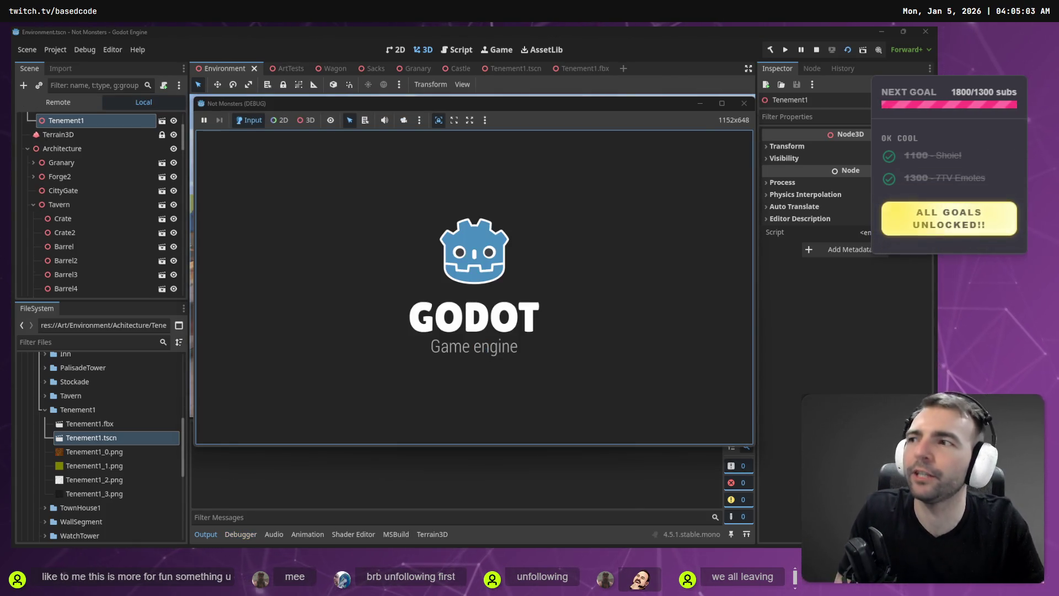
Walk the character past the barrels and houses into the building wall, then stop the game with F8
key("w")
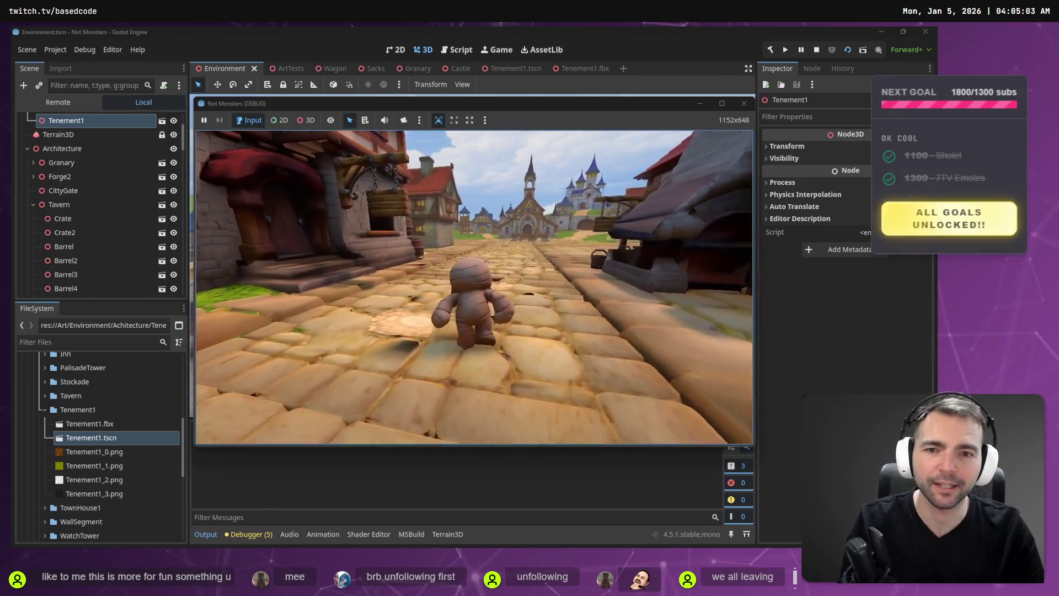
key("w")
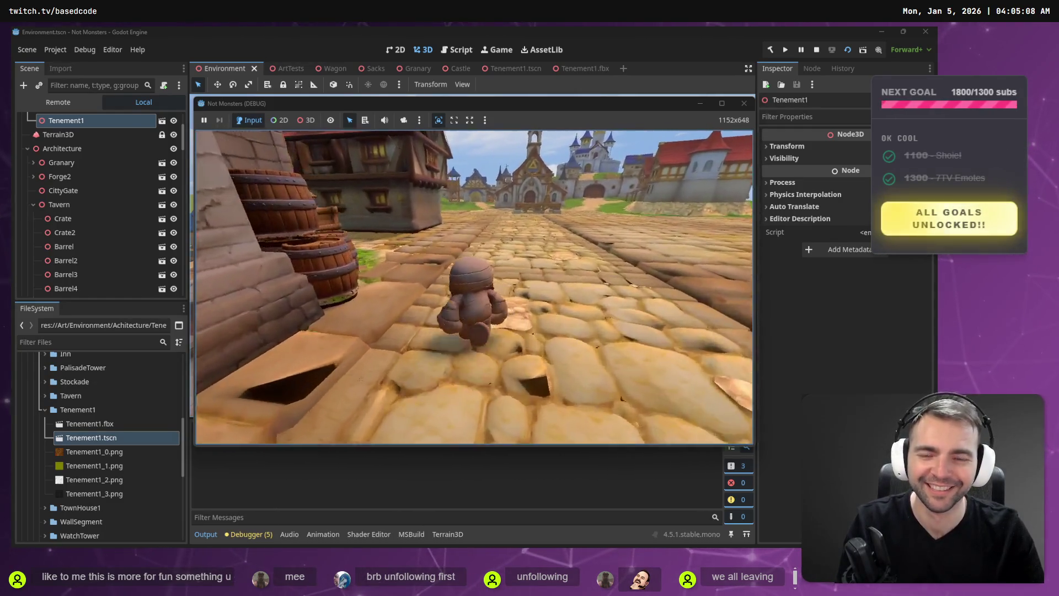
key("w")
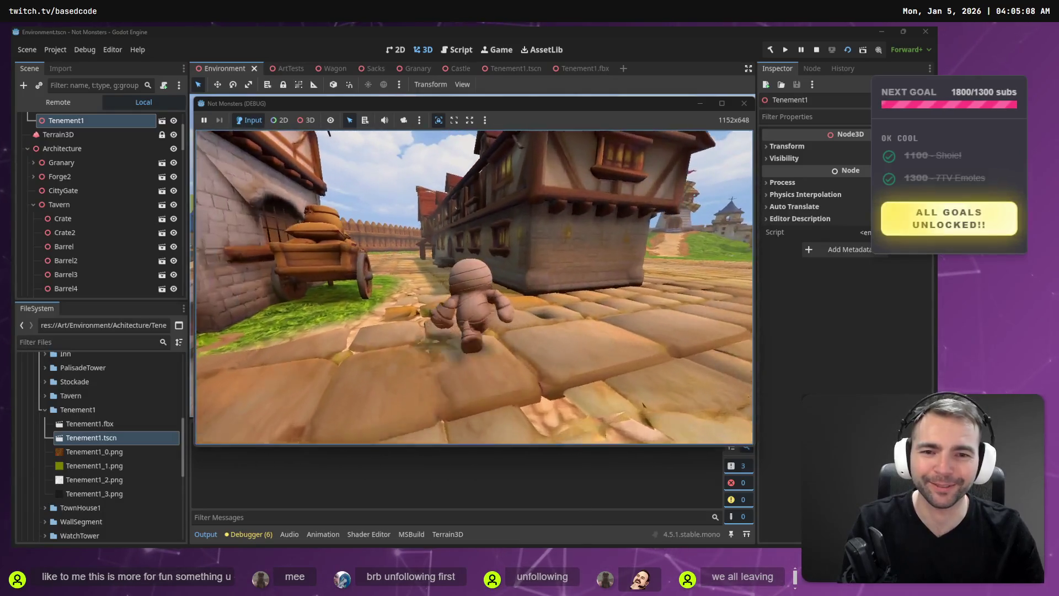
key("w")
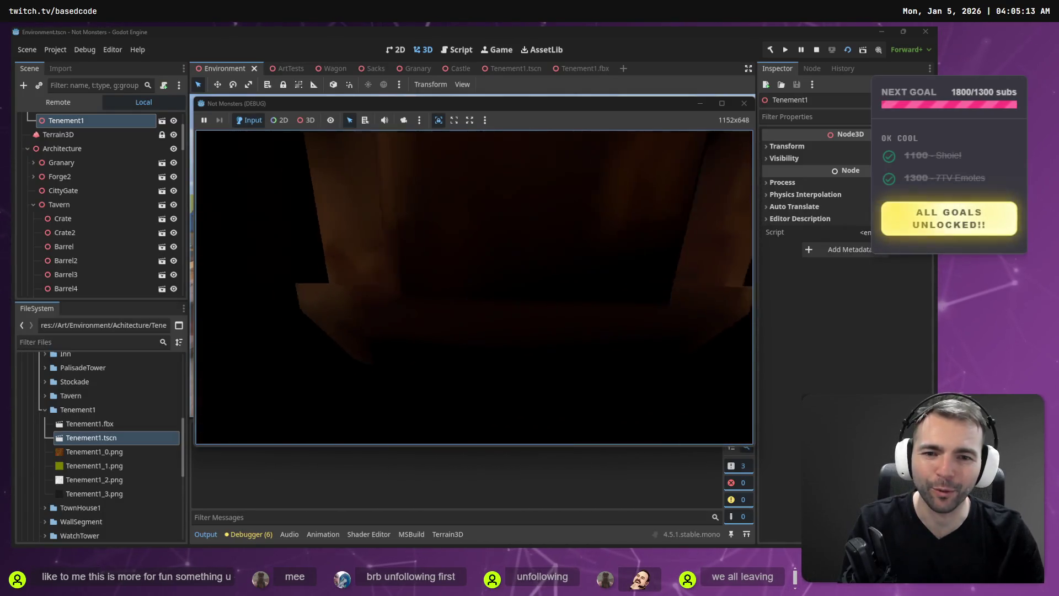
key("s")
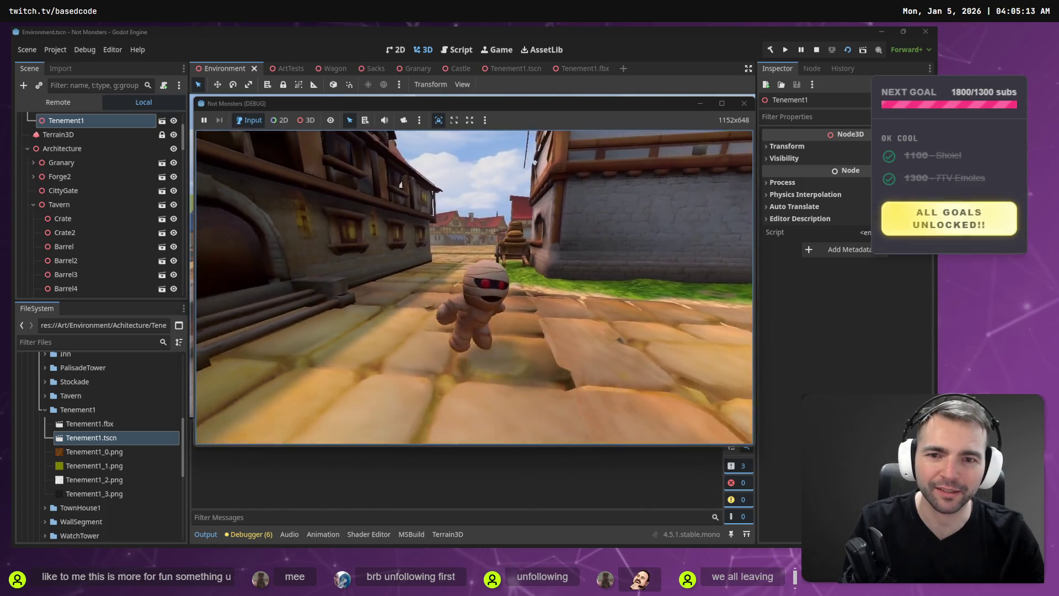
key("a")
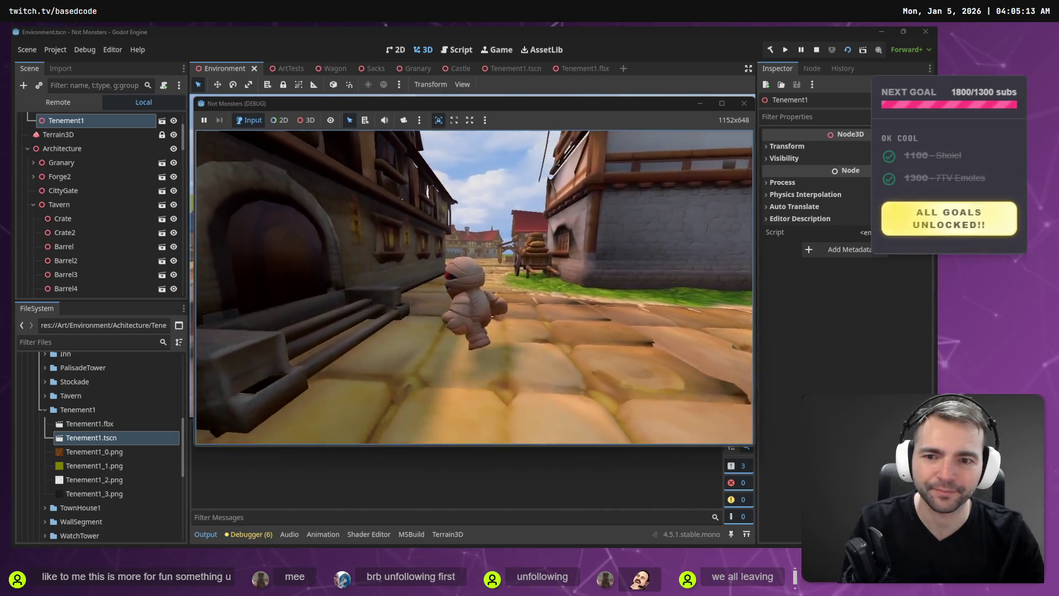
key("w")
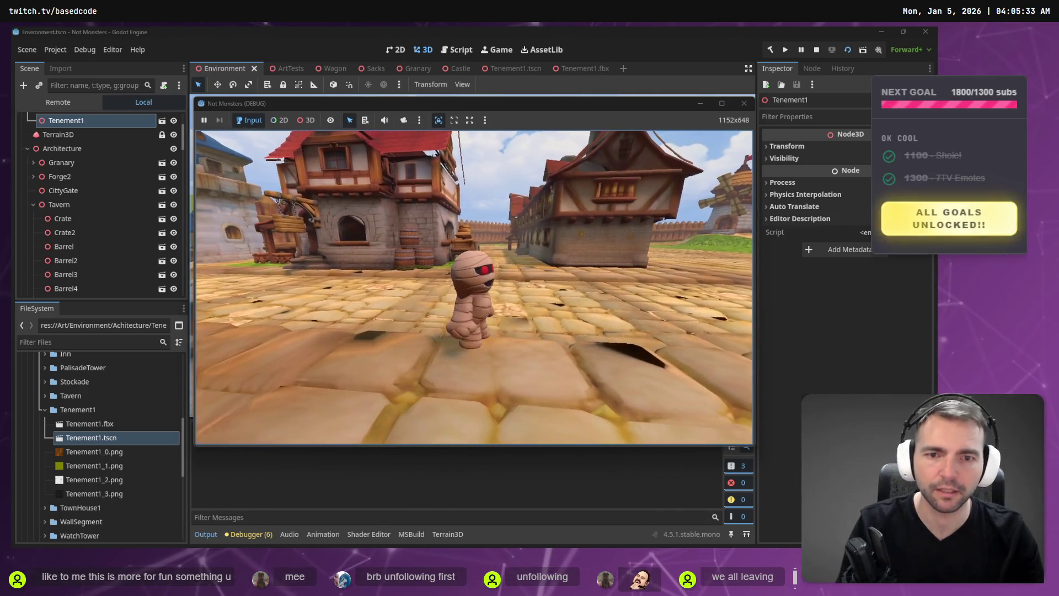
key("F8")
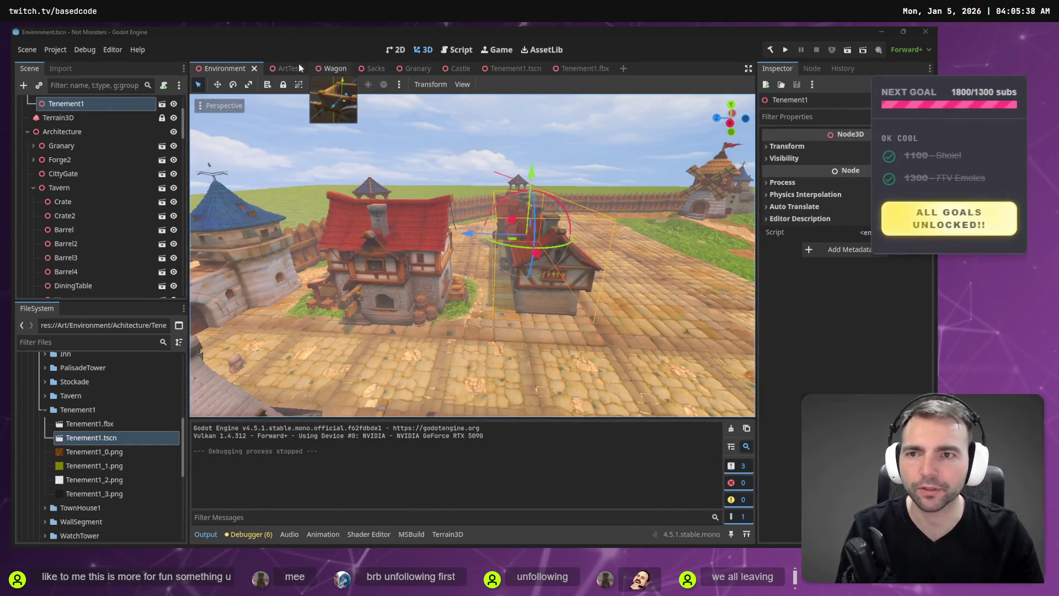
left_click(282, 69)
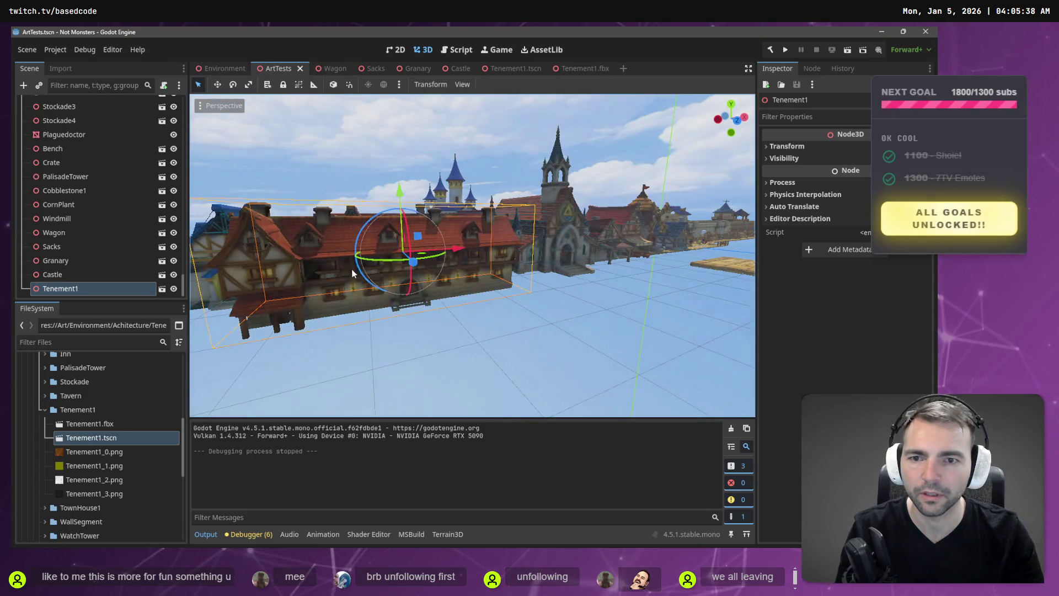
Change Tenement1.fbx's Root Scale from 16.0 to 17 in the Import dock, reimport, and switch to Tenement1.tscn
left_click(102, 423)
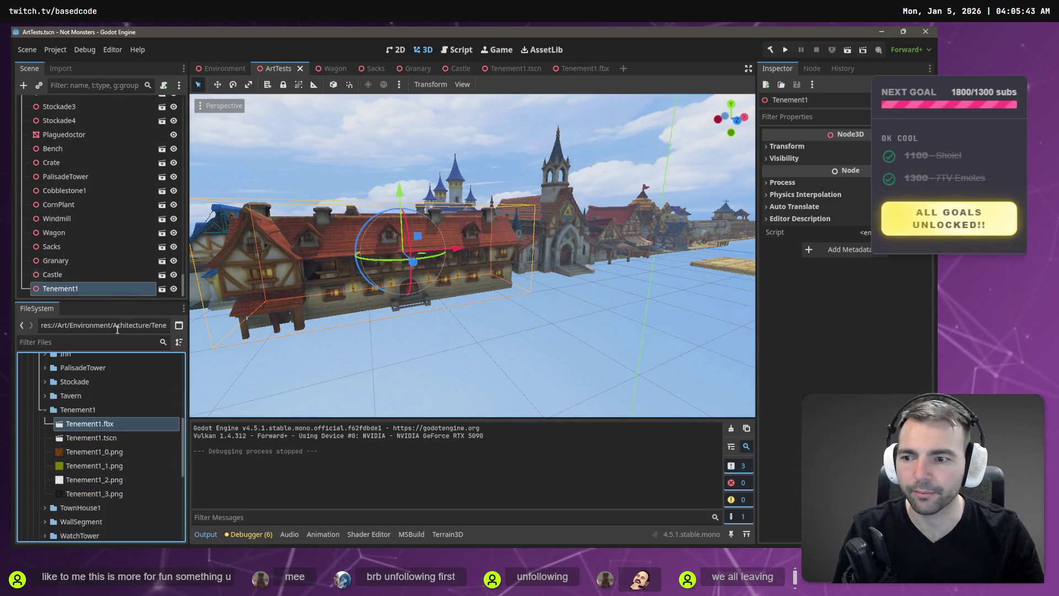
left_click(61, 68)
left_click(145, 214)
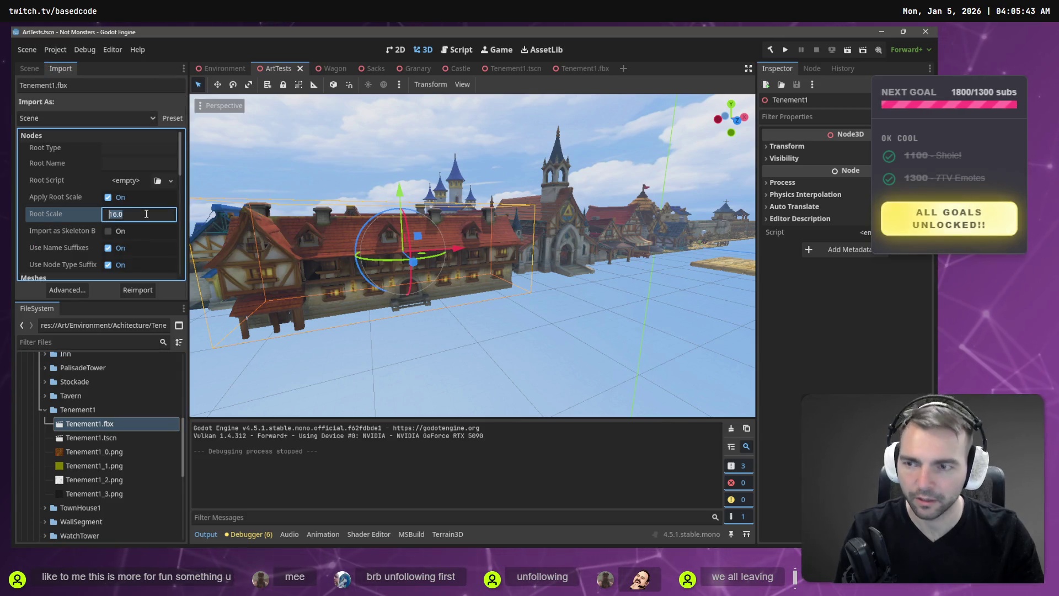
type("17")
key("Return")
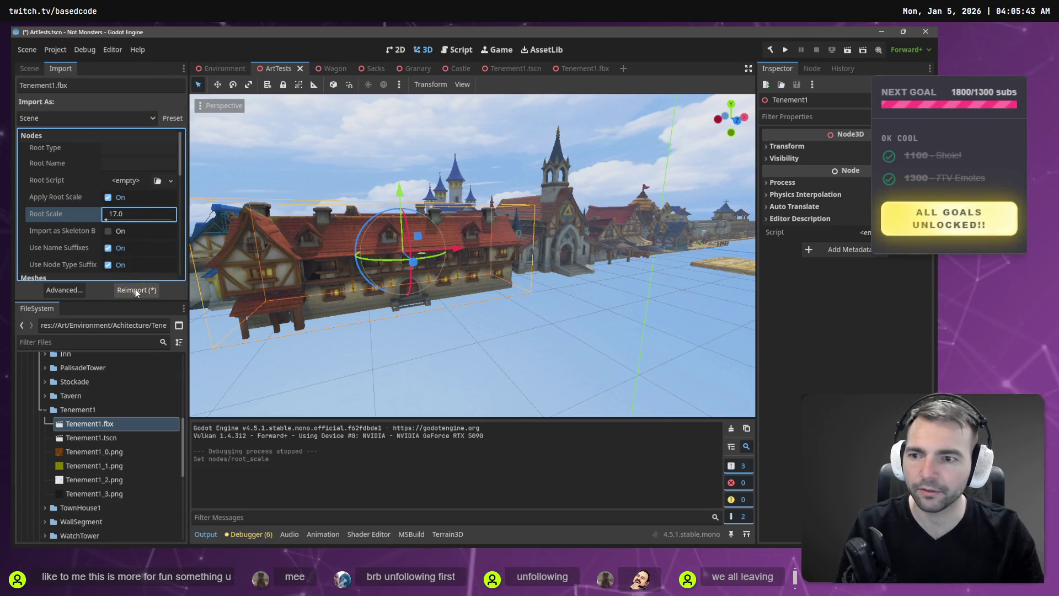
left_click(134, 289)
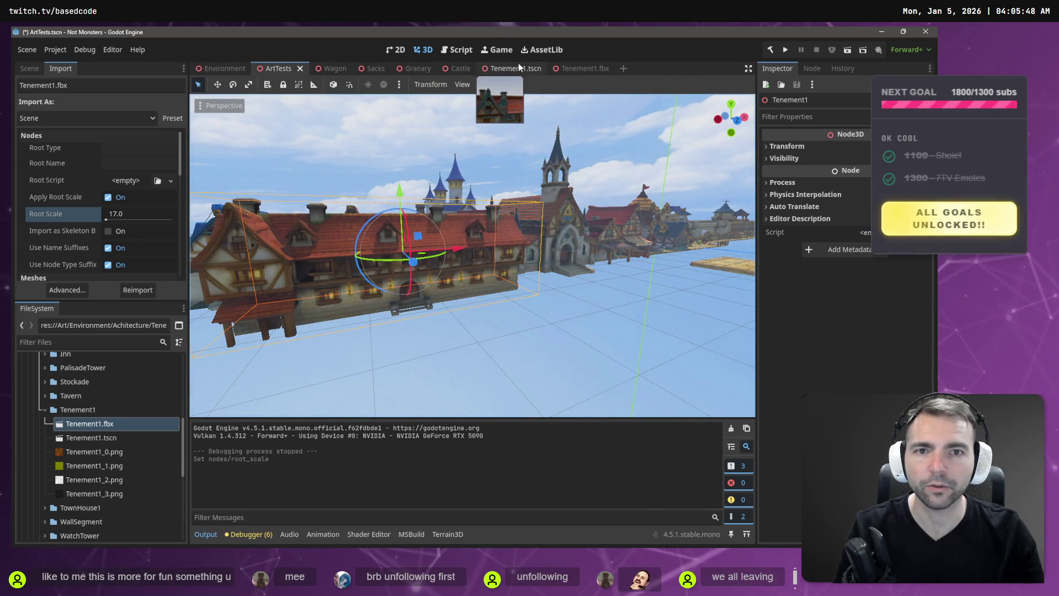
left_click(530, 70)
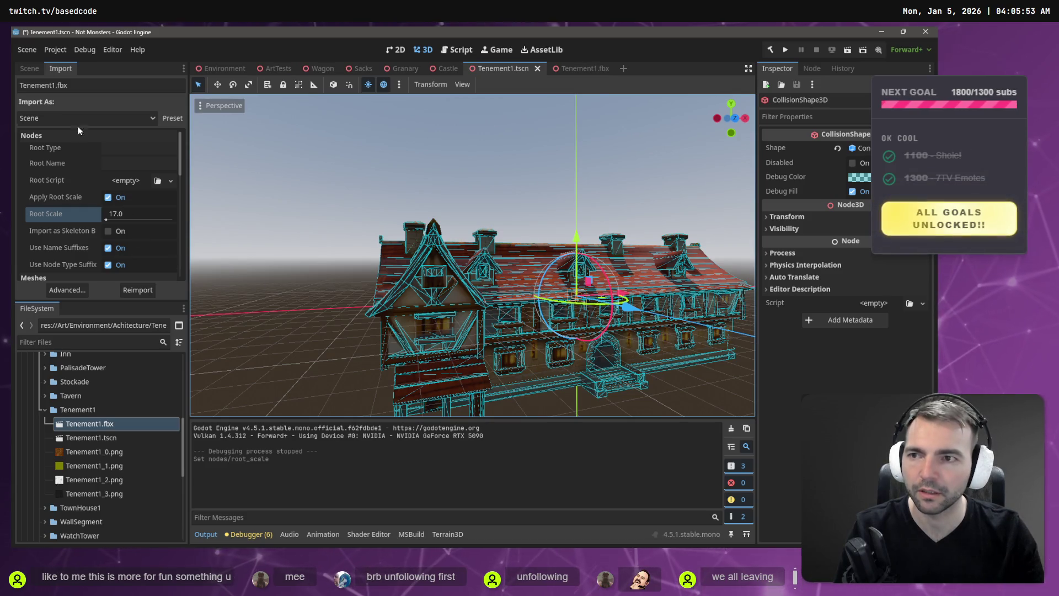
Delete the Model and CollisionShape3D nodes from the Tenement1 scene tree
left_click(24, 67)
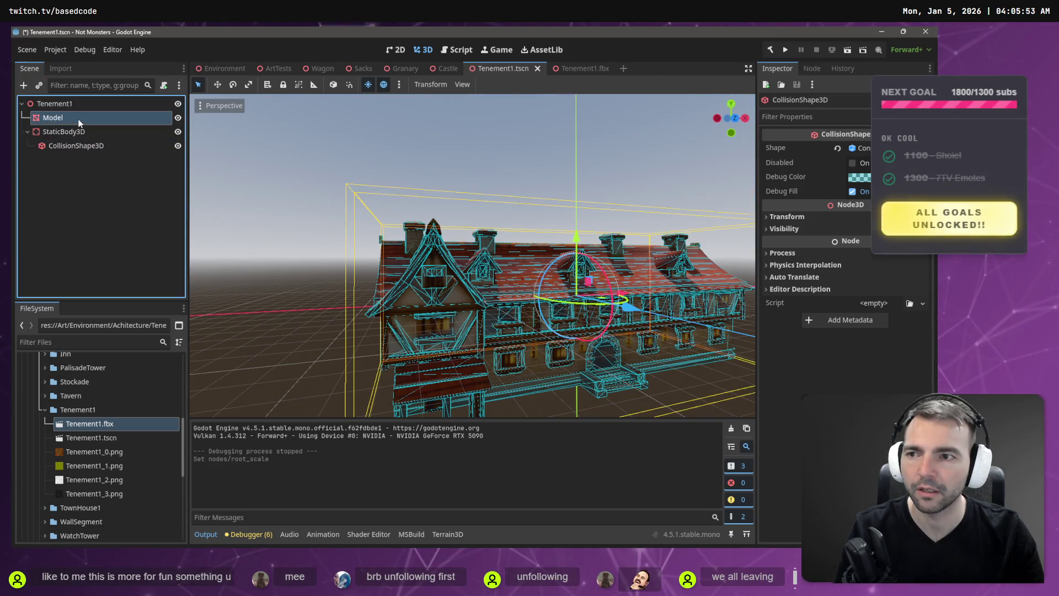
left_click(79, 121)
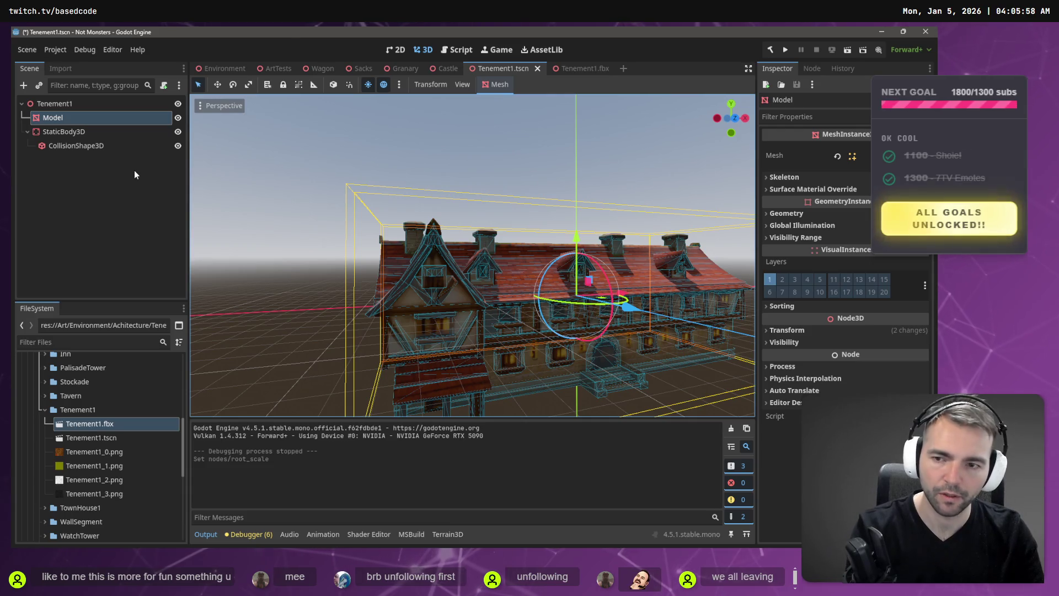
key("Delete")
left_click(447, 295)
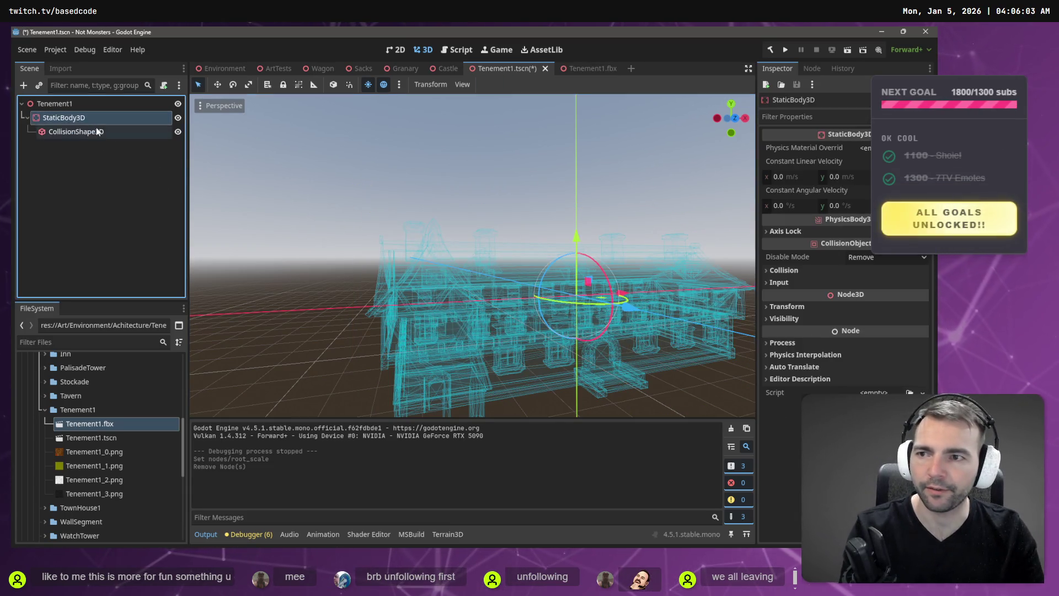
left_click(96, 130)
key("Delete")
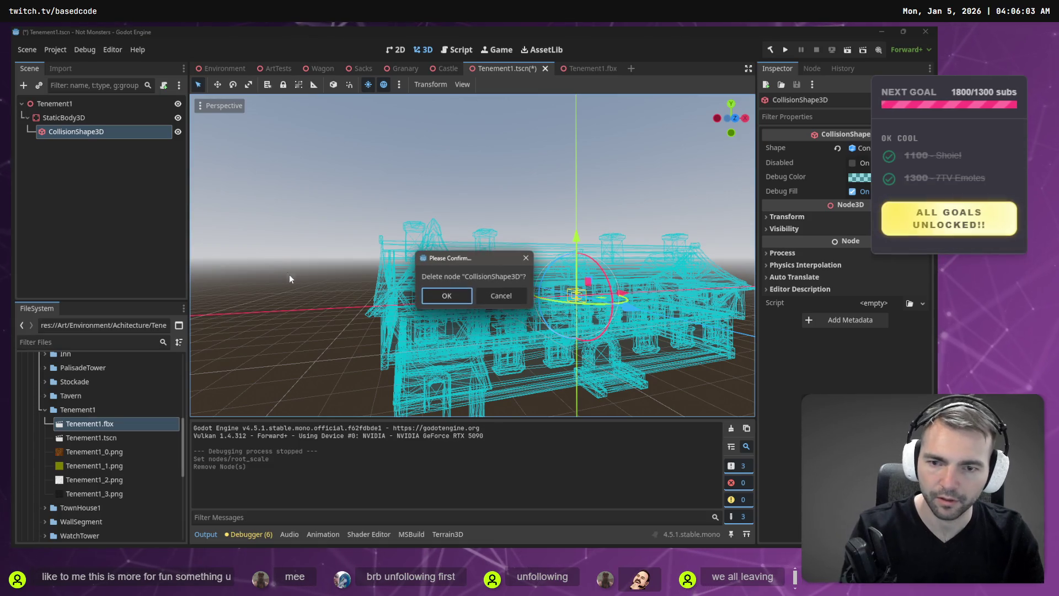
left_click(446, 296)
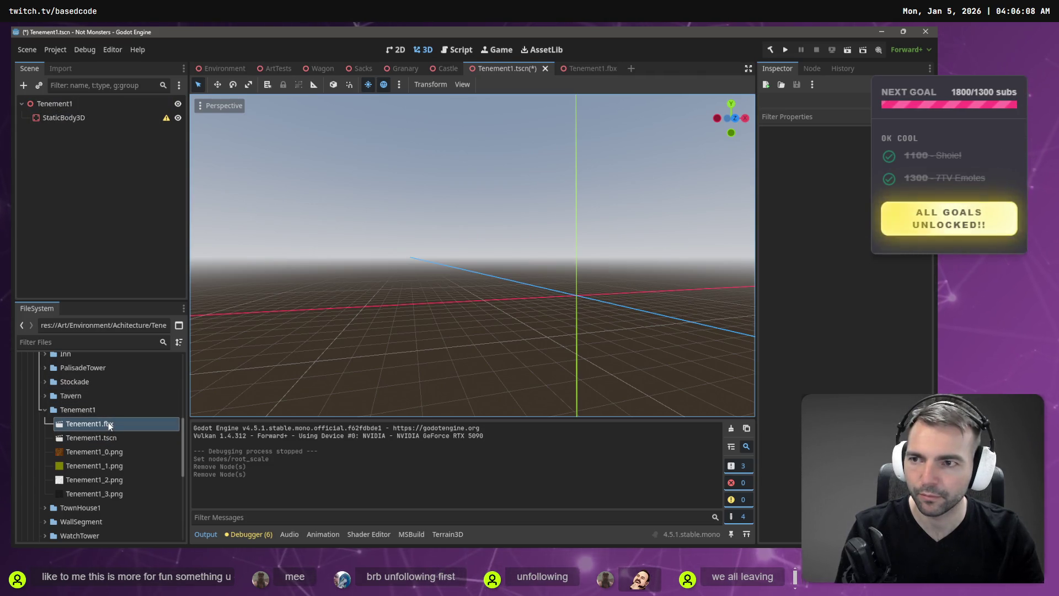
Drag Tenement1.fbx into the scene and briefly inspect its advanced import settings
mouse_move(108, 422)
left_mouse_down()
mouse_move(113, 278)
mouse_move(87, 103)
left_mouse_up()
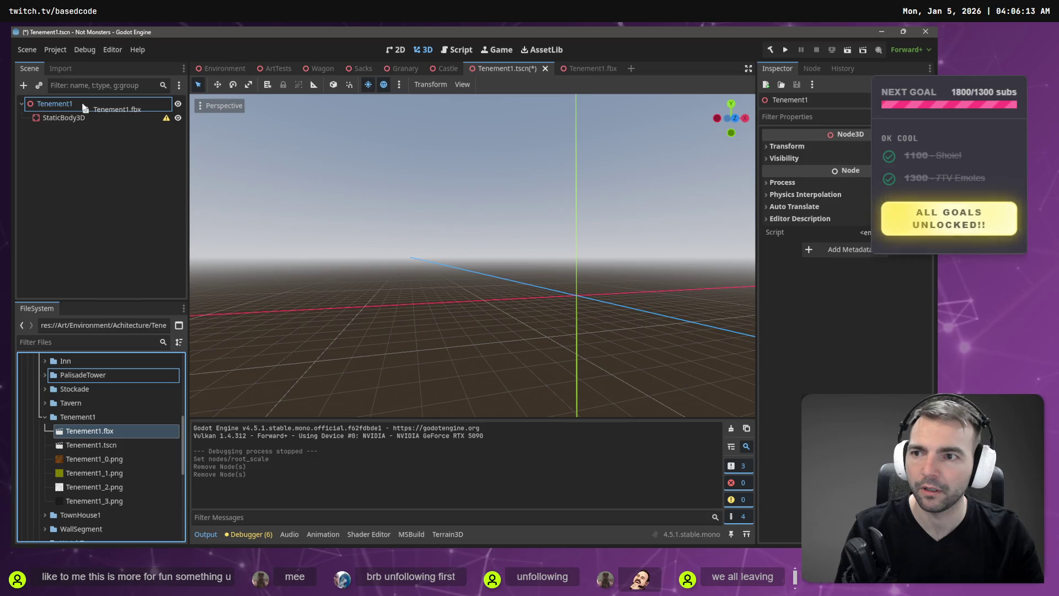
double_click(145, 434)
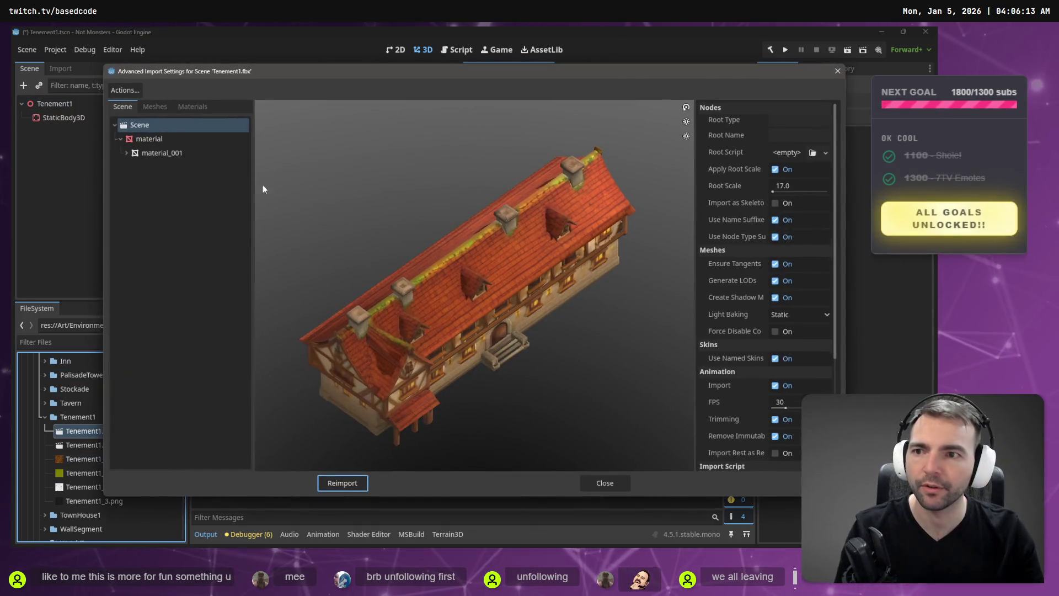
left_click(187, 151)
key("Escape")
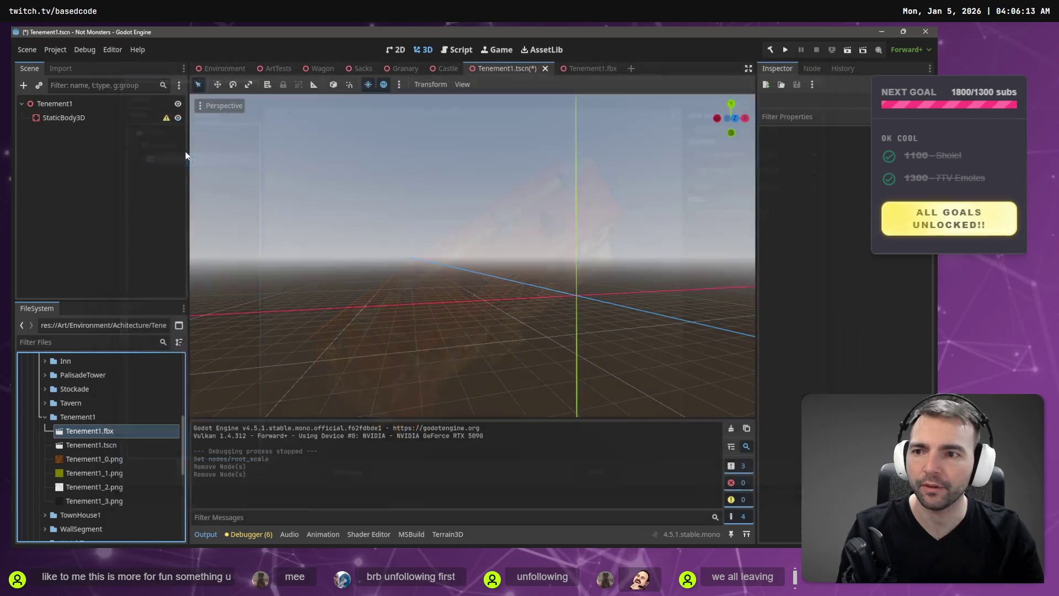
right_click(106, 434)
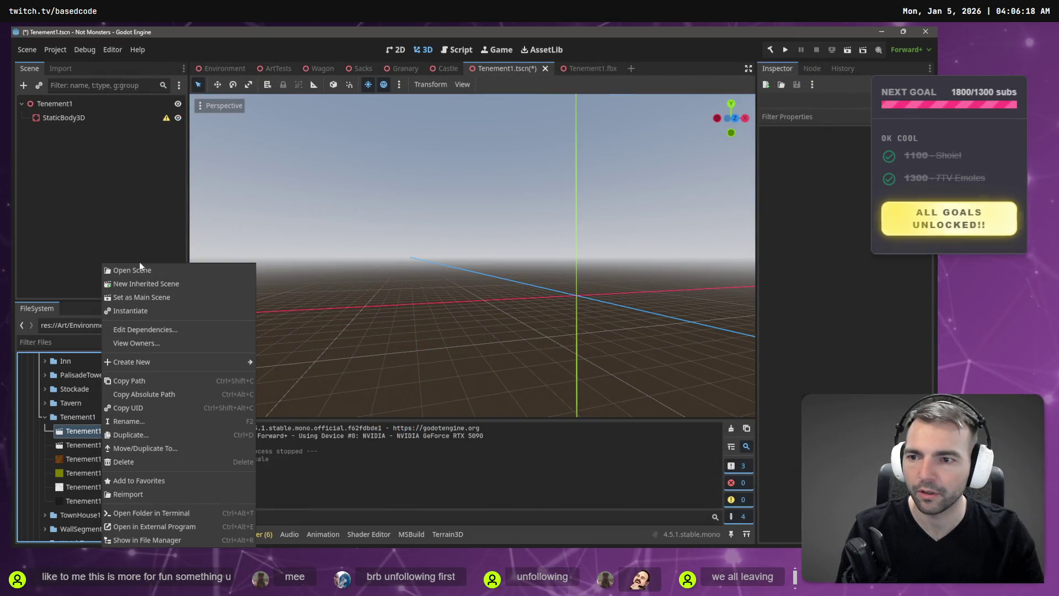